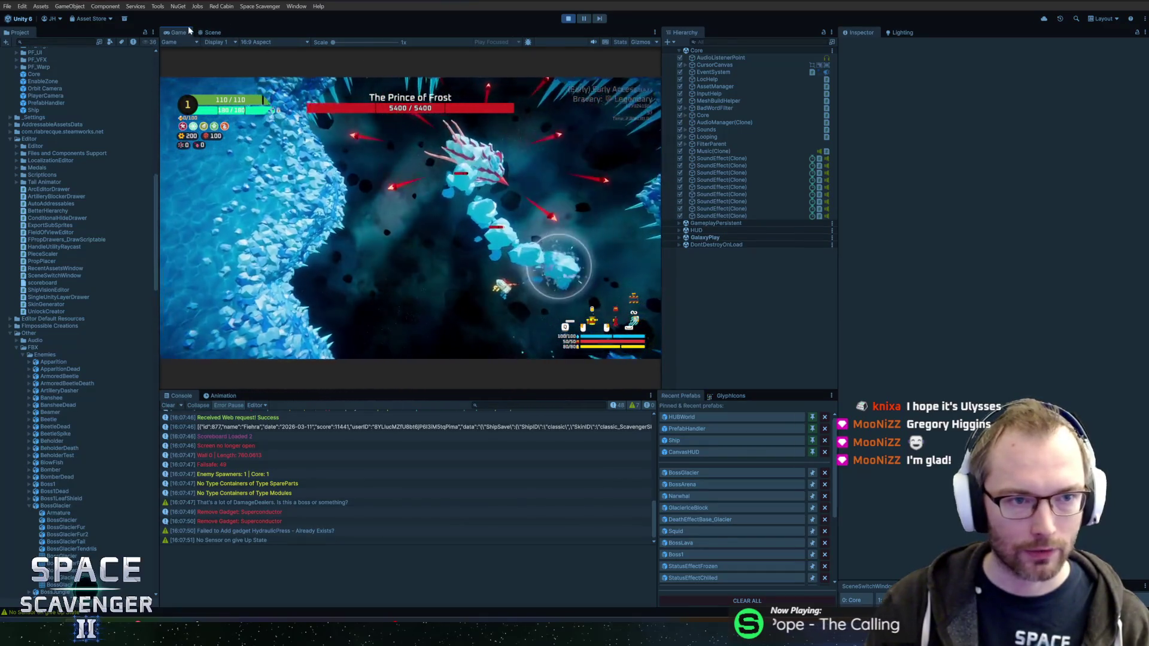
Maximize the Game view, open the debug command list mid-fight, then restore the editor layout
{"action": "double_click", "coordinate": [183, 33]}
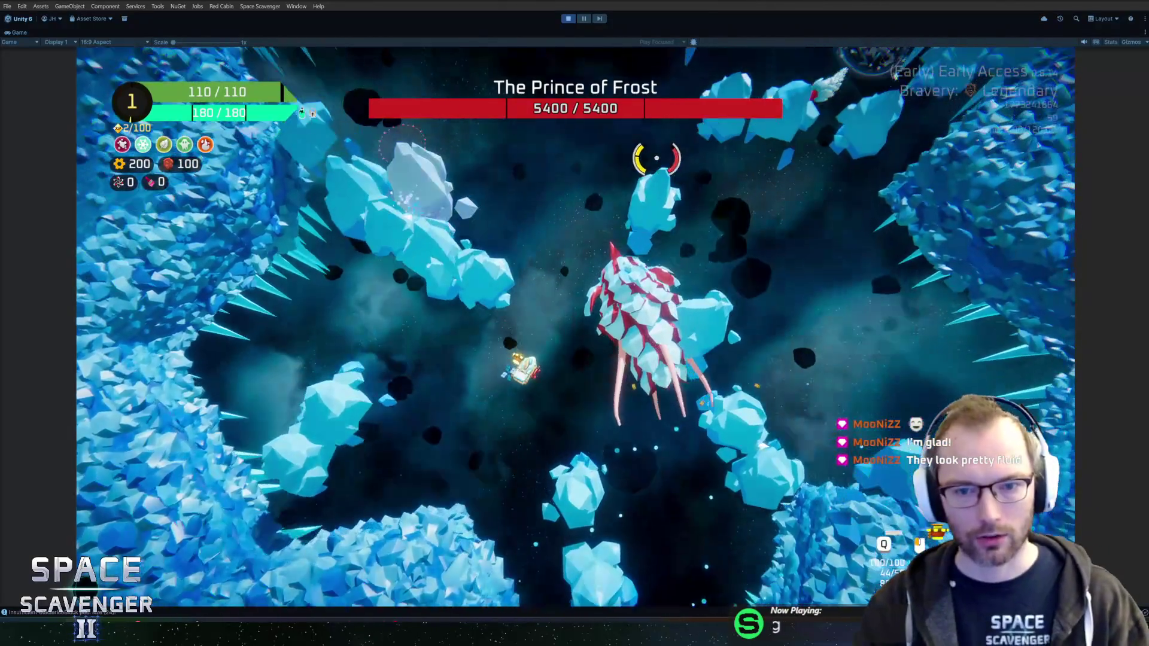
{"action": "key", "text": "Escape"}
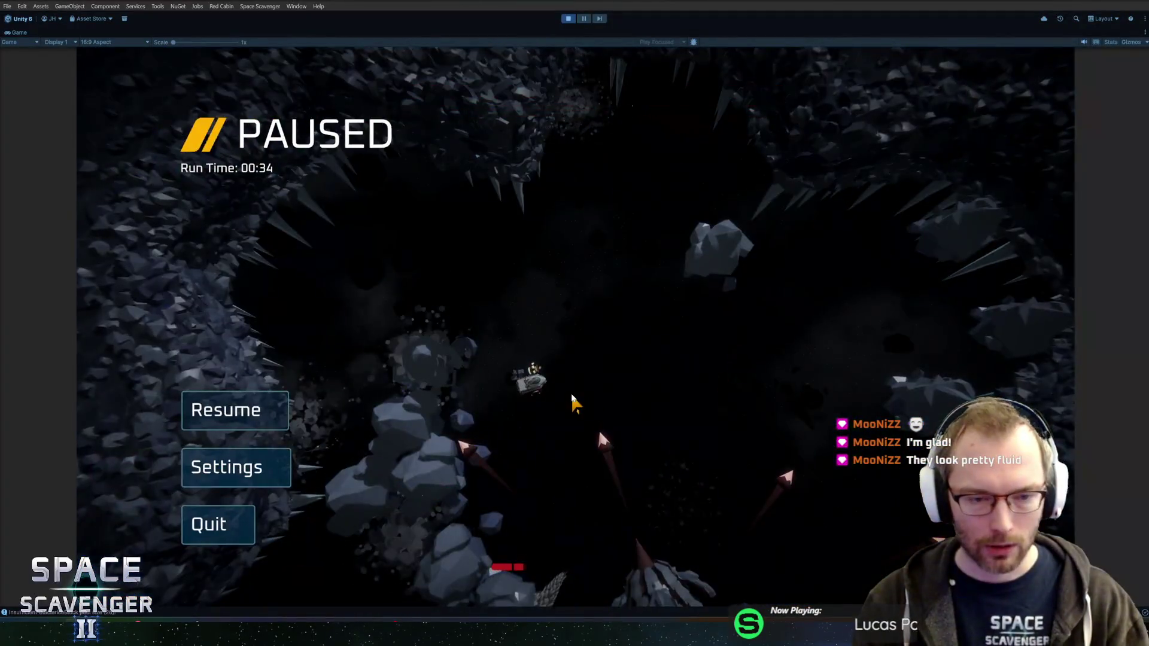
{"action": "key", "text": "Escape"}
{"action": "key", "text": "grave"}
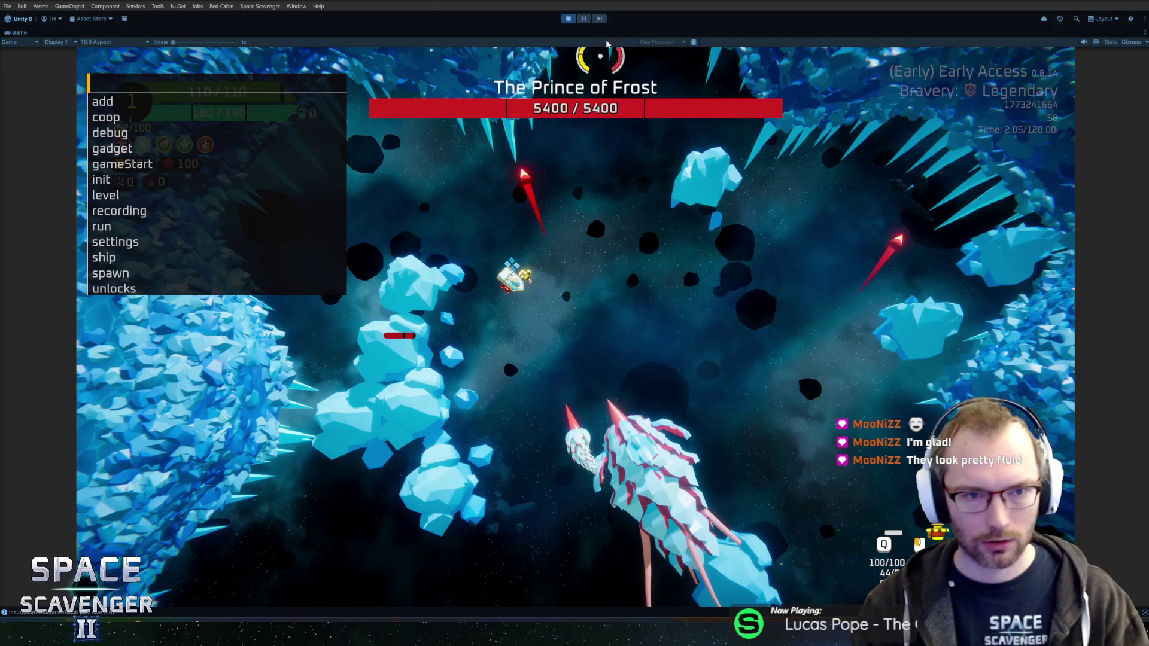
{"action": "left_click", "coordinate": [583, 19]}
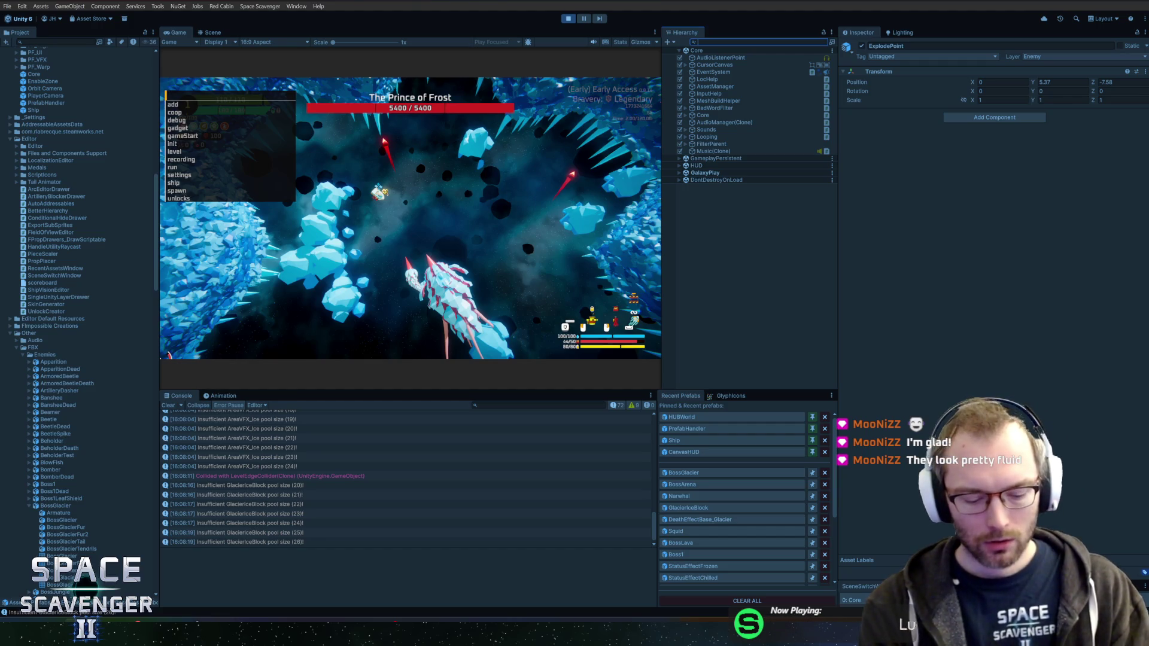
Filter for the four Tendril objects and set Tail Animator 2 Slithery 1.2 and Curling 0.873
{"action": "type", "text": "tendr"}
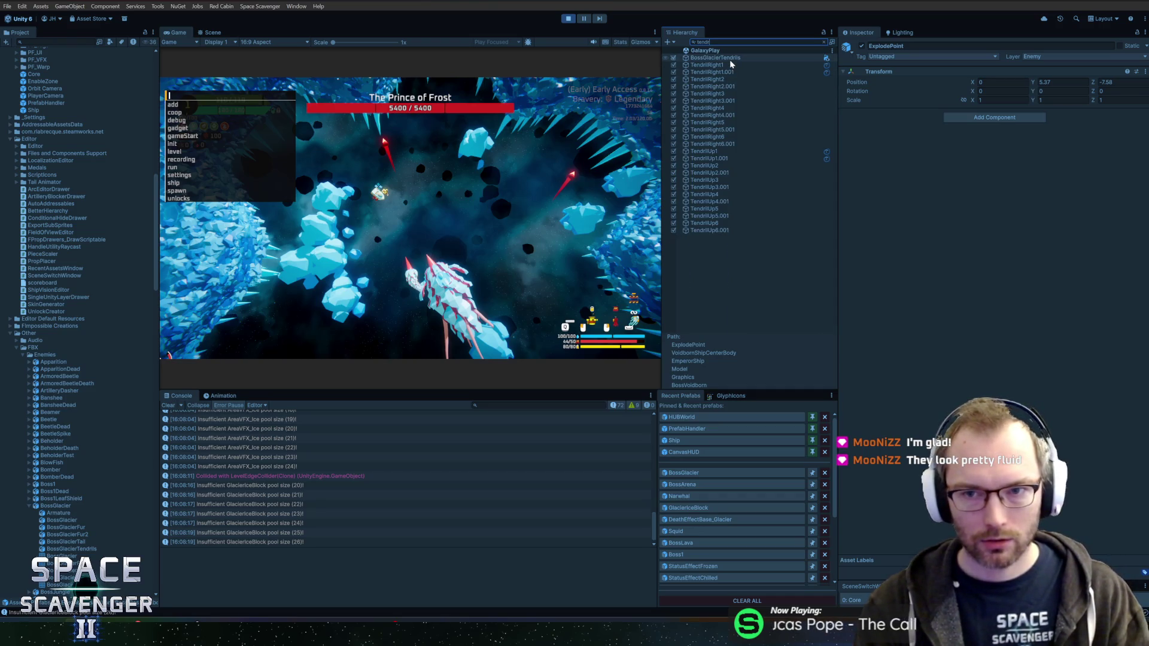
{"action": "left_click", "coordinate": [731, 64]}
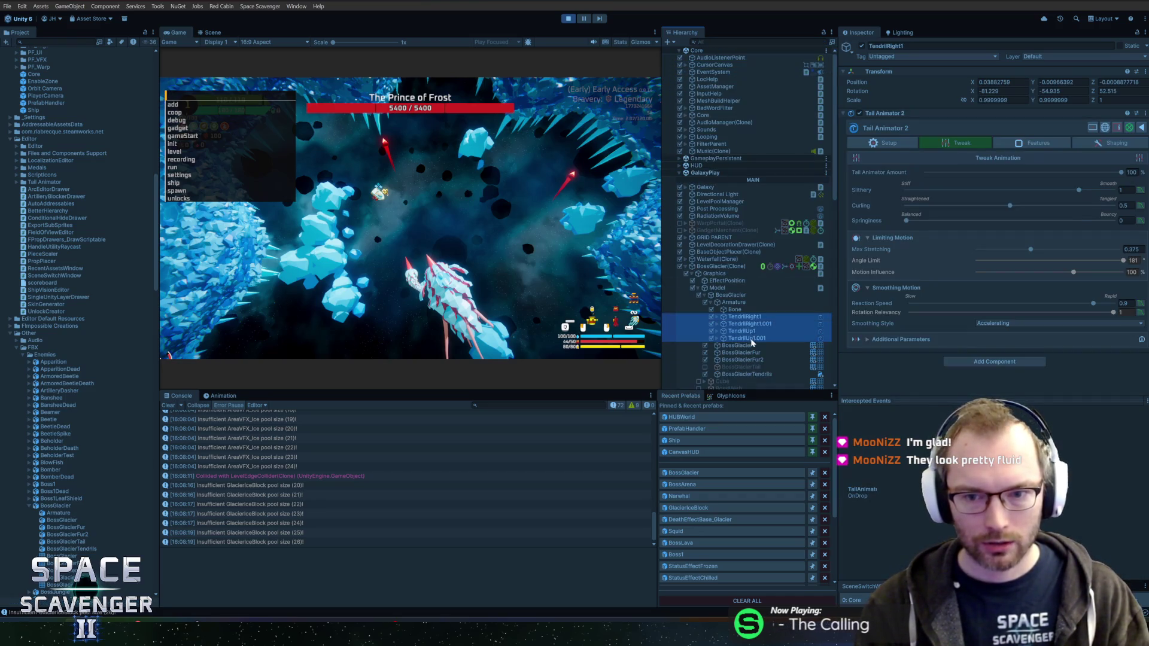
{"action": "left_click", "coordinate": [957, 147]}
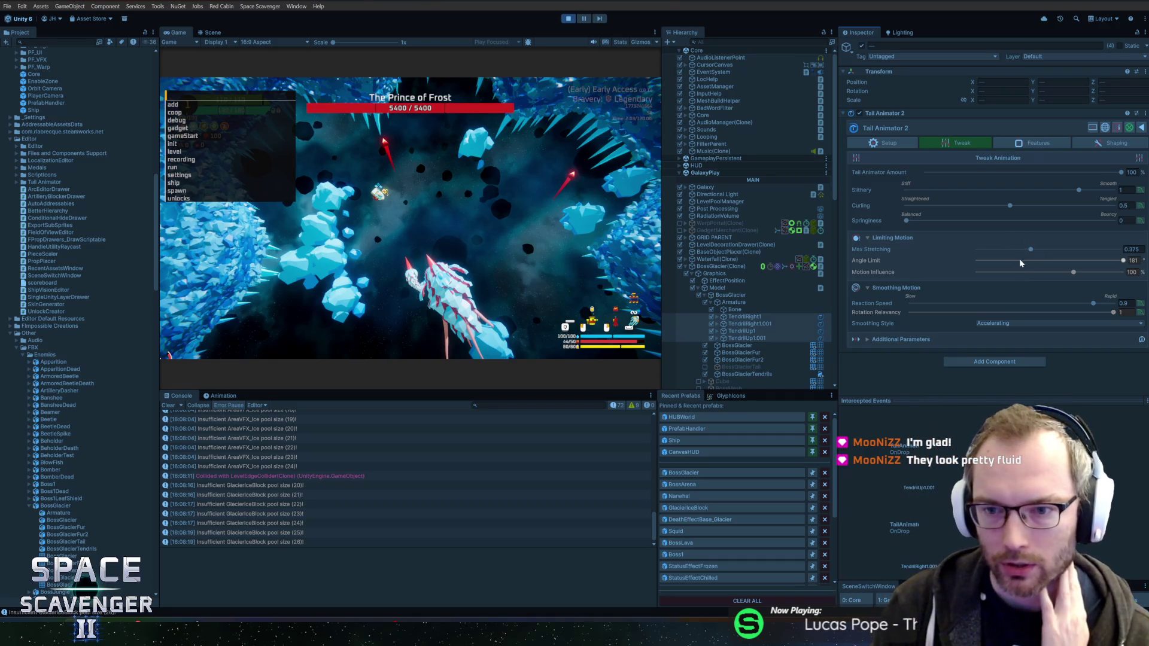
{"action": "left_click", "coordinate": [1080, 191]}
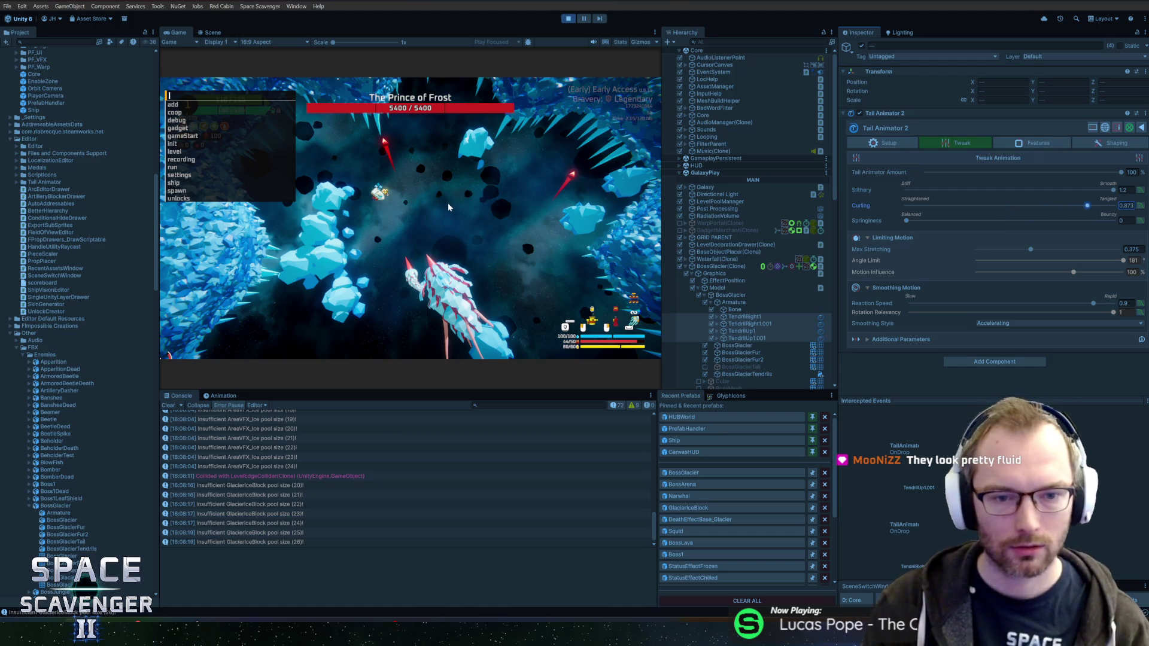
{"action": "key", "text": "Escape"}
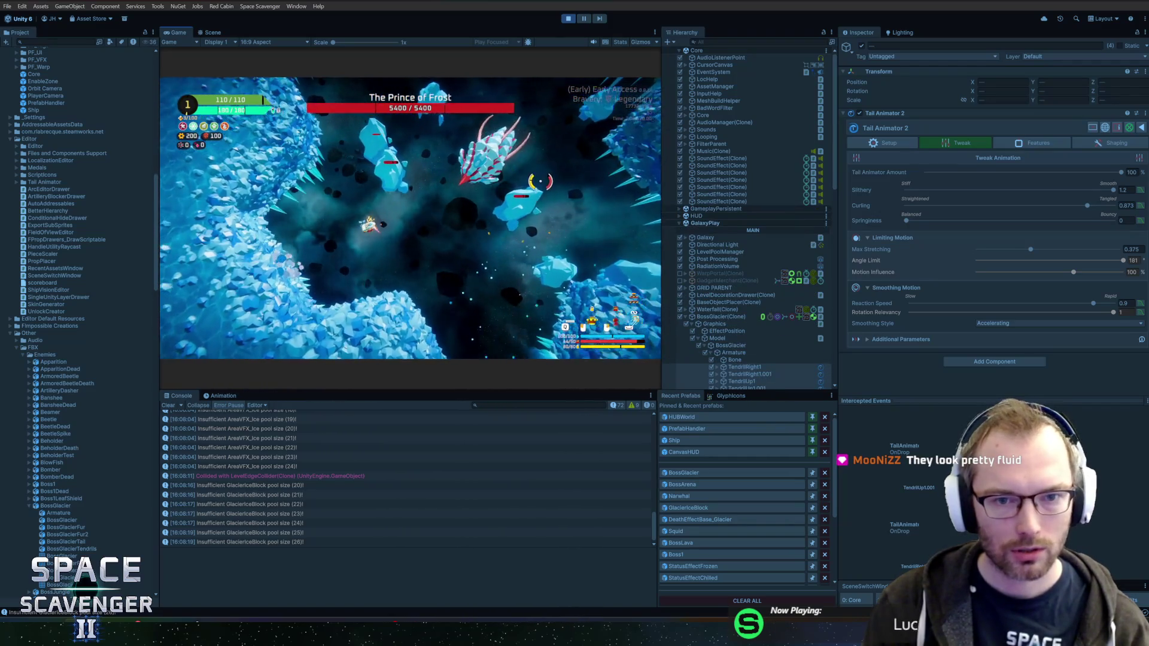
Pause the game and show Tail Animator 2's Features with Auto Waving settings
{"action": "key", "text": "Escape"}
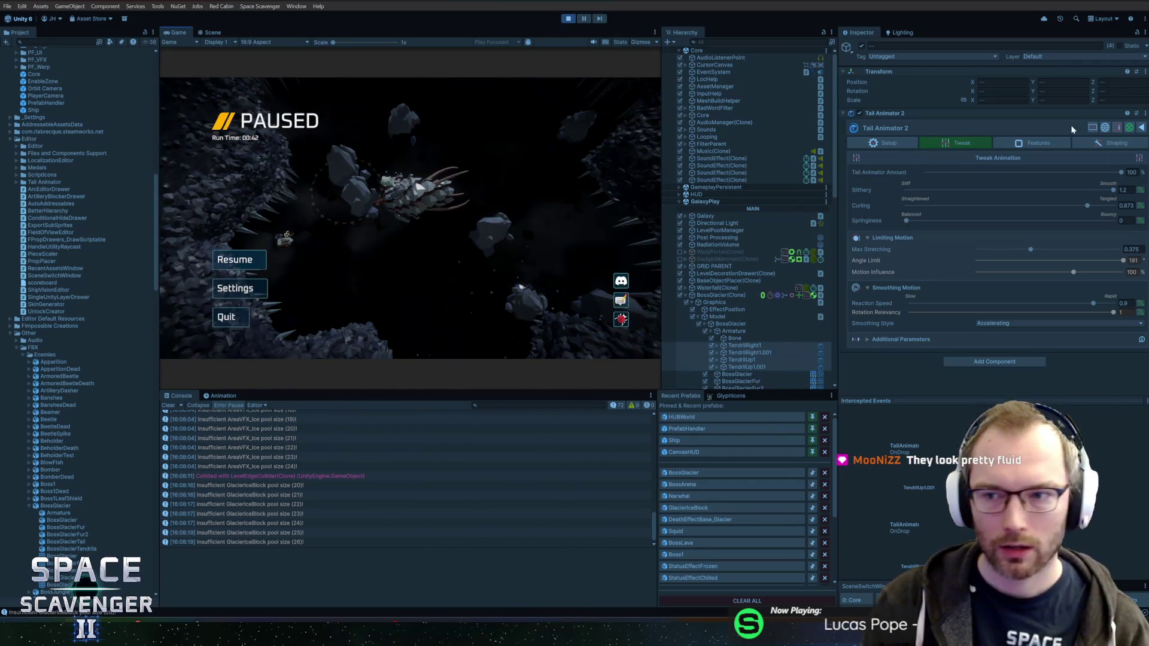
{"action": "left_click", "coordinate": [1049, 145]}
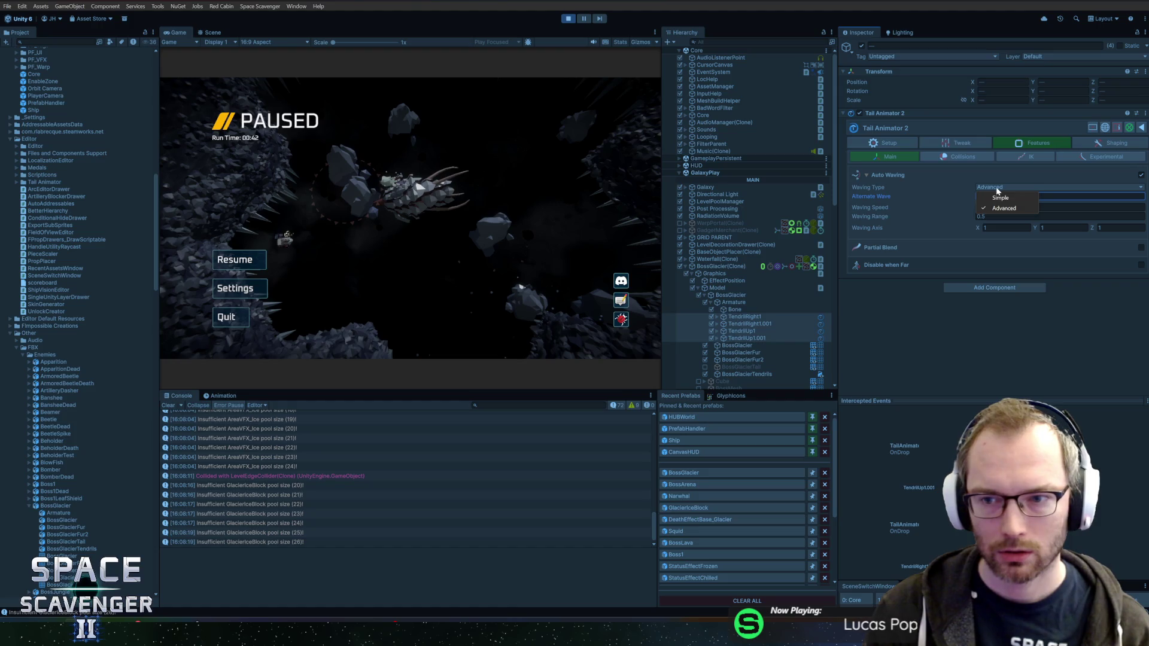
Resume the fight, open the debug command list to test the boss, and pause again
{"action": "key", "text": "Escape"}
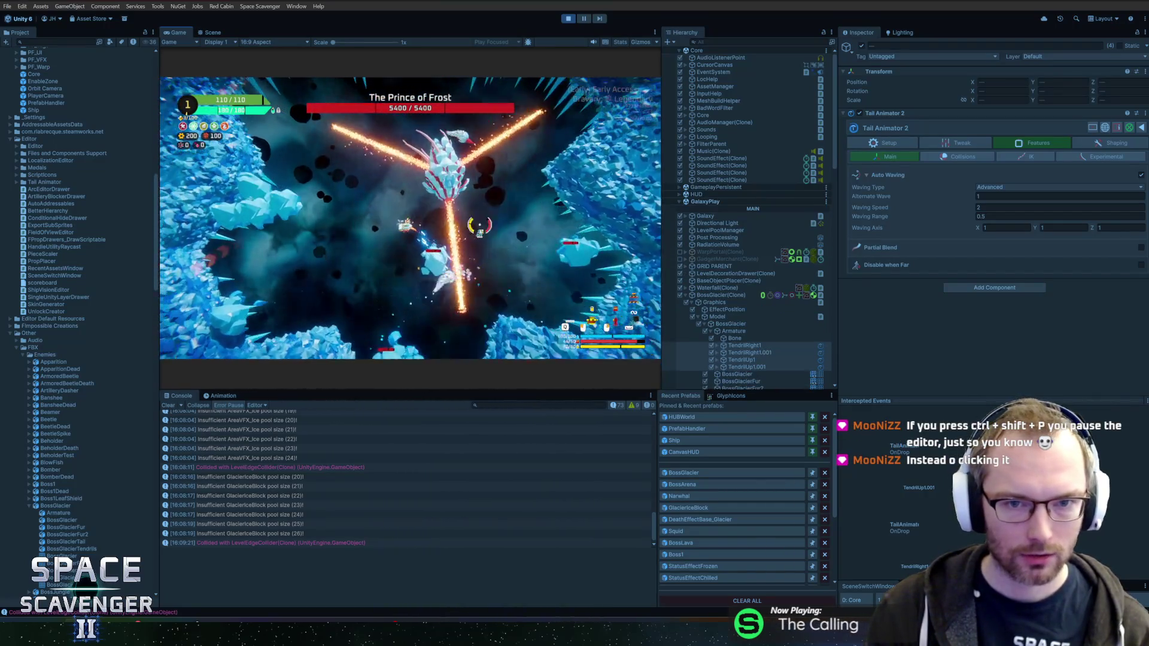
{"action": "key", "text": "grave"}
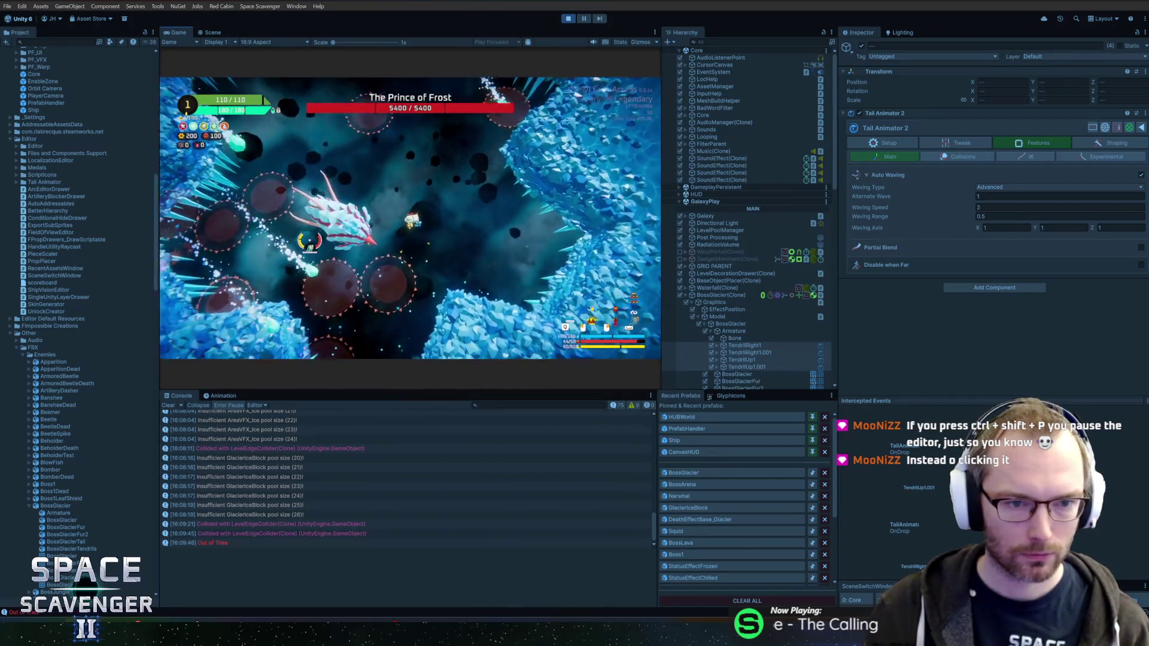
{"action": "key", "text": "Escape"}
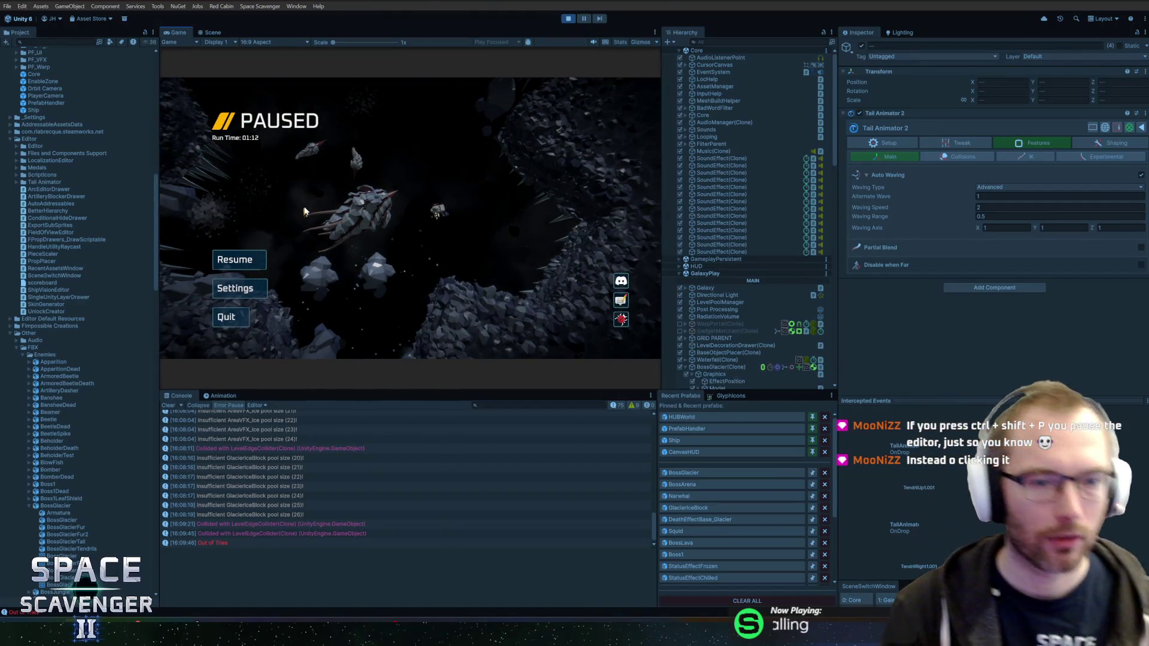
{"action": "key", "text": "Escape"}
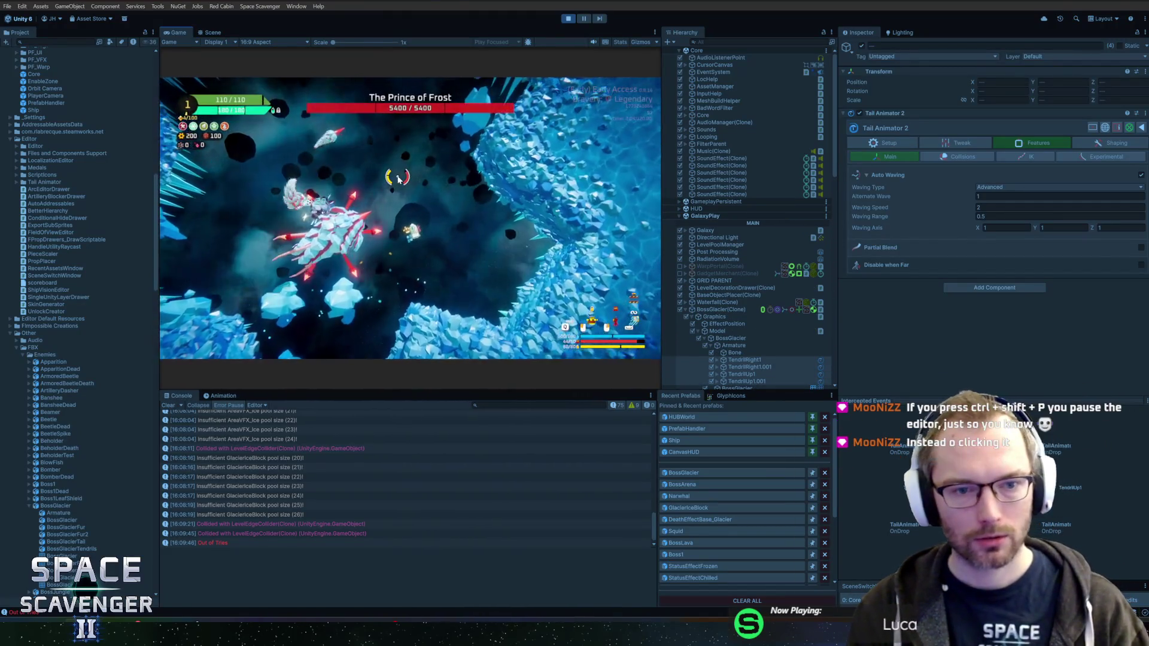
{"action": "key", "text": "Escape"}
{"action": "key", "text": "alt+Tab"}
{"action": "scroll", "coordinate": [679, 272], "scroll_direction": "down", "scroll_amount": 5}
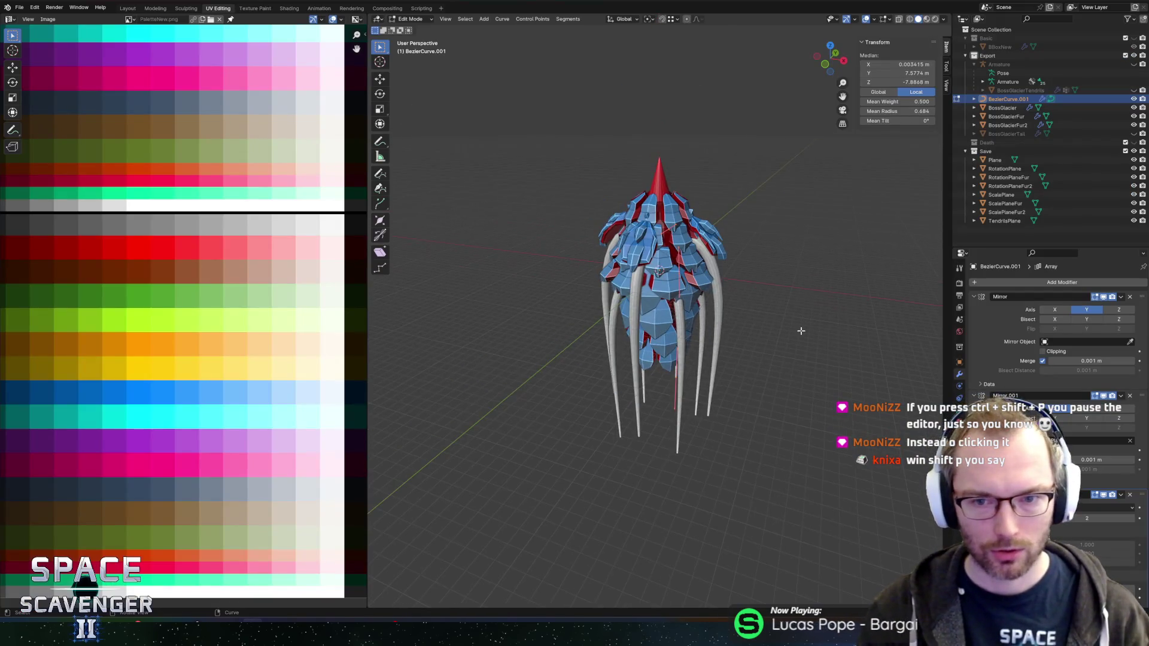
{"action": "scroll", "coordinate": [720, 301], "scroll_direction": "up", "scroll_amount": 3}
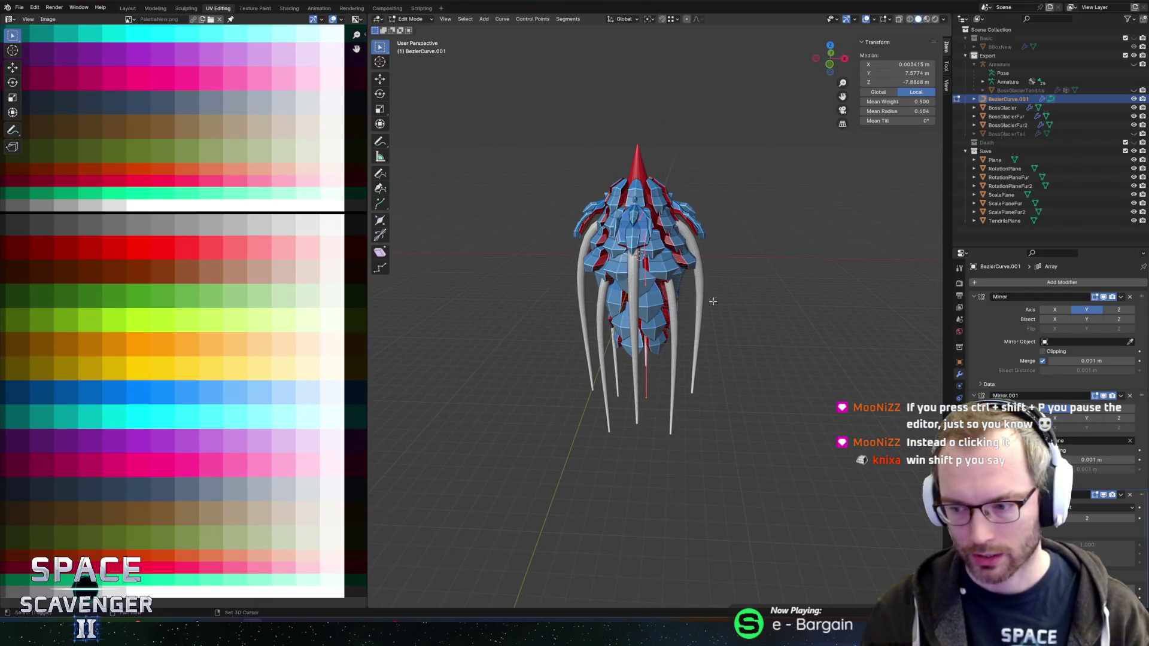
{"action": "scroll", "coordinate": [700, 307], "scroll_direction": "down", "scroll_amount": 2}
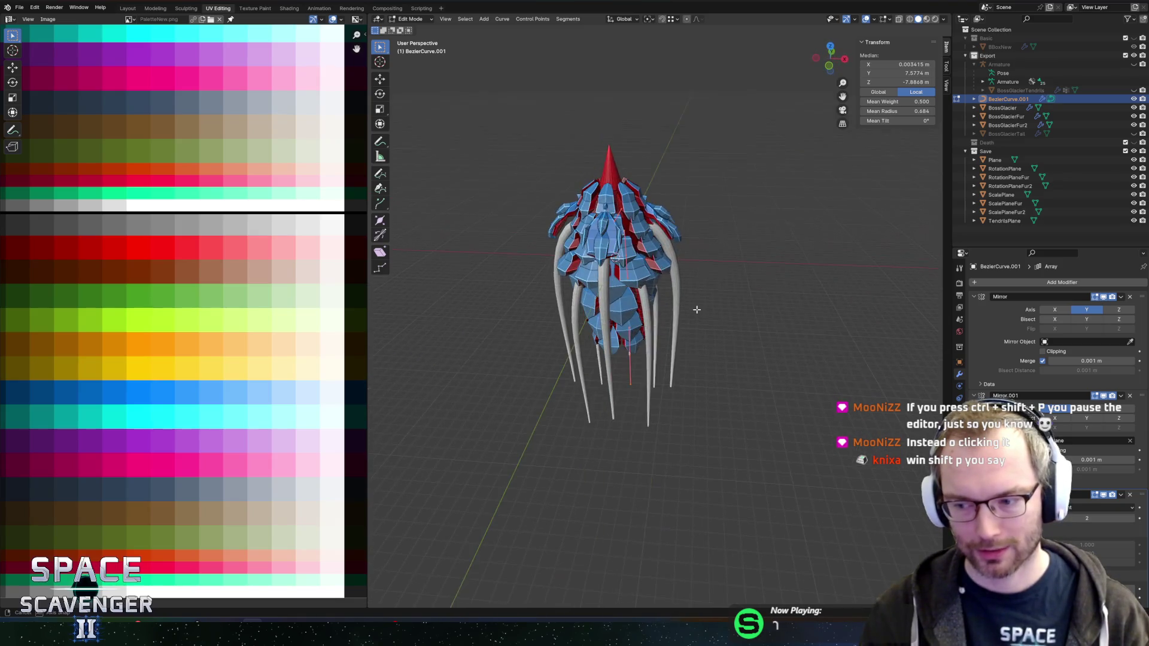
{"action": "key", "text": "Tab"}
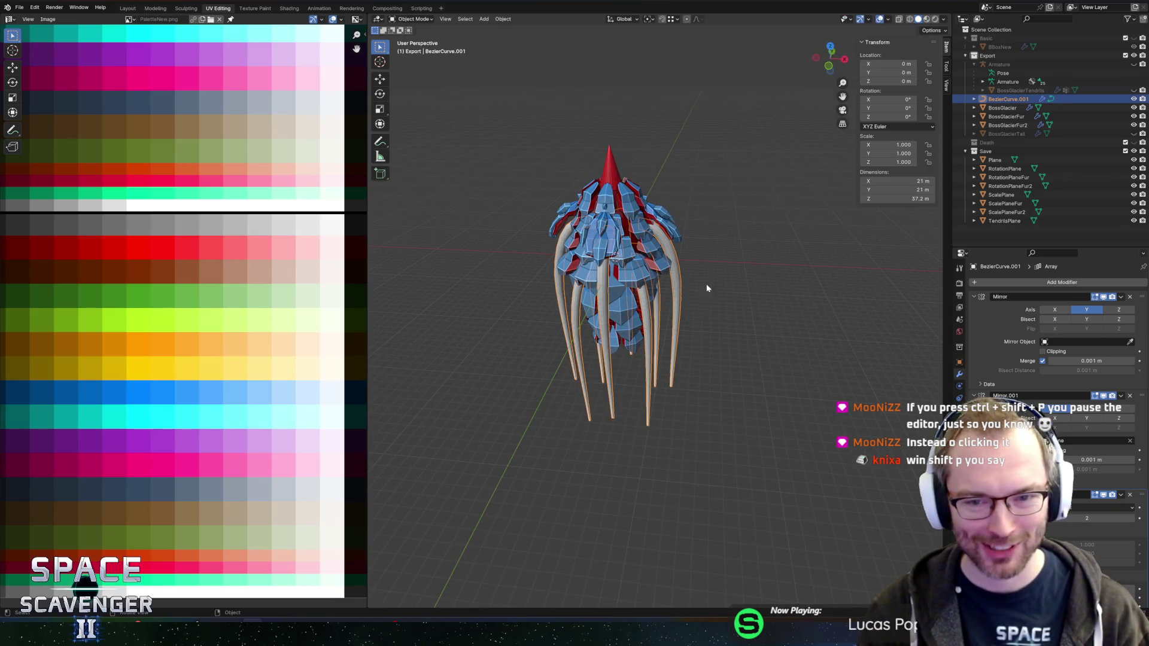
{"action": "key", "text": "Tab"}
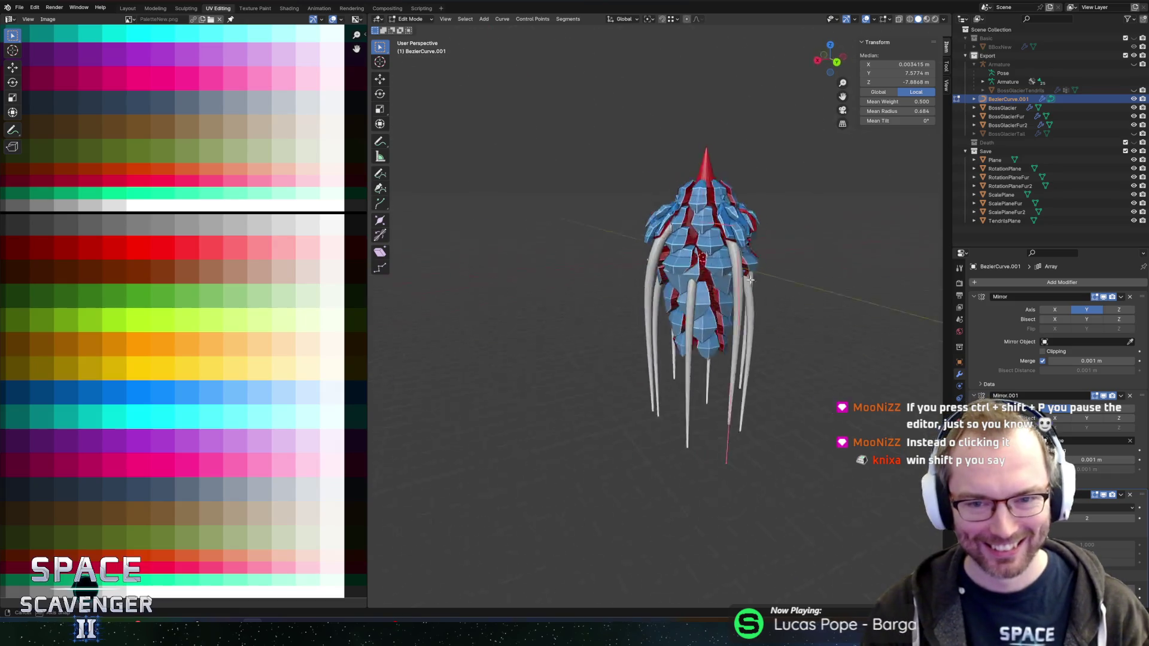
{"action": "scroll", "coordinate": [749, 280], "scroll_direction": "up", "scroll_amount": 5}
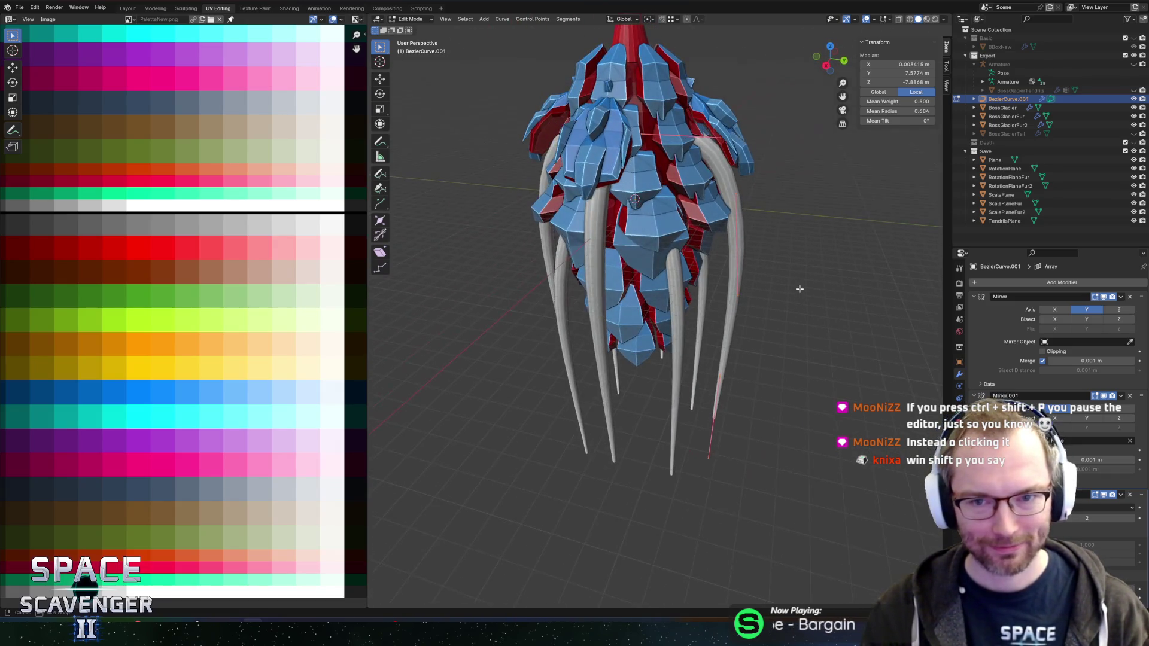
{"action": "mouse_move", "coordinate": [799, 289]}
{"action": "left_mouse_down"}
{"action": "mouse_move", "coordinate": [742, 277]}
{"action": "mouse_move", "coordinate": [708, 213]}
{"action": "left_mouse_up"}
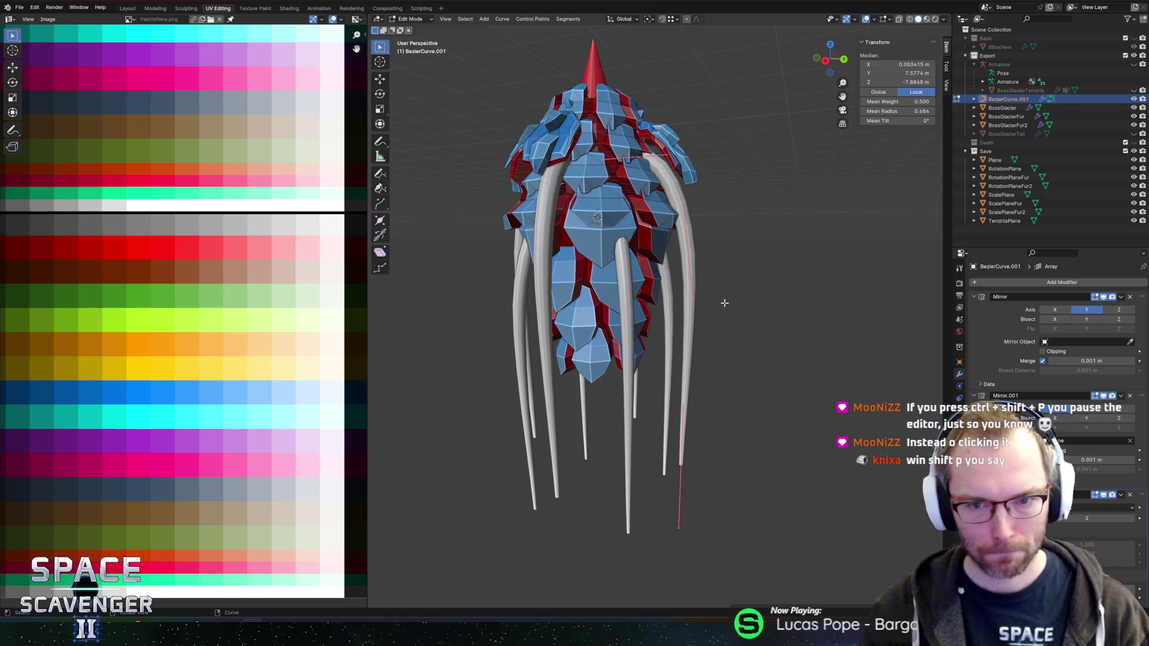
{"action": "mouse_move", "coordinate": [804, 240]}
{"action": "left_mouse_down"}
{"action": "mouse_move", "coordinate": [753, 244]}
{"action": "mouse_move", "coordinate": [802, 249]}
{"action": "left_mouse_up"}
{"action": "scroll", "coordinate": [766, 281], "scroll_direction": "down", "scroll_amount": 3}
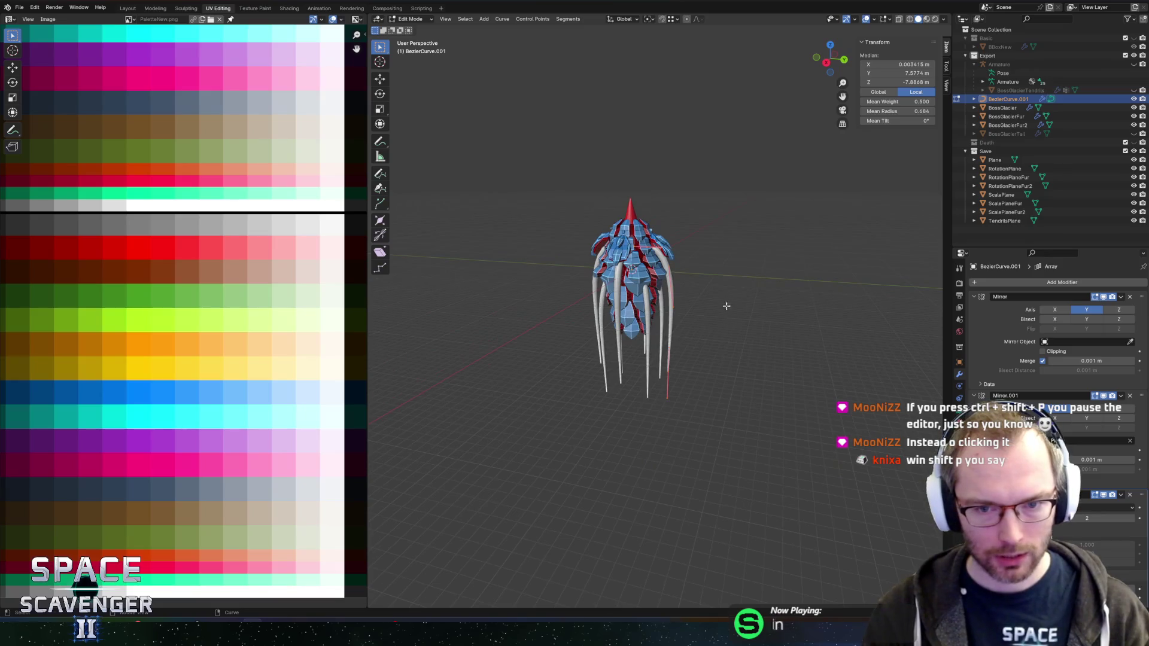
{"action": "scroll", "coordinate": [723, 282], "scroll_direction": "up", "scroll_amount": 3}
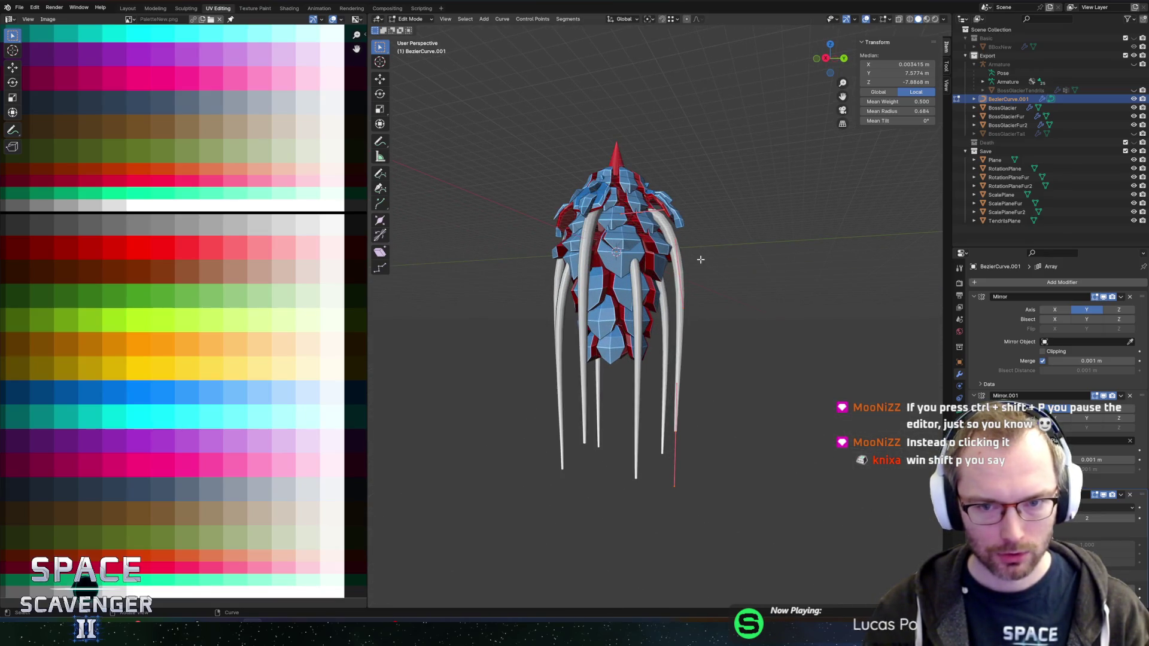
{"action": "scroll", "coordinate": [664, 194], "scroll_direction": "up", "scroll_amount": 2}
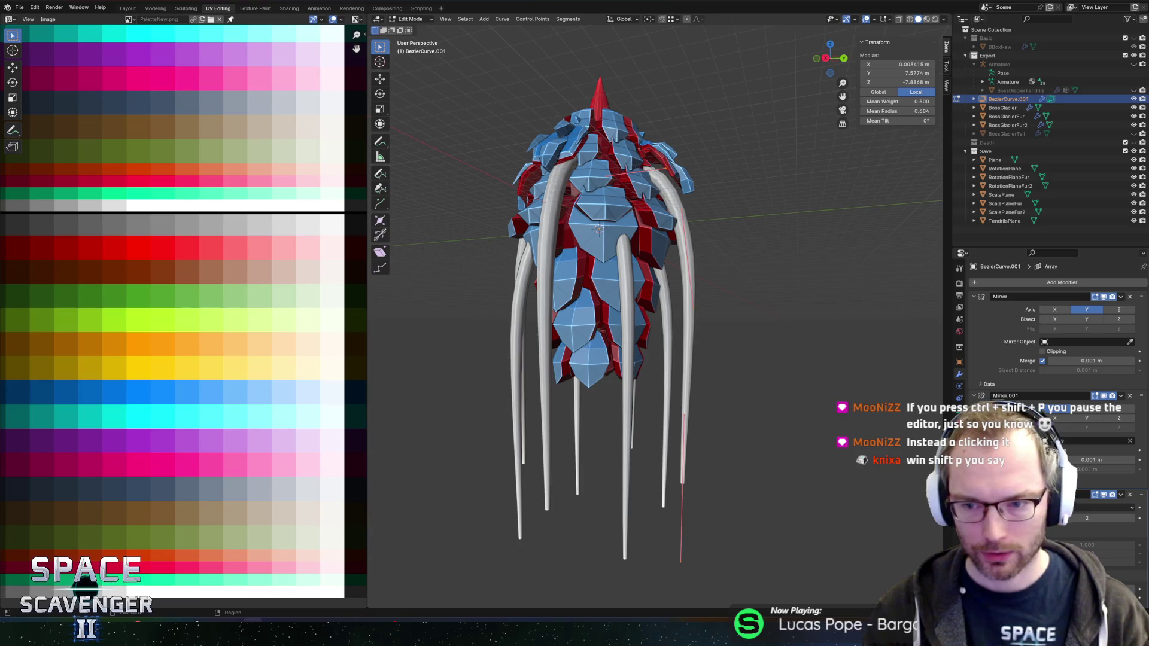
{"action": "left_click", "coordinate": [960, 409]}
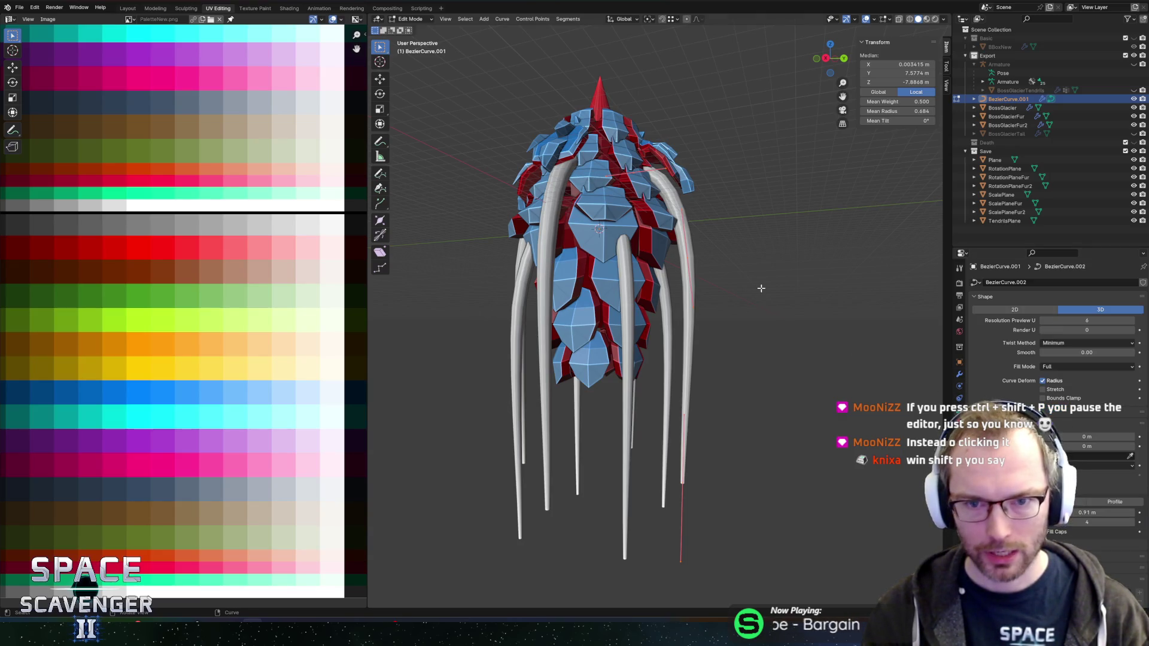
{"action": "mouse_move", "coordinate": [761, 288]}
{"action": "left_mouse_down"}
{"action": "mouse_move", "coordinate": [810, 286]}
{"action": "mouse_move", "coordinate": [724, 299]}
{"action": "mouse_move", "coordinate": [751, 293]}
{"action": "left_mouse_up"}
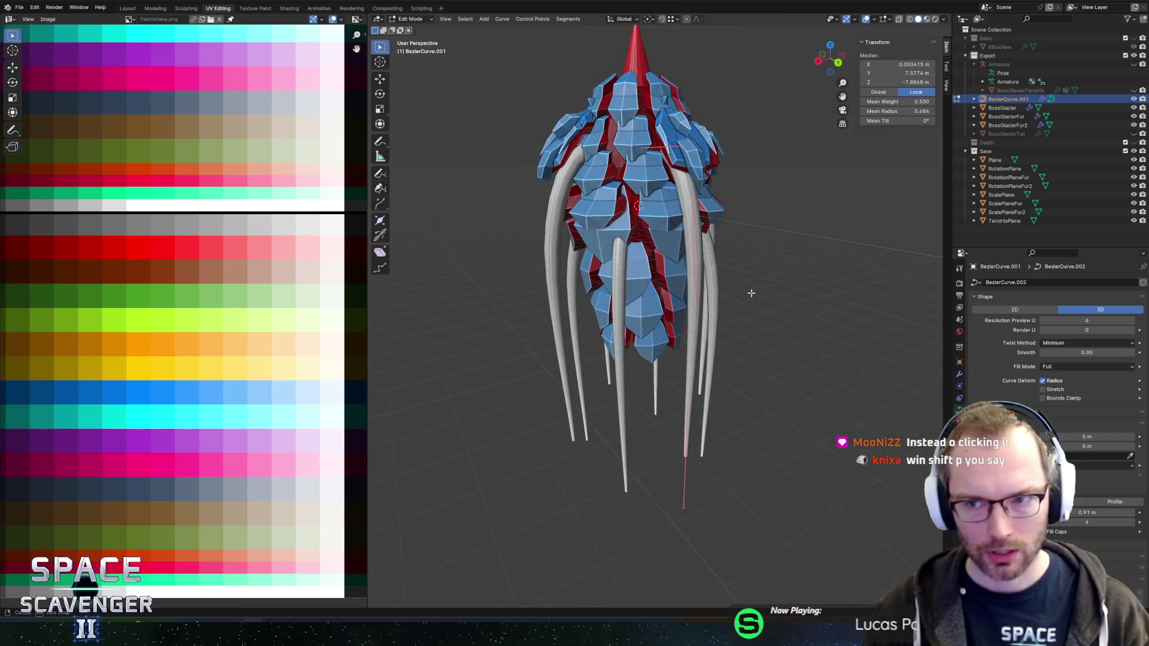
{"action": "scroll", "coordinate": [1019, 387], "scroll_direction": "down", "scroll_amount": 2}
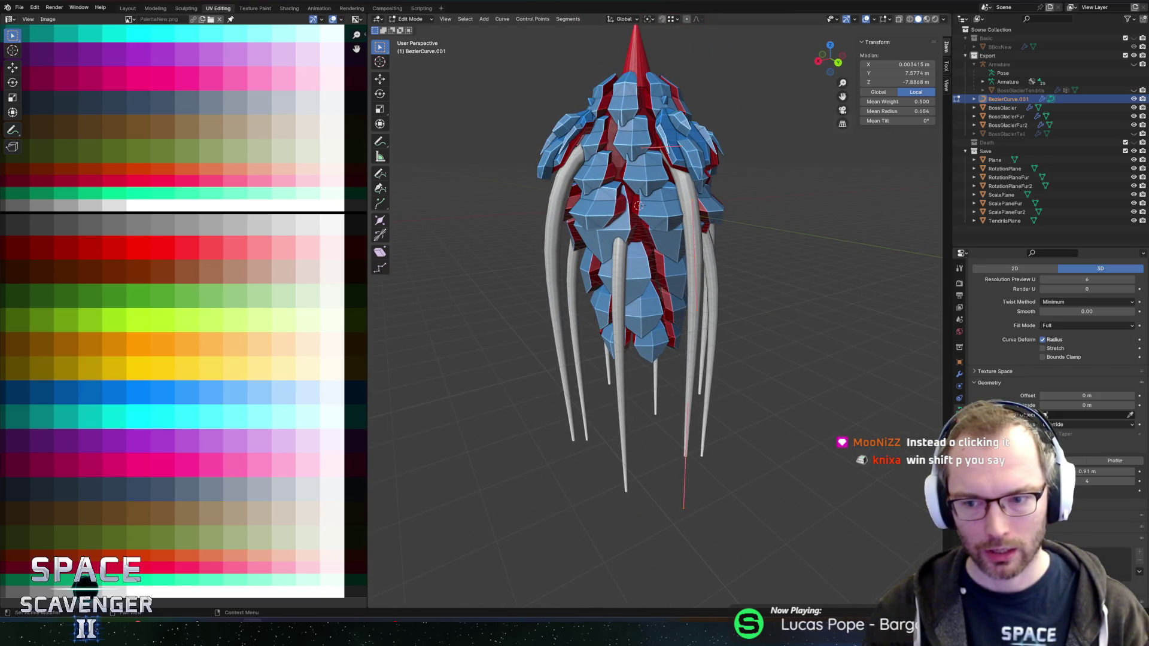
{"action": "left_click", "coordinate": [959, 375]}
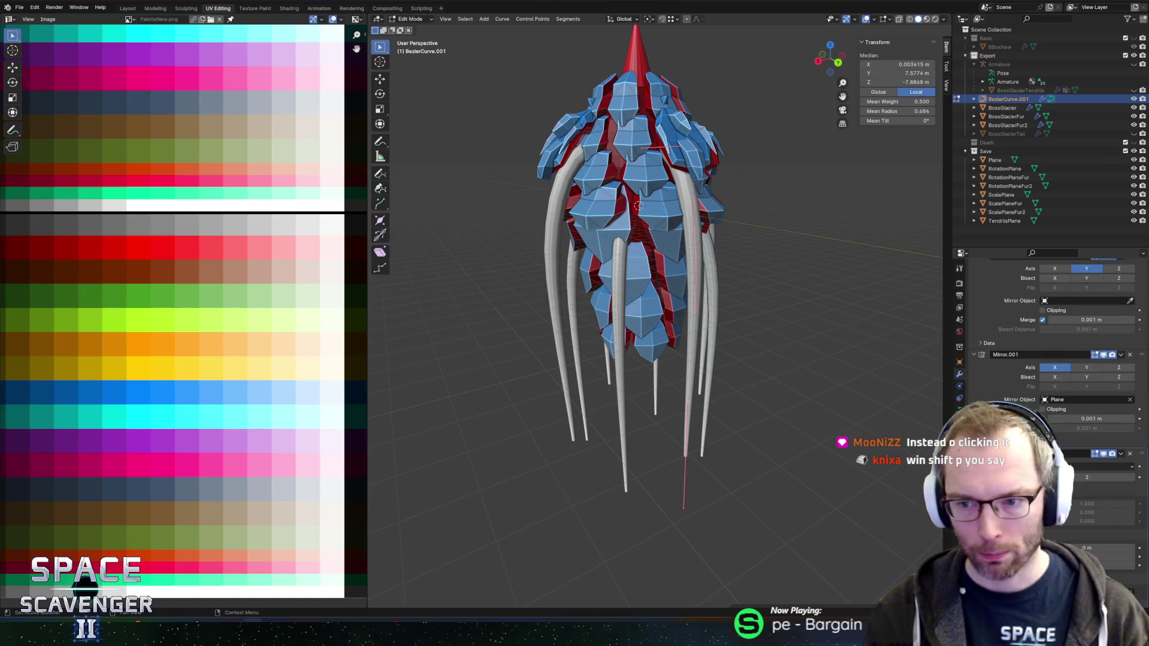
{"action": "scroll", "coordinate": [1010, 379], "scroll_direction": "up", "scroll_amount": 2}
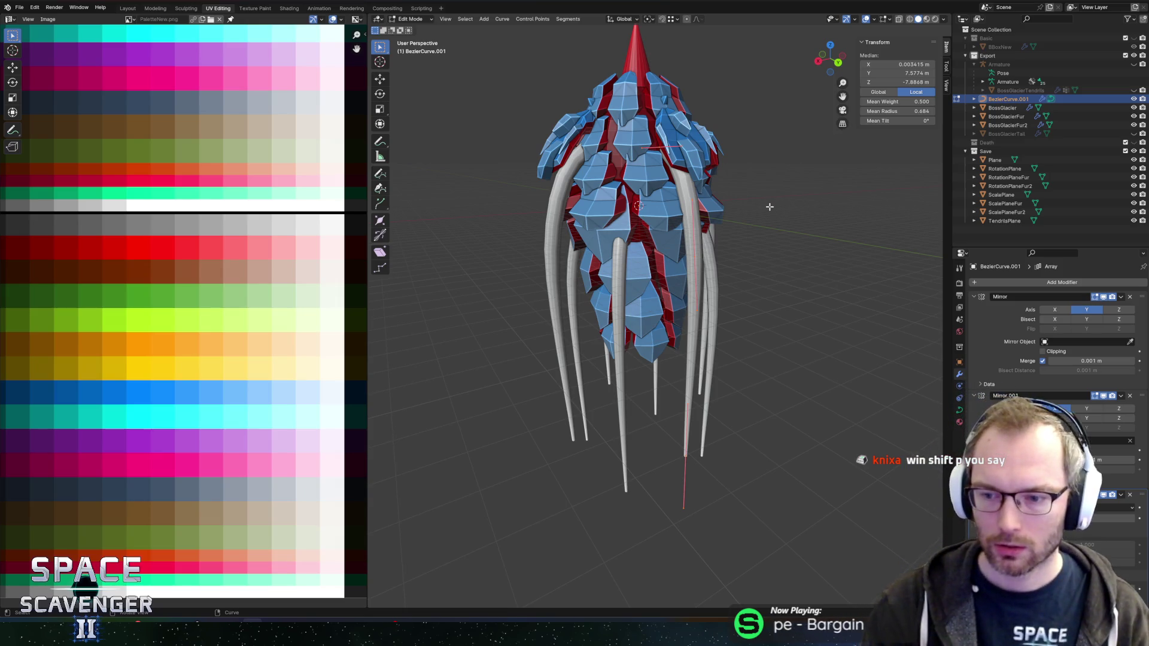
{"action": "left_click_drag", "start_coordinate": [789, 237], "coordinate": [800, 254]}
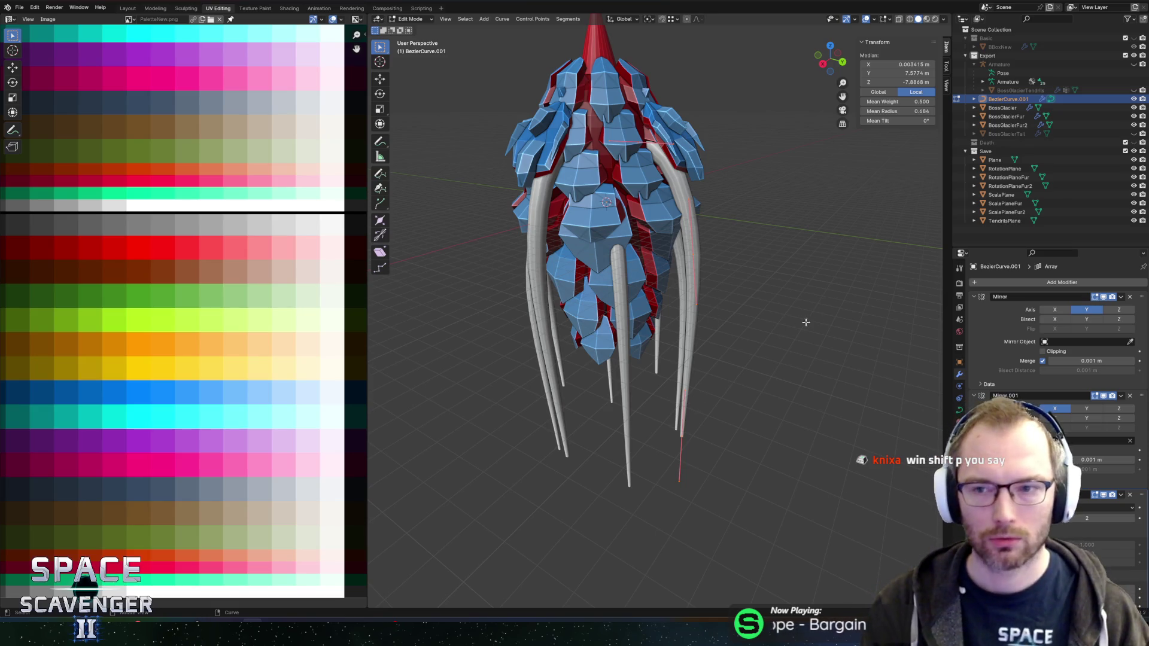
{"action": "mouse_move", "coordinate": [867, 318]}
{"action": "left_mouse_down"}
{"action": "mouse_move", "coordinate": [892, 305]}
{"action": "mouse_move", "coordinate": [856, 305]}
{"action": "mouse_move", "coordinate": [882, 308]}
{"action": "left_mouse_up"}
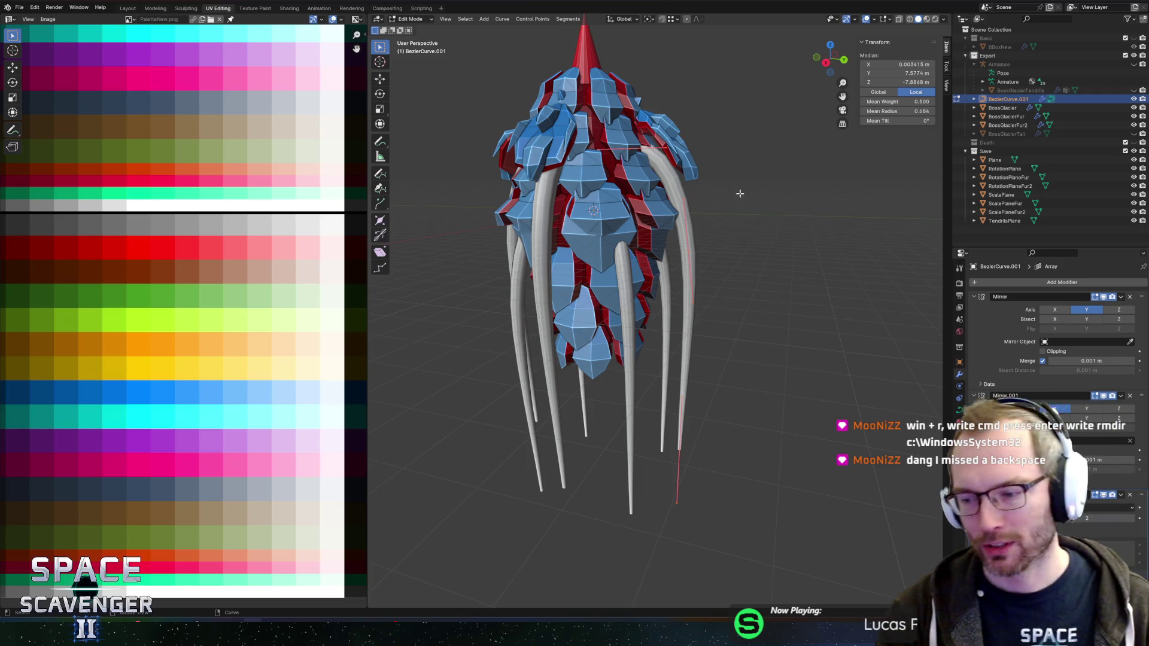
{"action": "left_click_drag", "start_coordinate": [799, 201], "coordinate": [749, 208]}
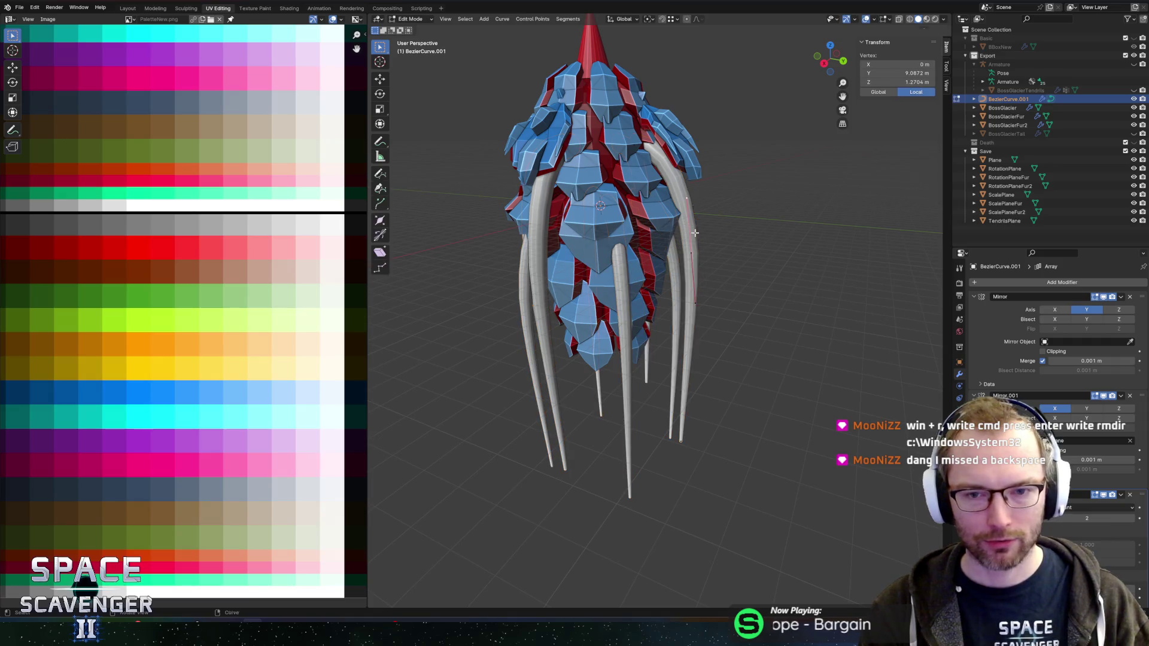
Move the selected tentacle curve points about 1.04 m along the global Y axis
{"action": "key", "text": "a"}
{"action": "scroll", "coordinate": [749, 238], "scroll_direction": "up", "scroll_amount": 3}
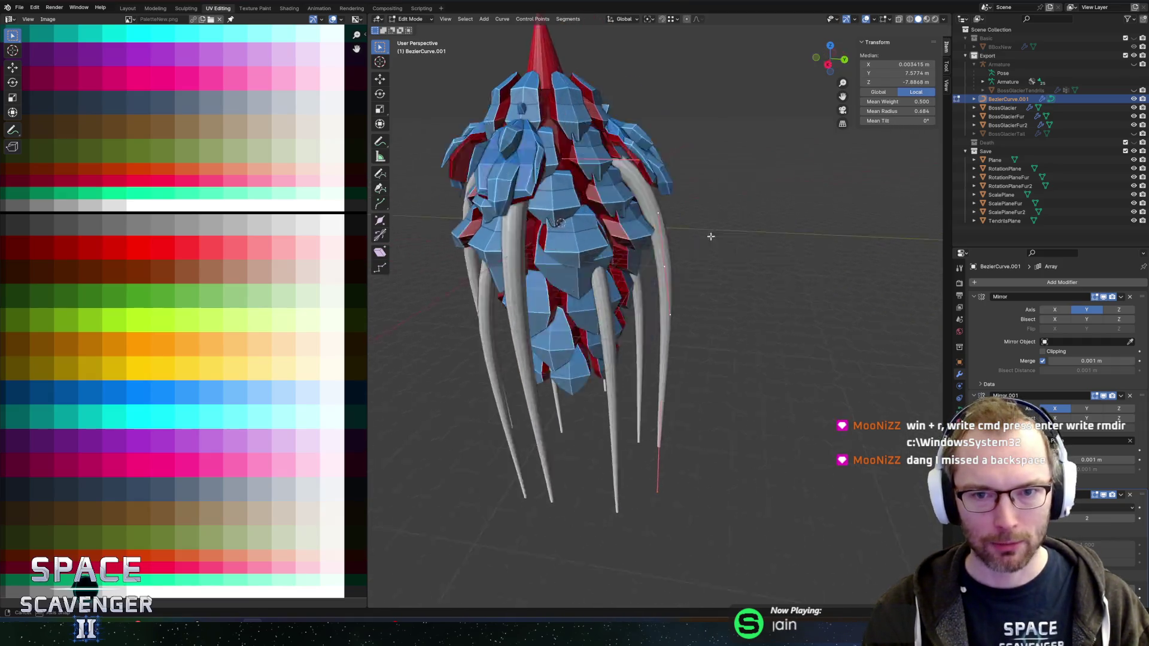
{"action": "mouse_move", "coordinate": [692, 253]}
{"action": "left_mouse_down"}
{"action": "mouse_move", "coordinate": [713, 236]}
{"action": "mouse_move", "coordinate": [700, 217]}
{"action": "mouse_move", "coordinate": [710, 161]}
{"action": "left_mouse_up"}
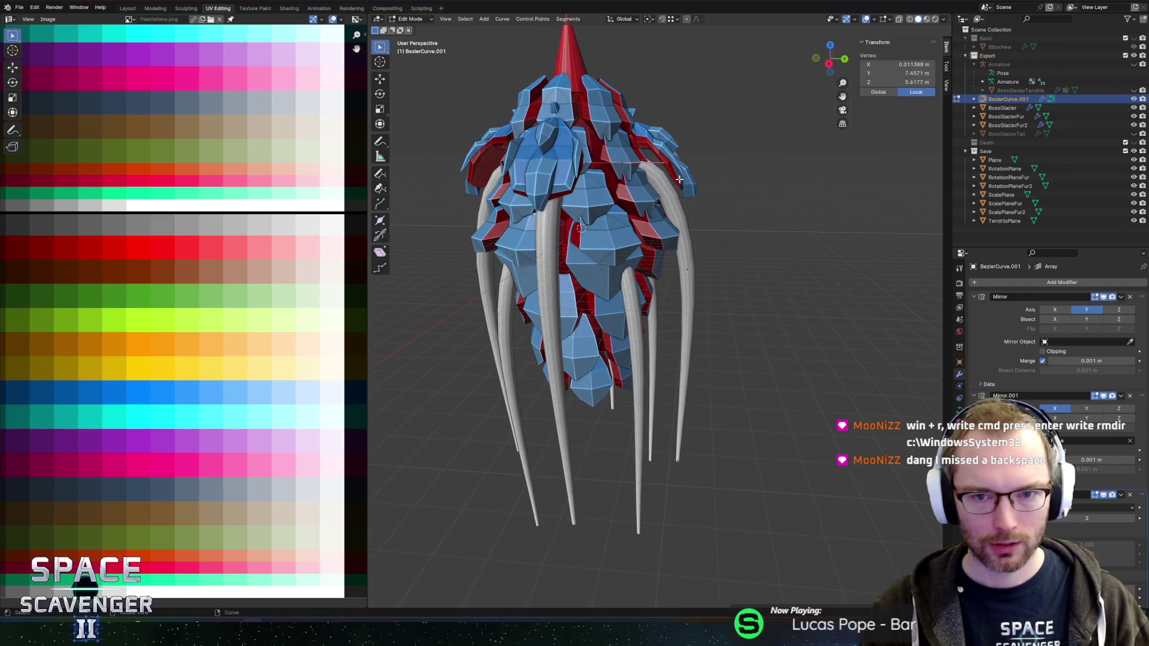
{"action": "left_click", "coordinate": [691, 179]}
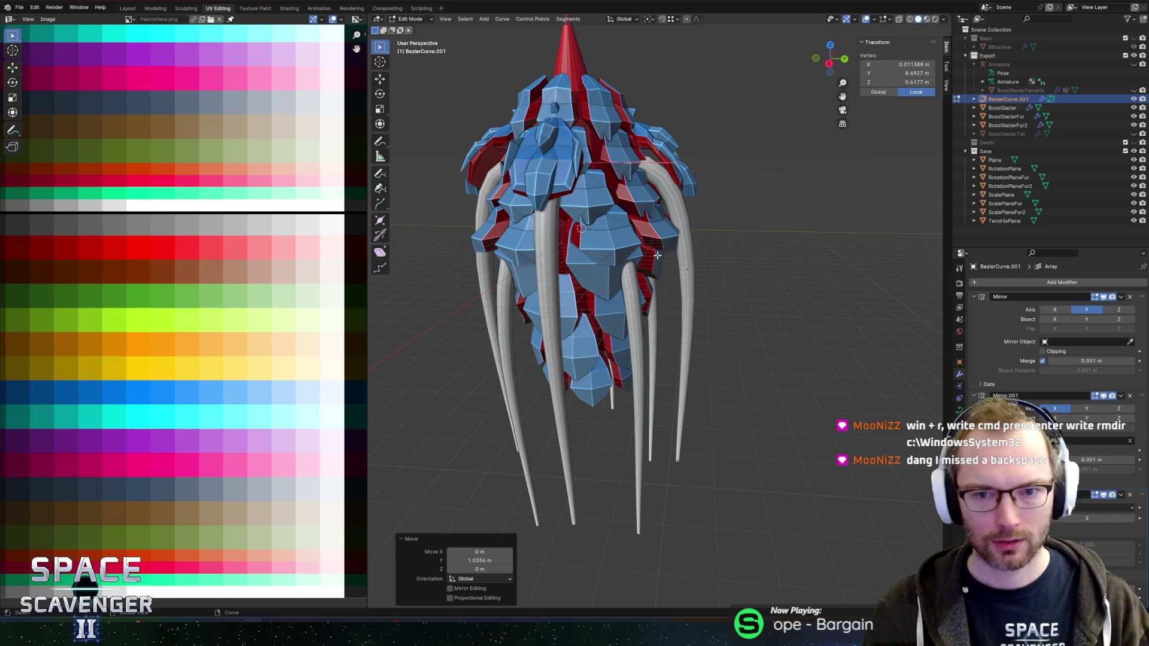
{"action": "left_click", "coordinate": [687, 270]}
{"action": "key", "text": "g"}
{"action": "key", "text": "y"}
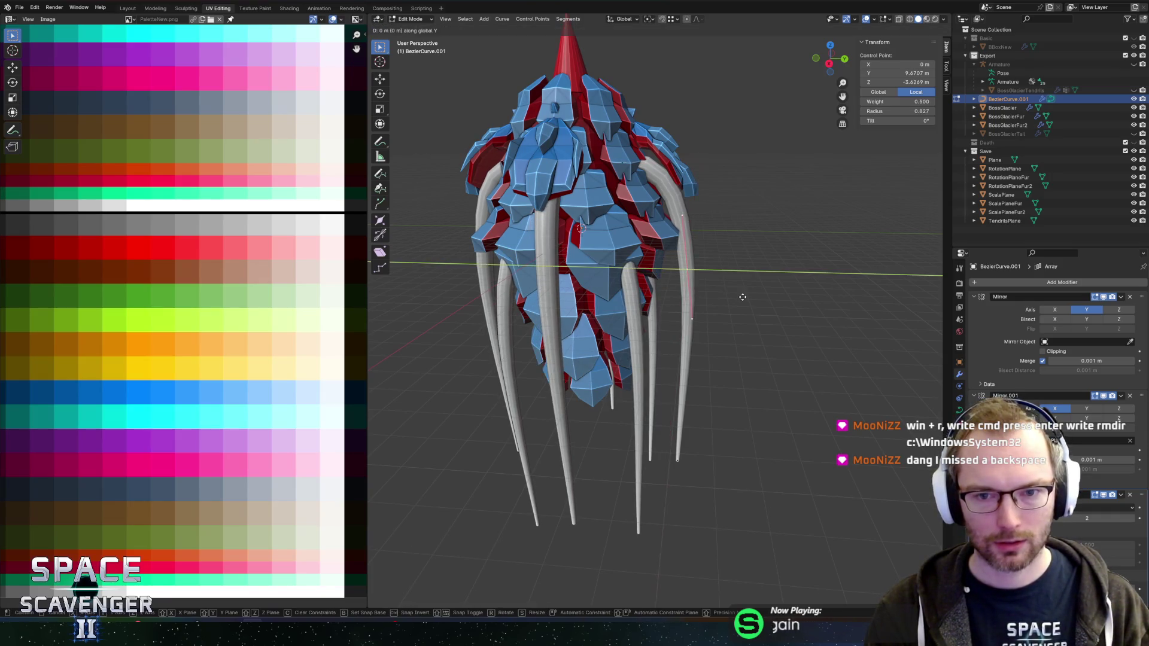
{"action": "key", "text": "Escape"}
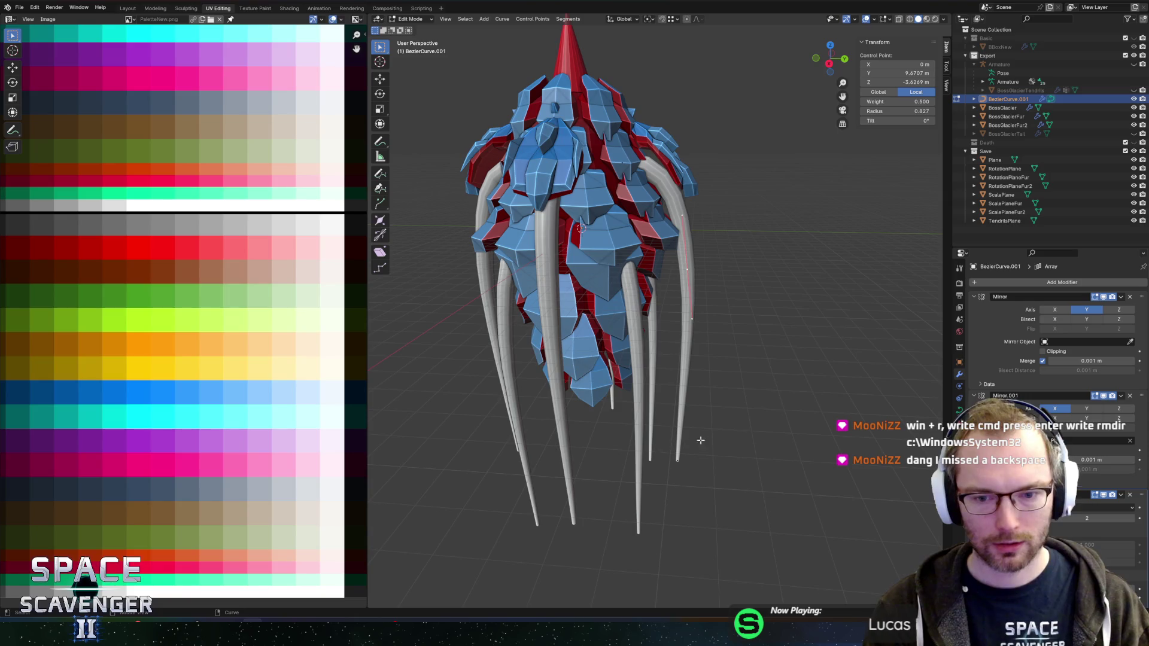
Back in Object Mode, lower the tentacle curve's bevel Resolution from 3 to 2
{"action": "key", "text": "Tab"}
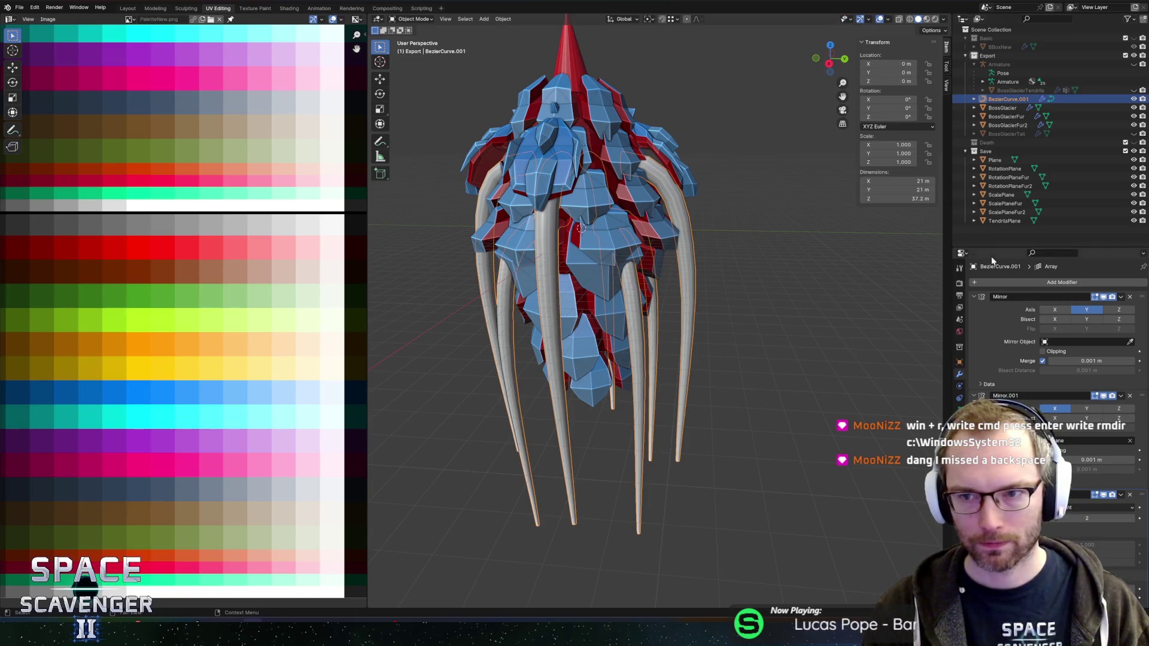
{"action": "left_click", "coordinate": [959, 410]}
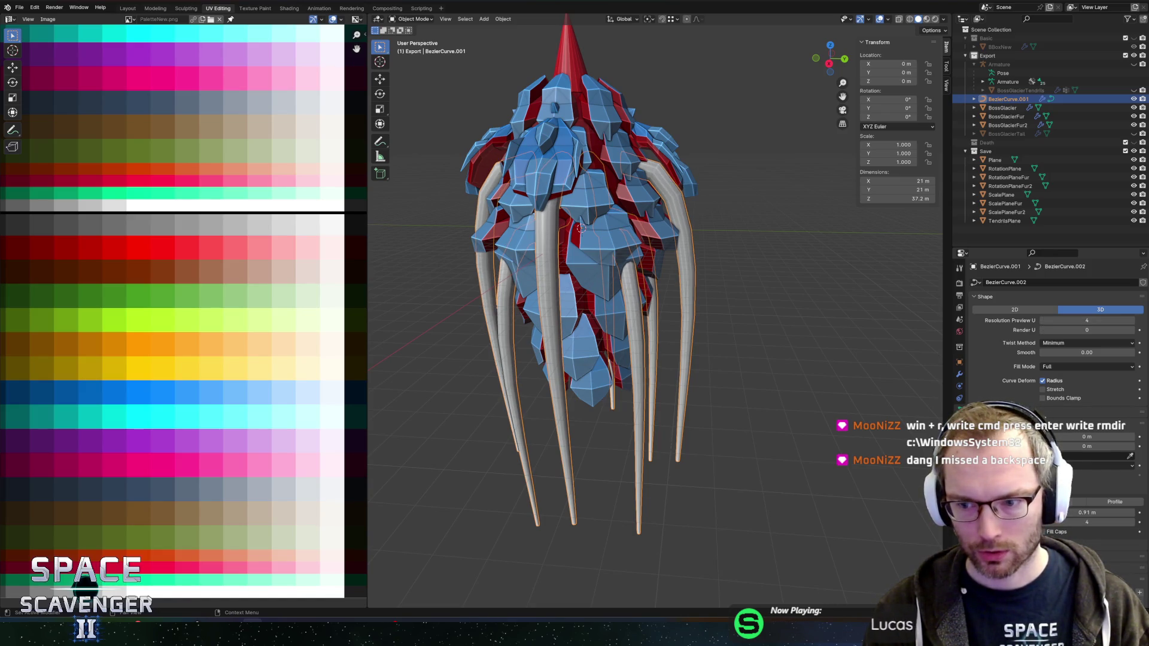
{"action": "left_click", "coordinate": [1045, 522]}
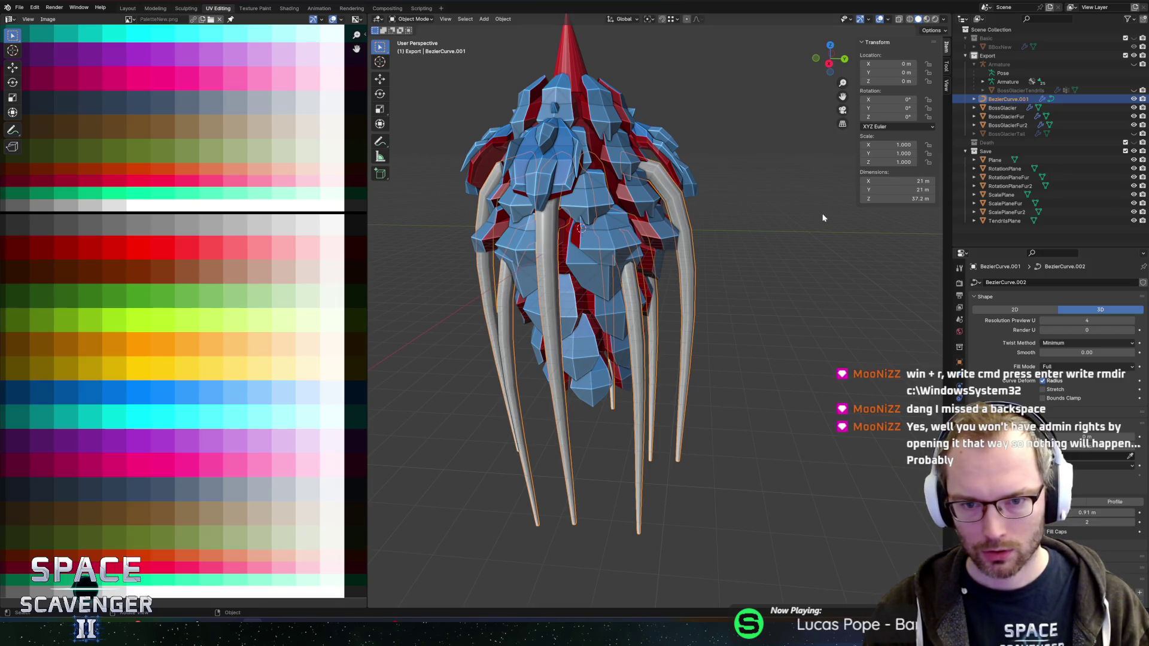
{"action": "mouse_move", "coordinate": [823, 217]}
{"action": "left_mouse_down"}
{"action": "mouse_move", "coordinate": [820, 249]}
{"action": "mouse_move", "coordinate": [624, 239]}
{"action": "mouse_move", "coordinate": [819, 246]}
{"action": "left_mouse_up"}
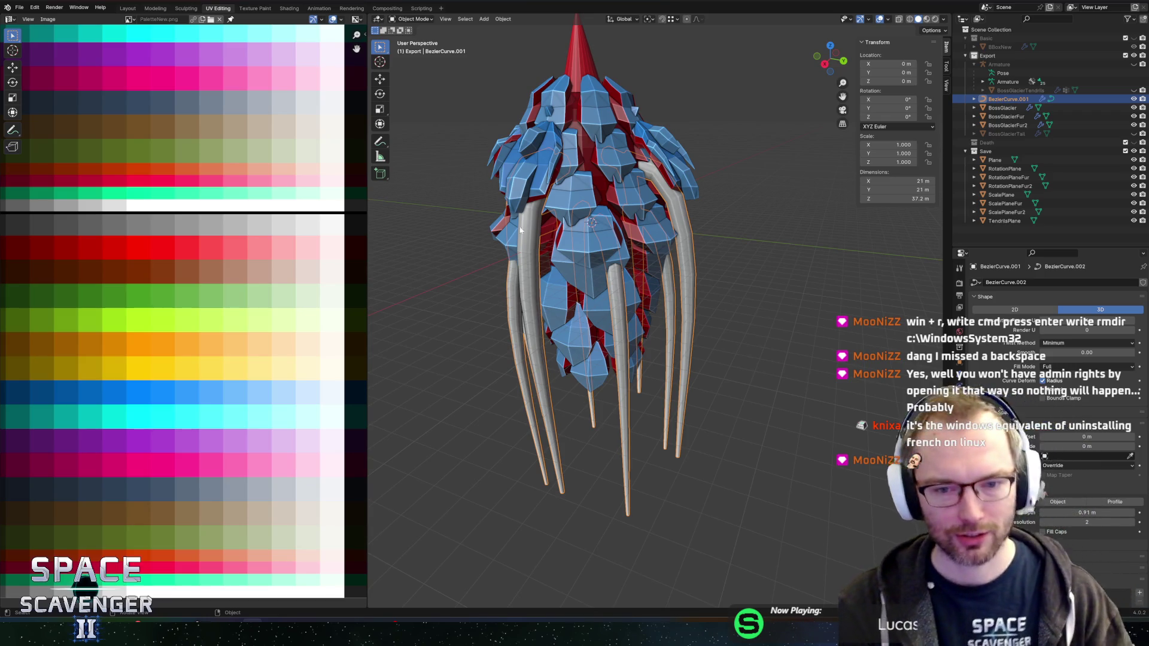
Inspect the tentacles from above, toggling in and out of curve Edit Mode
{"action": "key", "text": "Tab"}
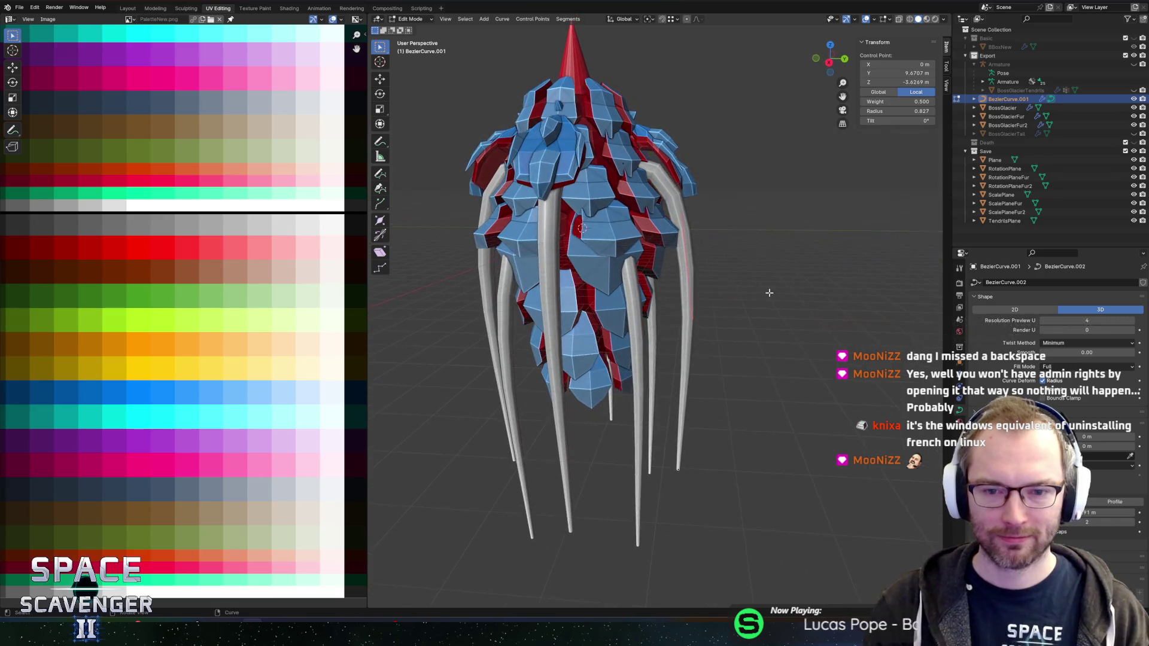
{"action": "key", "text": "Tab"}
{"action": "scroll", "coordinate": [766, 294], "scroll_direction": "down", "scroll_amount": 5}
{"action": "mouse_move", "coordinate": [721, 309]}
{"action": "left_mouse_down"}
{"action": "mouse_move", "coordinate": [716, 256]}
{"action": "mouse_move", "coordinate": [533, 315]}
{"action": "mouse_move", "coordinate": [732, 346]}
{"action": "left_mouse_up"}
{"action": "key", "text": "Tab"}
{"action": "scroll", "coordinate": [706, 335], "scroll_direction": "up", "scroll_amount": 4}
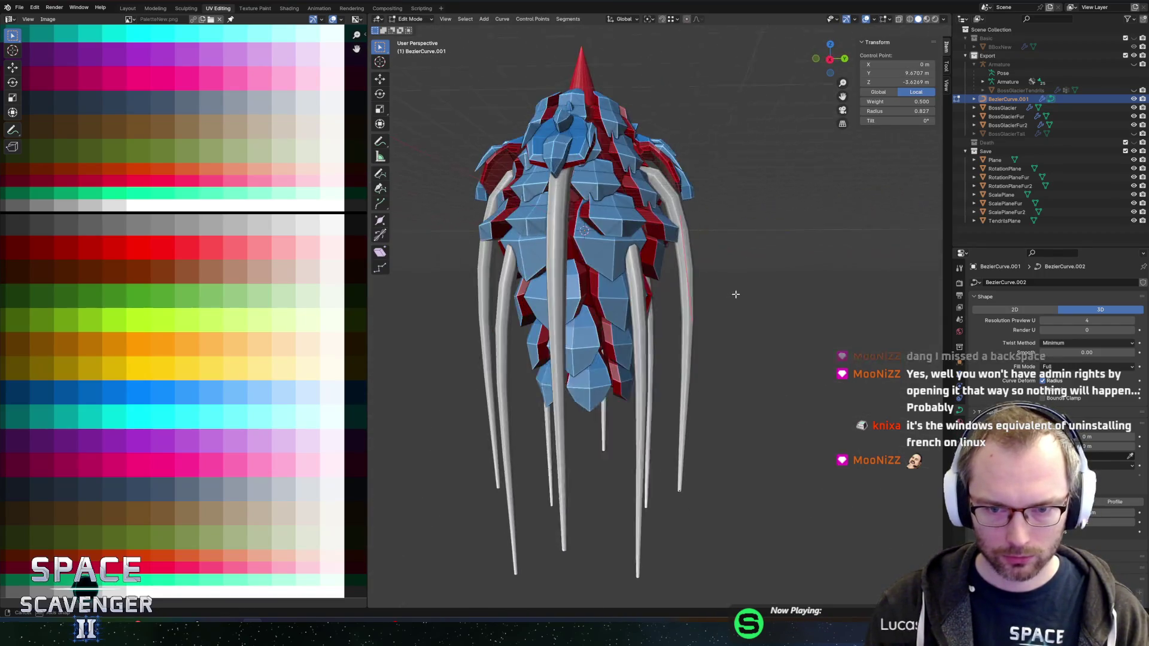
{"action": "key", "text": "Tab"}
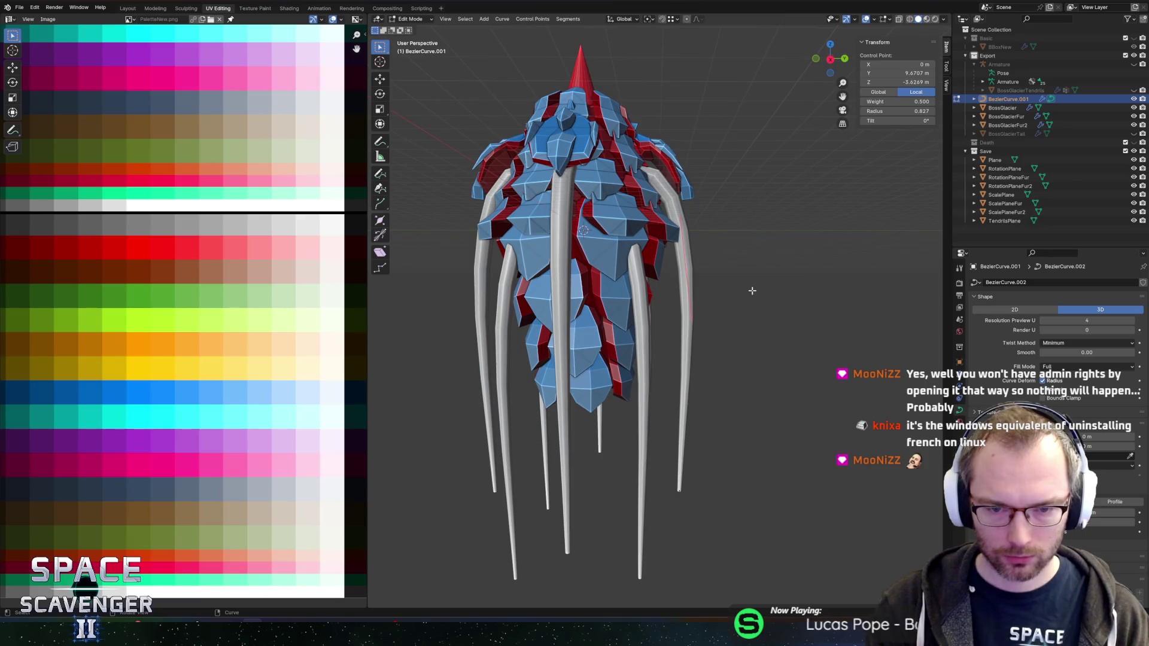
{"action": "scroll", "coordinate": [742, 302], "scroll_direction": "down", "scroll_amount": 5}
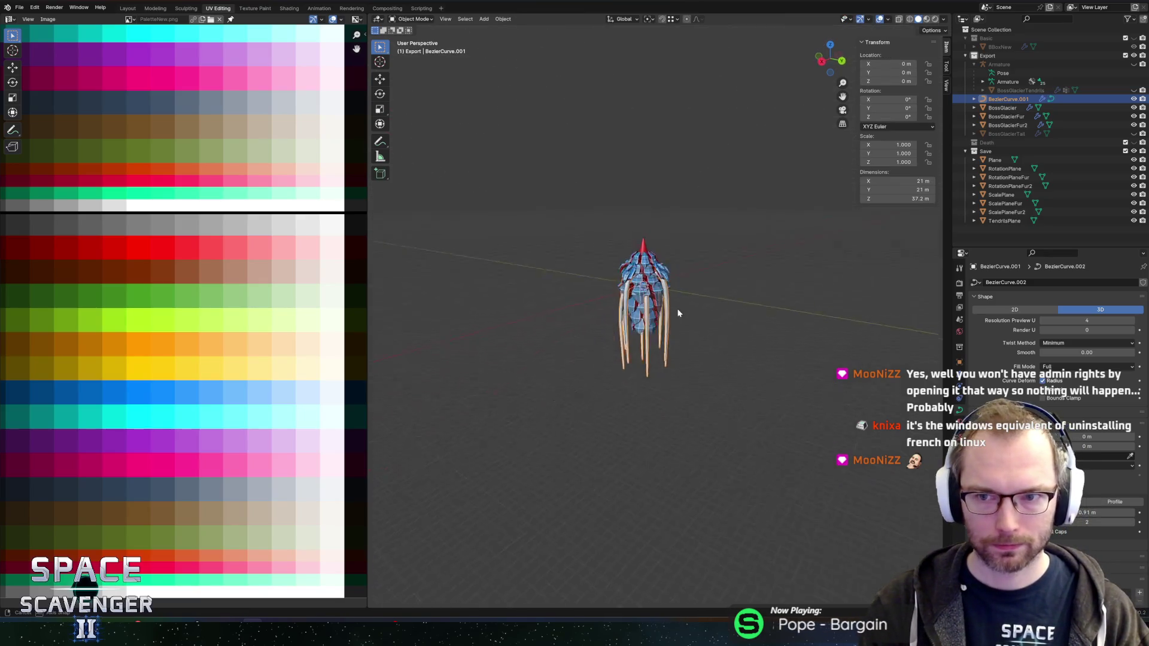
{"action": "scroll", "coordinate": [677, 308], "scroll_direction": "up", "scroll_amount": 4}
Select the BossGlacier mesh and, in Edit Mode, pick a vertex near the right shoulder
{"action": "mouse_move", "coordinate": [677, 308]}
{"action": "left_mouse_down"}
{"action": "mouse_move", "coordinate": [712, 281]}
{"action": "mouse_move", "coordinate": [670, 251]}
{"action": "left_mouse_up"}
{"action": "left_click", "coordinate": [670, 251]}
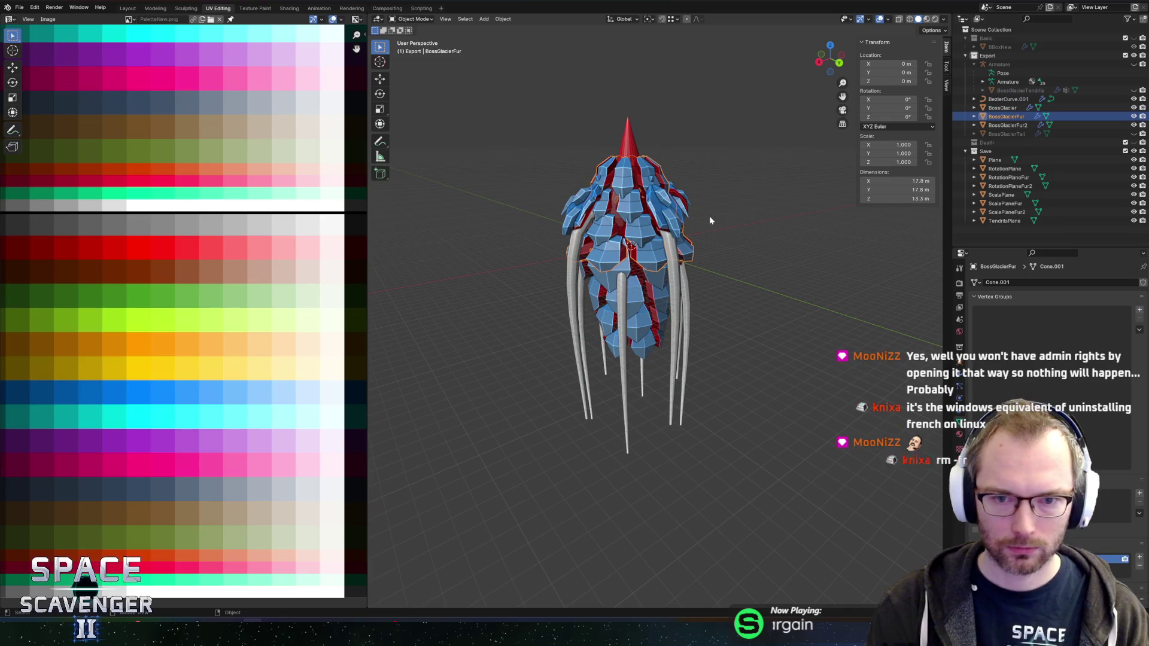
{"action": "left_click", "coordinate": [676, 219]}
{"action": "key", "text": "Tab"}
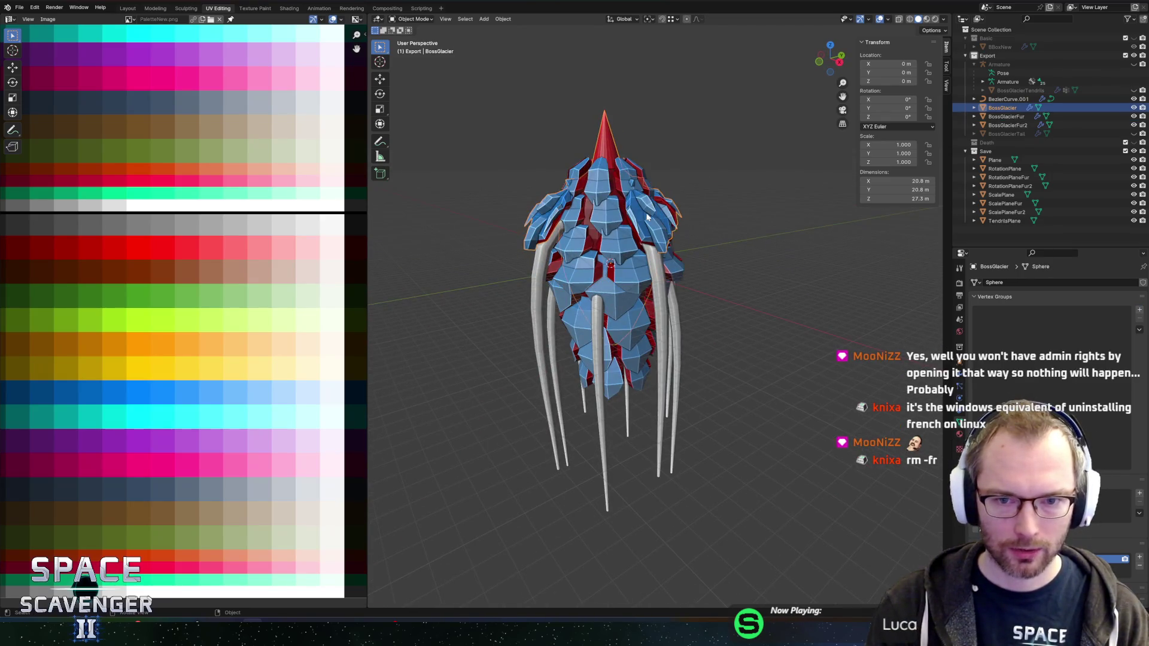
{"action": "left_click_drag", "start_coordinate": [690, 213], "coordinate": [657, 242]}
{"action": "scroll", "coordinate": [613, 232], "scroll_direction": "up", "scroll_amount": 6}
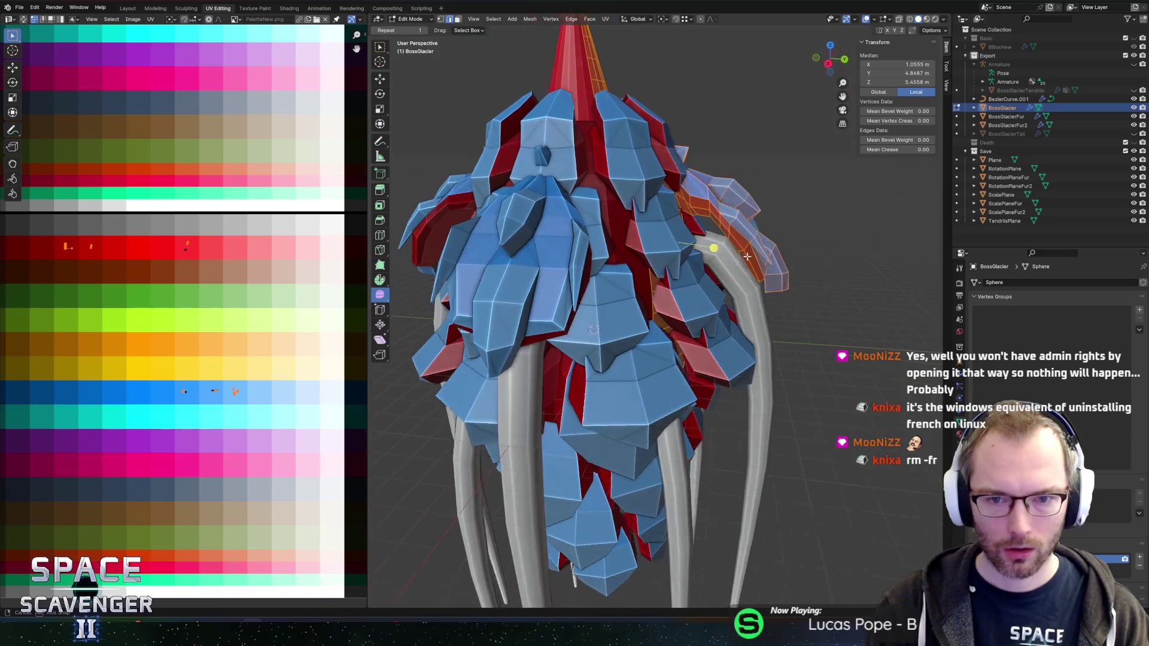
{"action": "left_click", "coordinate": [700, 194], "text": "alt"}
{"action": "left_click_drag", "start_coordinate": [700, 193], "coordinate": [676, 244]}
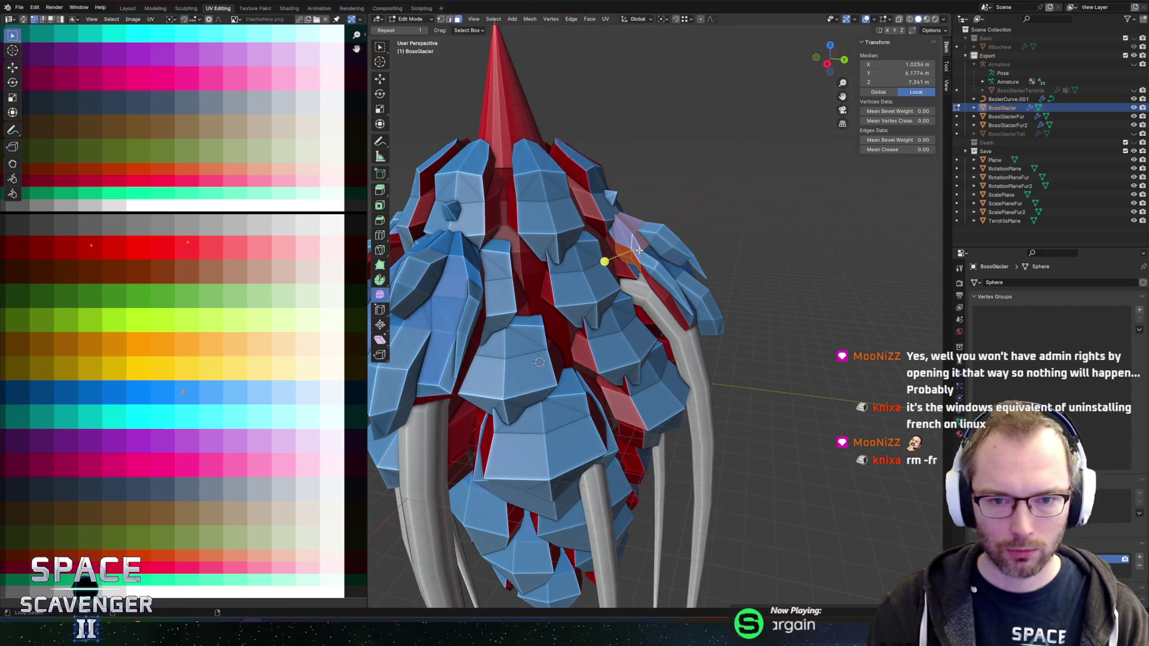
{"action": "left_click_drag", "start_coordinate": [643, 252], "coordinate": [586, 287]}
{"action": "scroll", "coordinate": [534, 323], "scroll_direction": "up", "scroll_amount": 3}
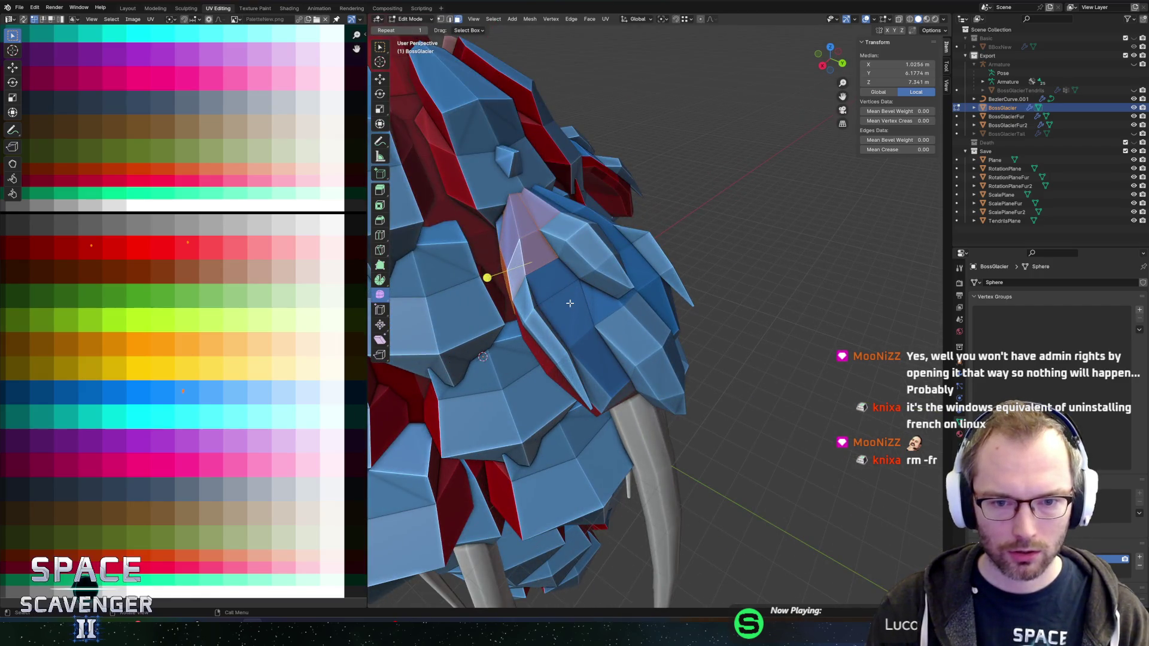
Select the faces at the right tentacle's base with X-ray and shift their UVs to another palette colour
{"action": "left_click", "coordinate": [609, 385]}
{"action": "key", "text": "Escape"}
{"action": "left_click_drag", "start_coordinate": [609, 385], "coordinate": [593, 258]}
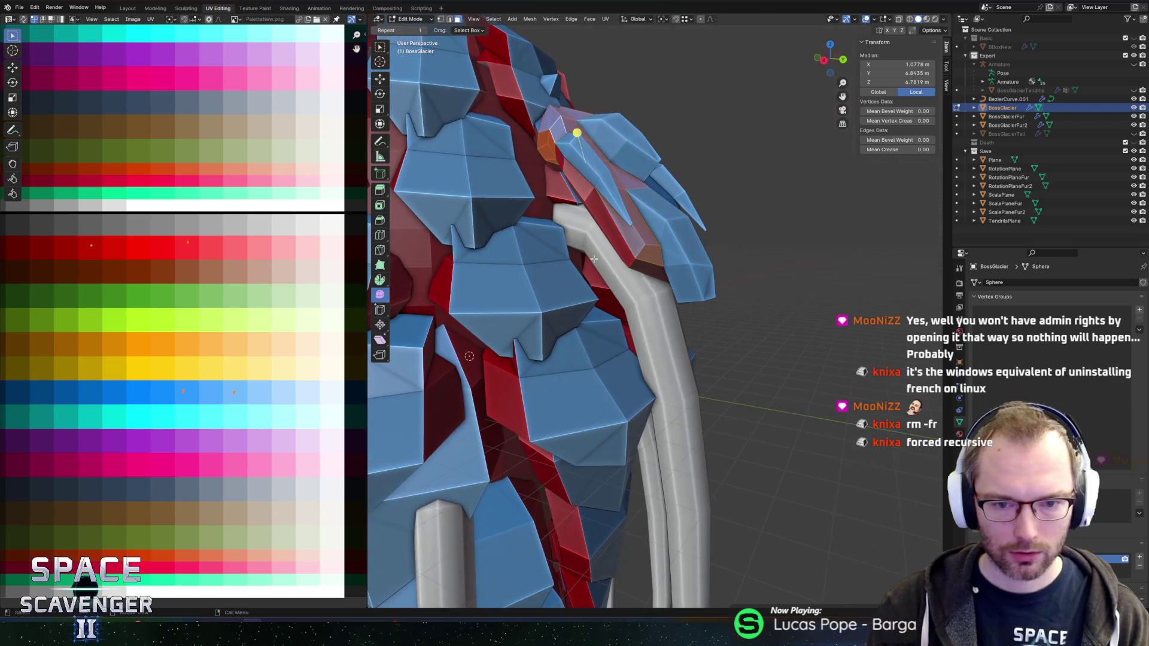
{"action": "left_click", "coordinate": [590, 195], "text": "alt+shift"}
{"action": "mouse_move", "coordinate": [590, 195]}
{"action": "left_mouse_down"}
{"action": "mouse_move", "coordinate": [569, 257]}
{"action": "mouse_move", "coordinate": [548, 271]}
{"action": "mouse_move", "coordinate": [583, 261]}
{"action": "mouse_move", "coordinate": [633, 220]}
{"action": "mouse_move", "coordinate": [600, 249]}
{"action": "mouse_move", "coordinate": [651, 280]}
{"action": "mouse_move", "coordinate": [589, 217]}
{"action": "mouse_move", "coordinate": [615, 206]}
{"action": "left_mouse_up"}
{"action": "left_click", "coordinate": [533, 301], "text": "alt+shift"}
{"action": "key", "text": "alt+z"}
{"action": "key", "text": "alt+z"}
{"action": "key", "text": "alt+z"}
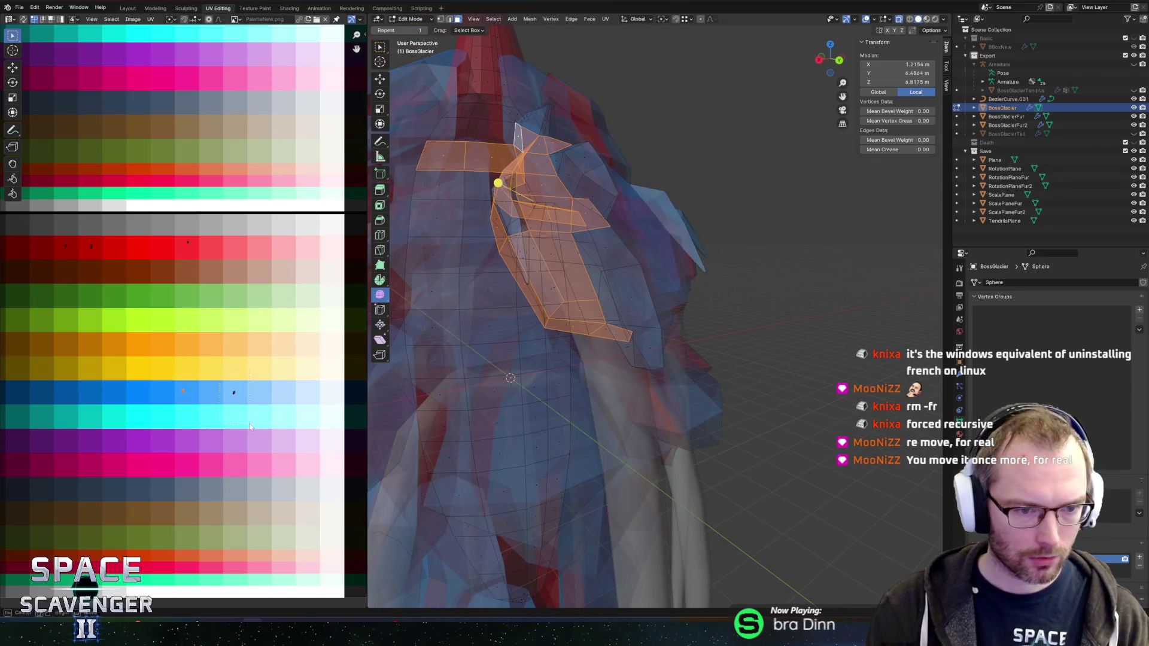
{"action": "key", "text": "g"}
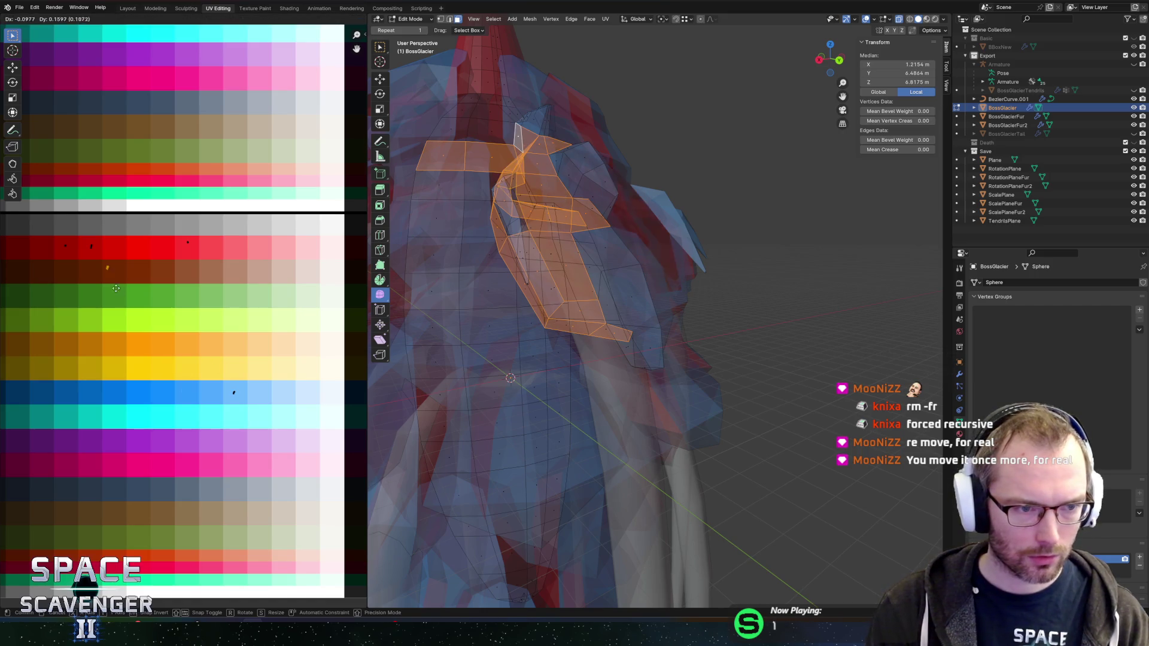
{"action": "left_click", "coordinate": [112, 285]}
Return to Object Mode with X-ray off and deselect the boss mesh
{"action": "key", "text": "Tab"}
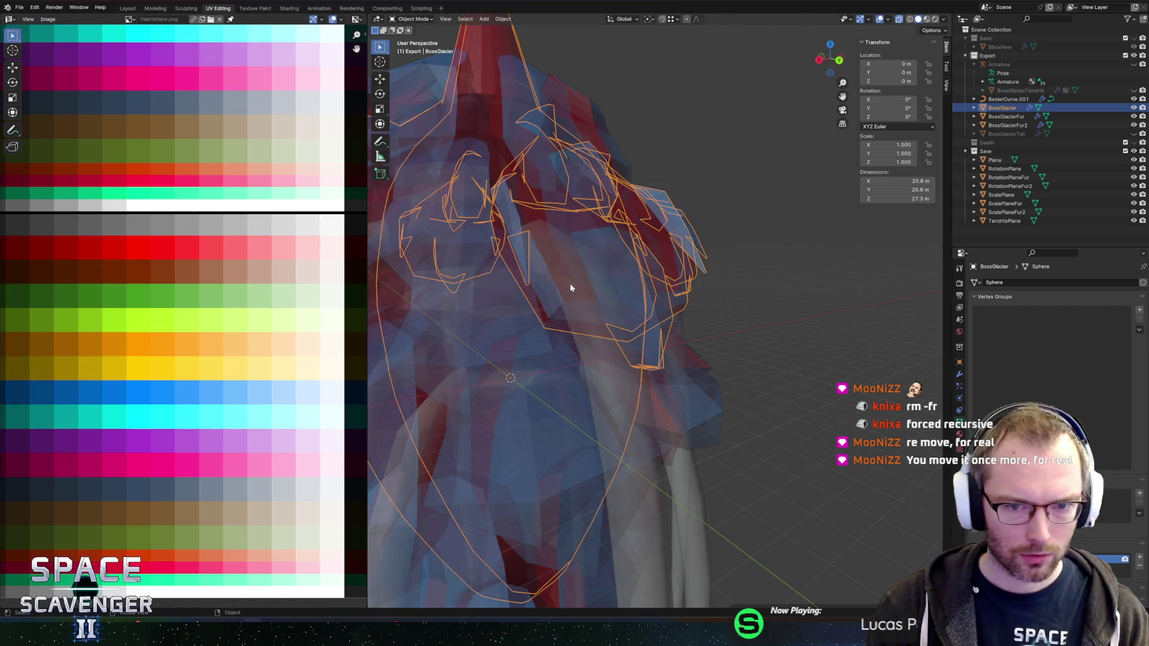
{"action": "key", "text": "alt+z"}
{"action": "left_click", "coordinate": [769, 211]}
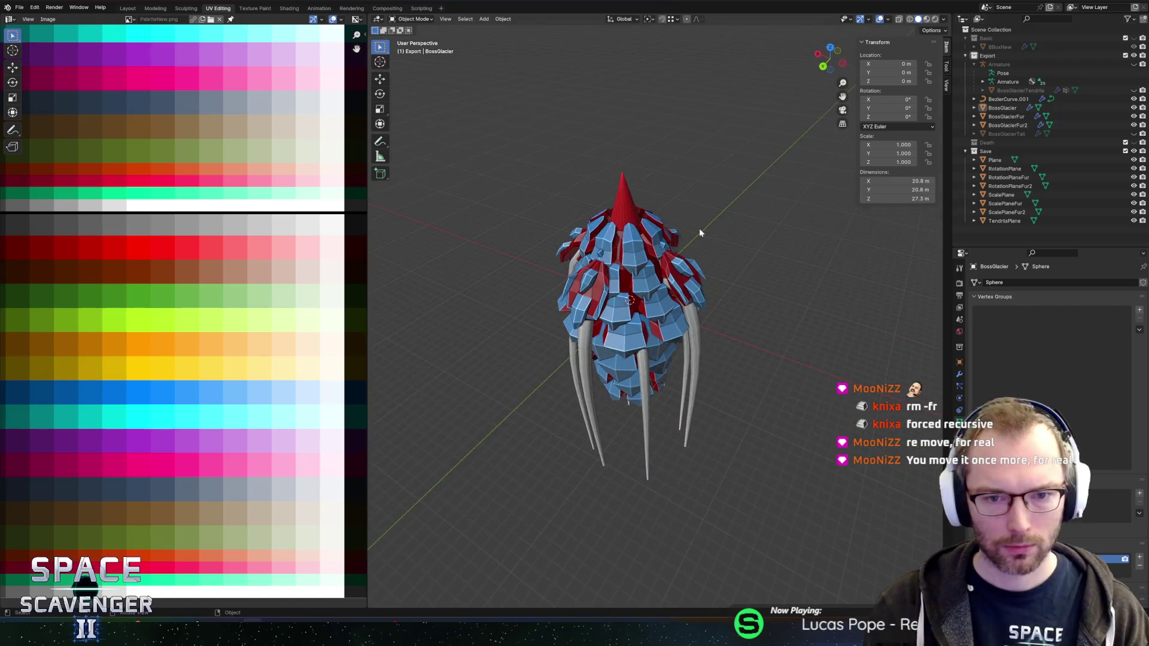
Export the boss as BossGlacier.fbx and resume the paused game in Unity
{"action": "key", "text": "ctrl+e"}
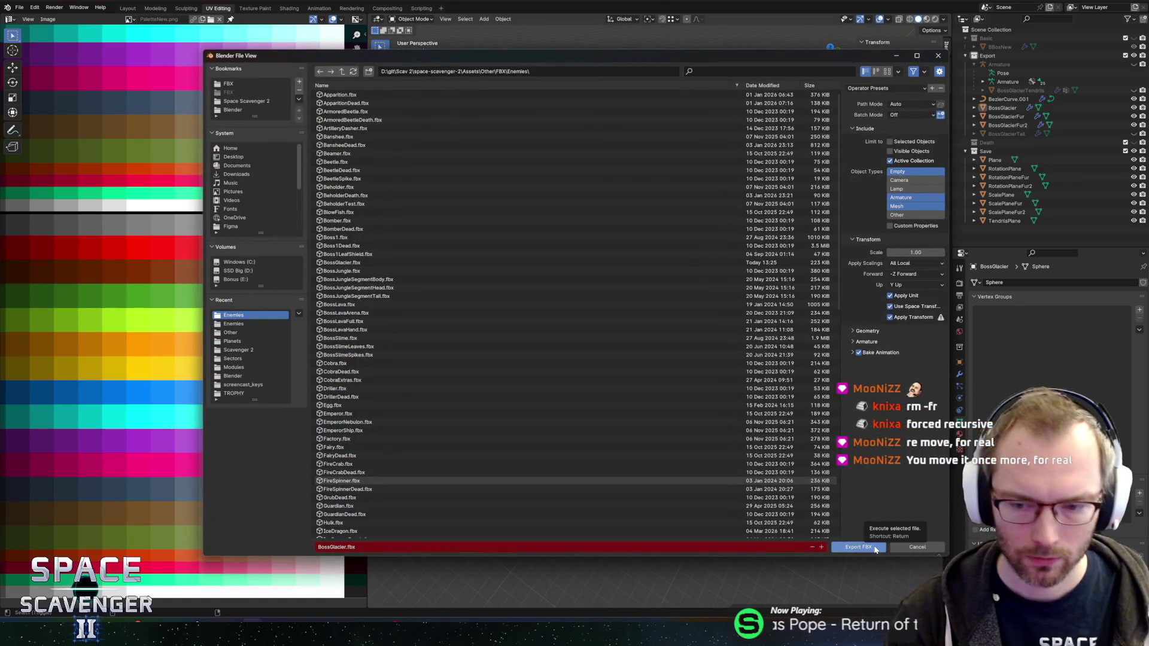
{"action": "left_click", "coordinate": [875, 548]}
{"action": "key", "text": "alt+Tab"}
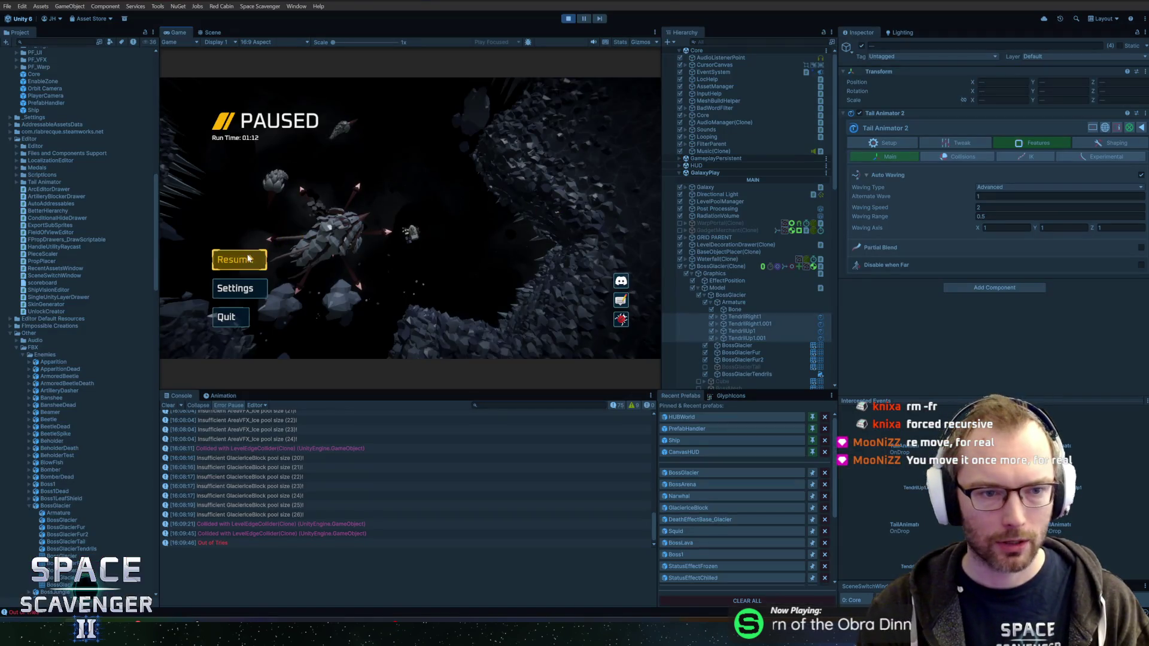
{"action": "left_click", "coordinate": [248, 258]}
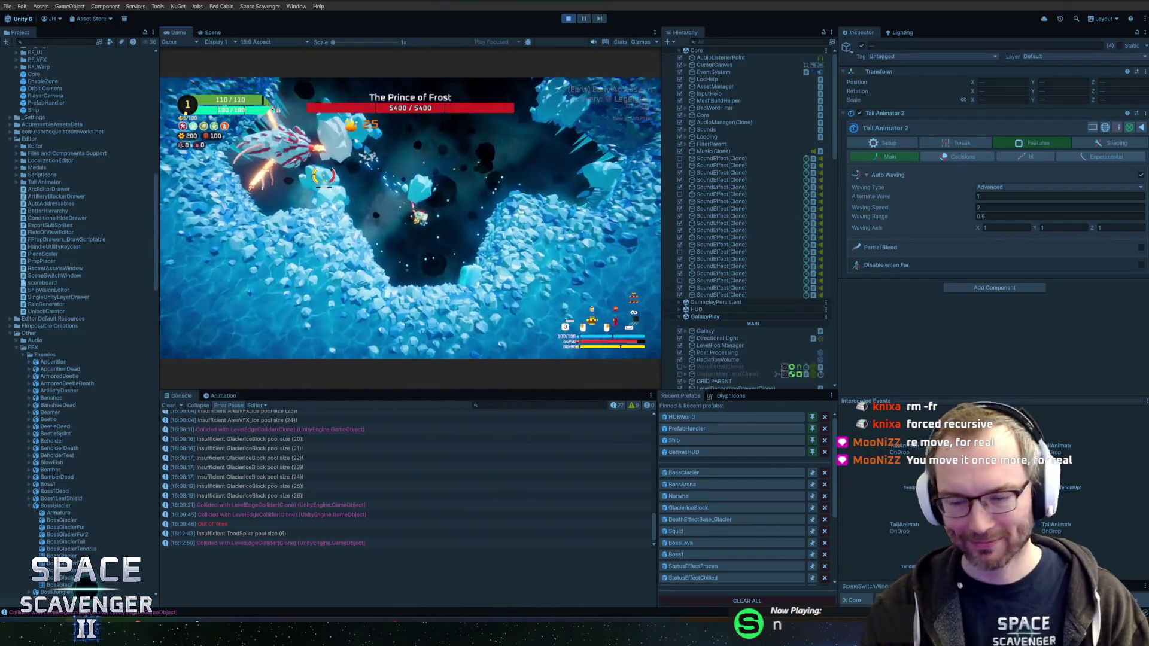
Maximize the Game view, pause with the boss at 5355/5400, and switch back to Blender
{"action": "double_click", "coordinate": [177, 33]}
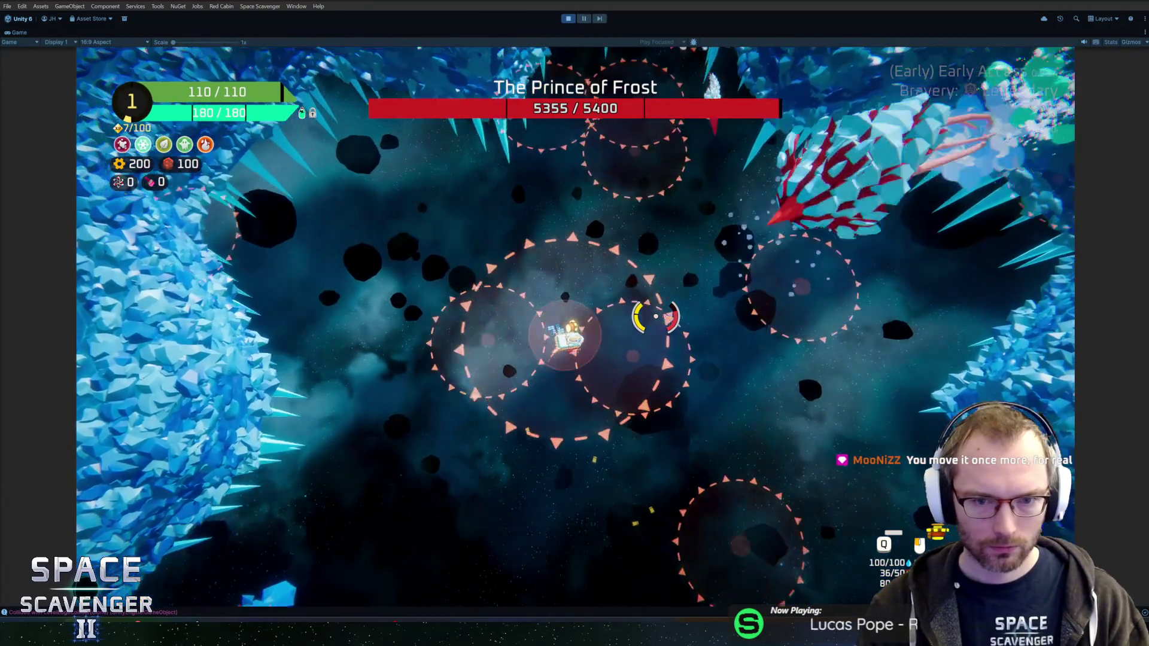
{"action": "key", "text": "Escape"}
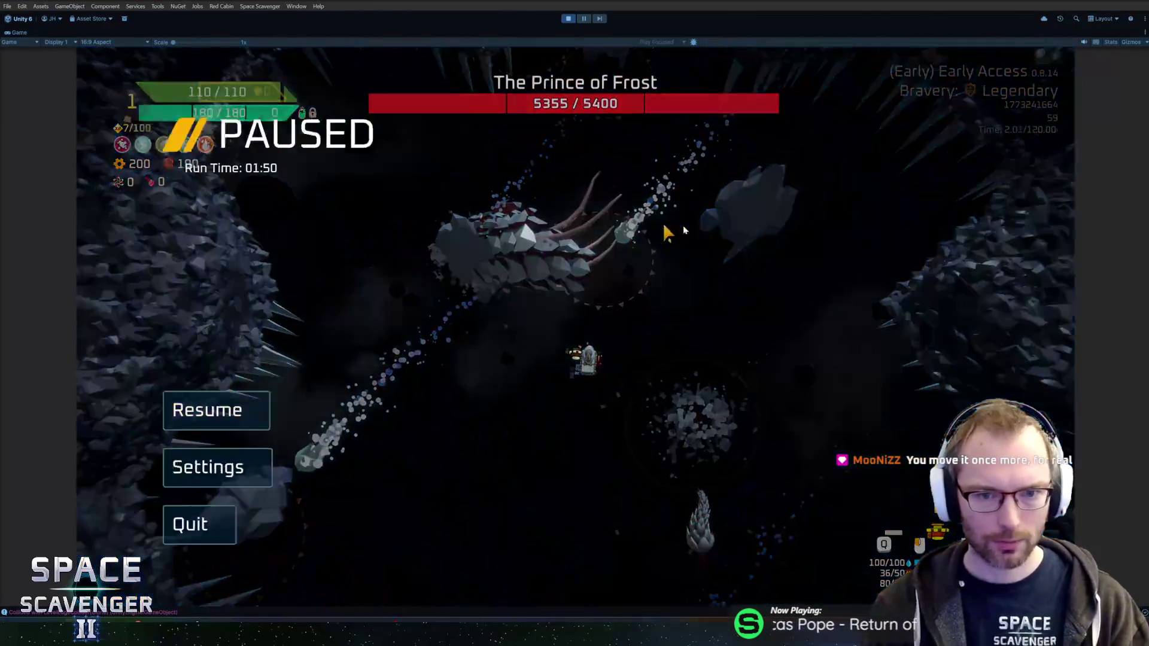
{"action": "key", "text": "alt+Tab"}
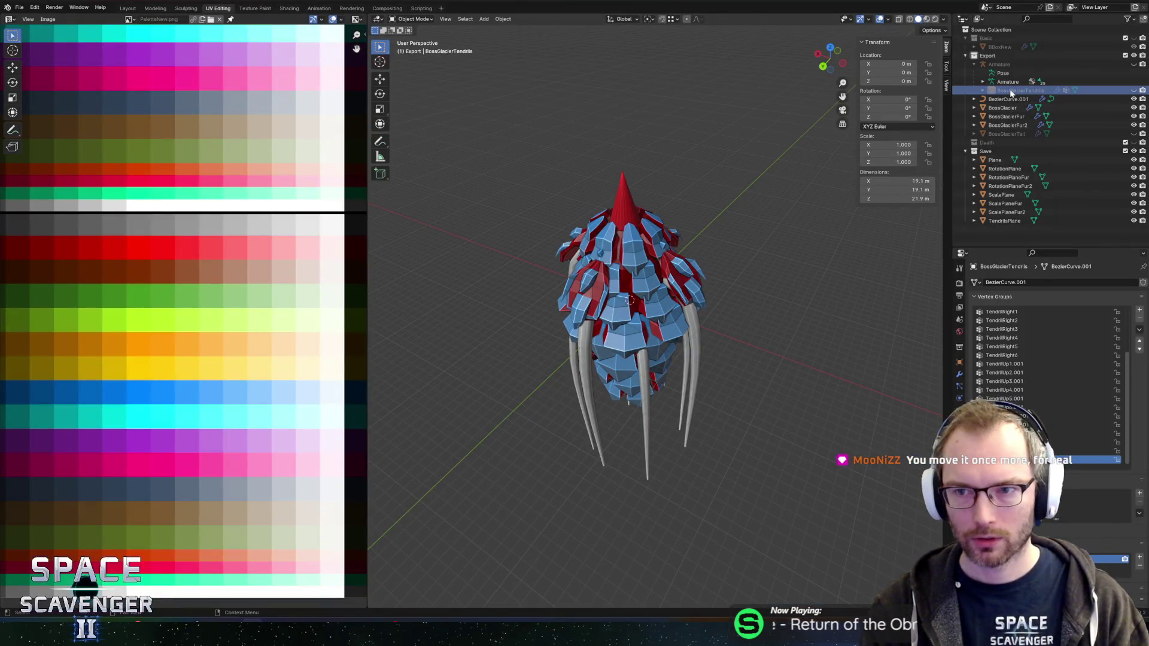
Select BossGlacierTendrils, export it as FBX, and unpause the boss fight in Unity
{"action": "left_click", "coordinate": [1013, 66]}
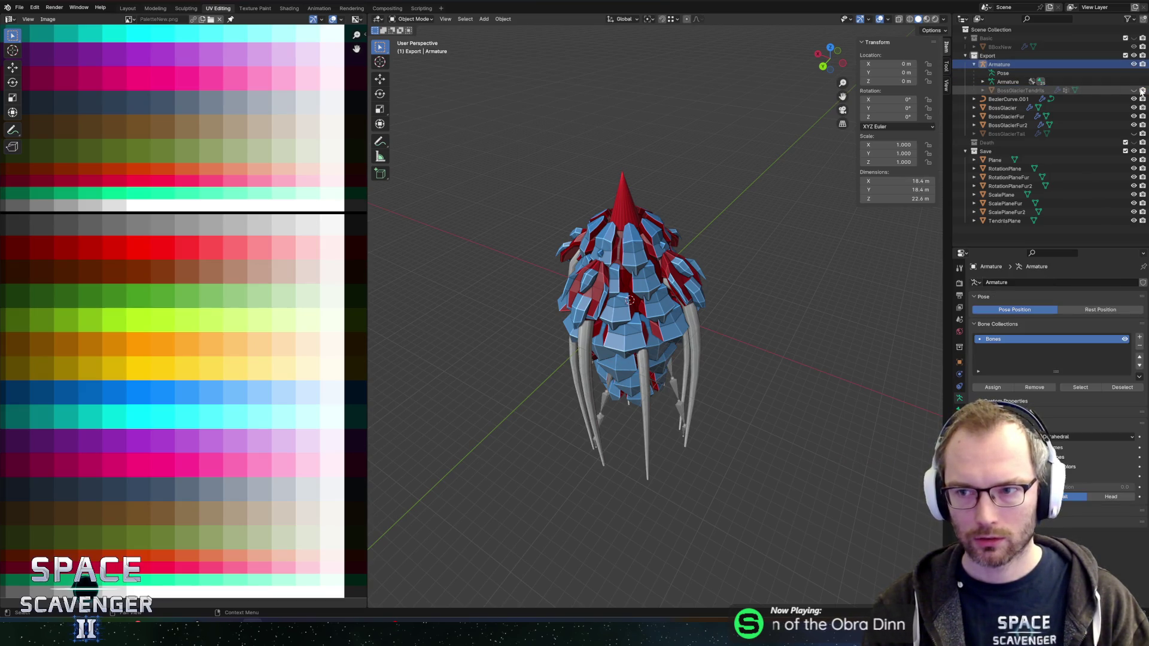
{"action": "left_click", "coordinate": [1021, 91]}
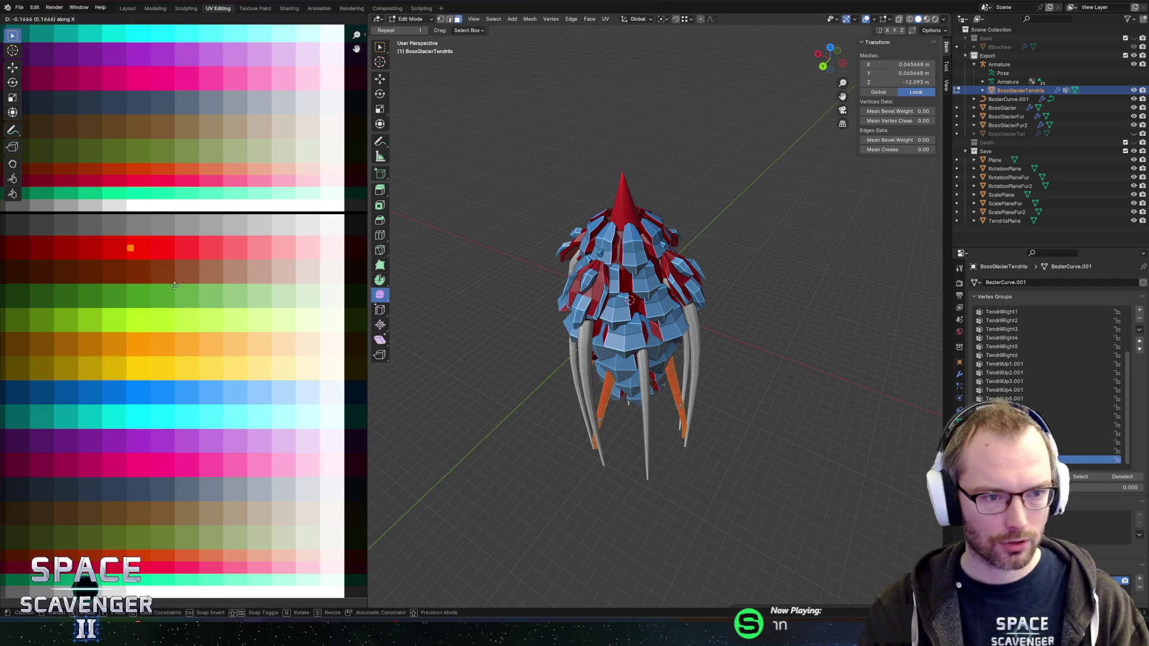
{"action": "key", "text": "ctrl+shift+e"}
{"action": "left_click", "coordinate": [840, 548]}
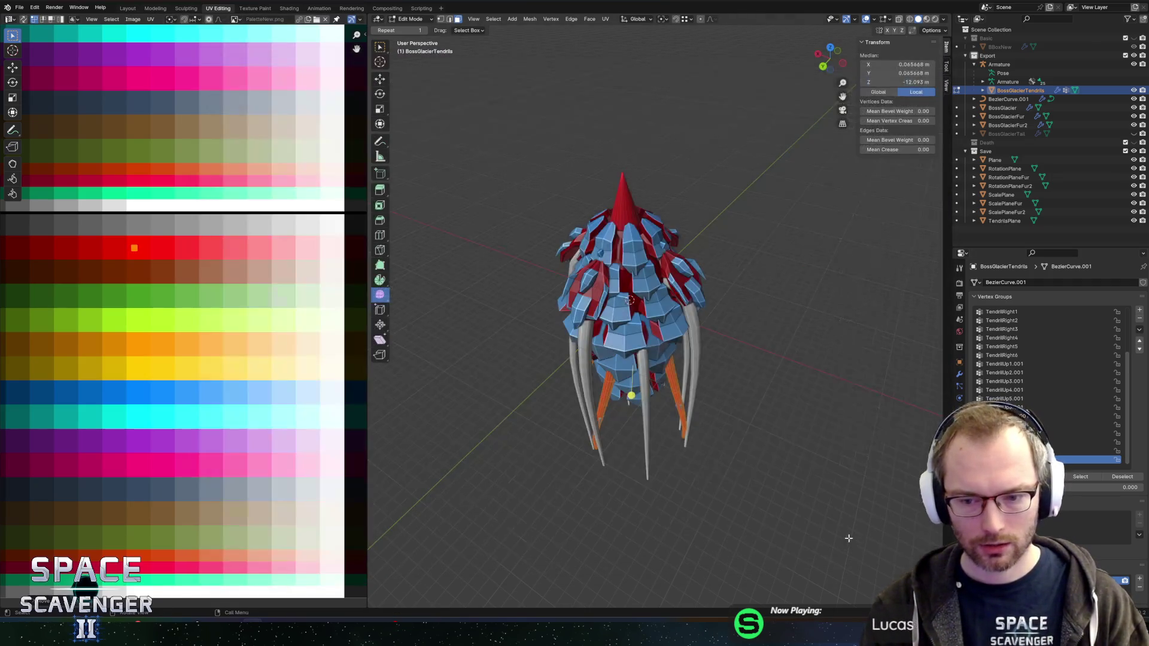
{"action": "key", "text": "alt+Tab"}
{"action": "key", "text": "Escape"}
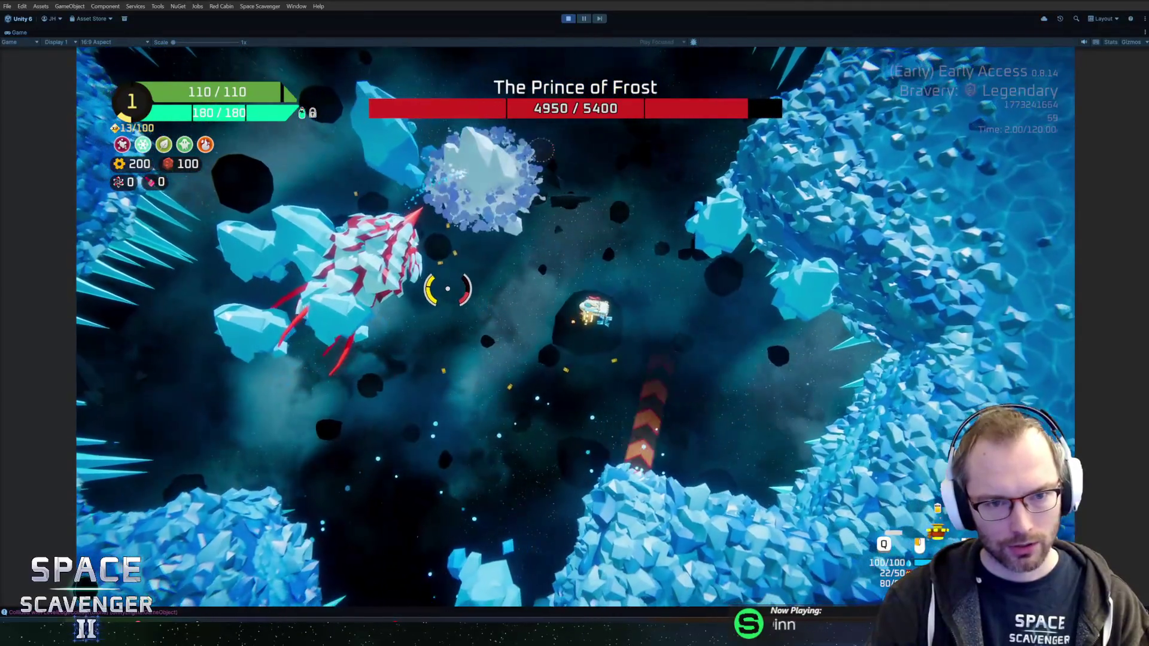
Playtest the Prince of Frost fight, using and closing the command console, then switch to Blender
{"action": "key", "text": "grave"}
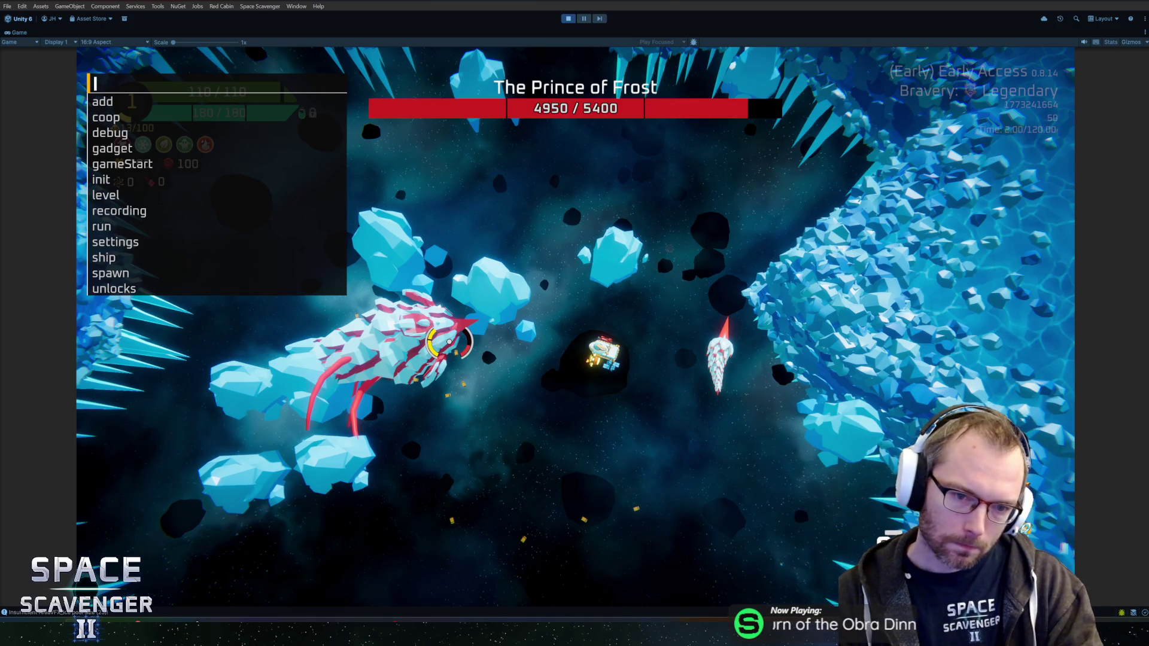
{"action": "type", "text": "l"}
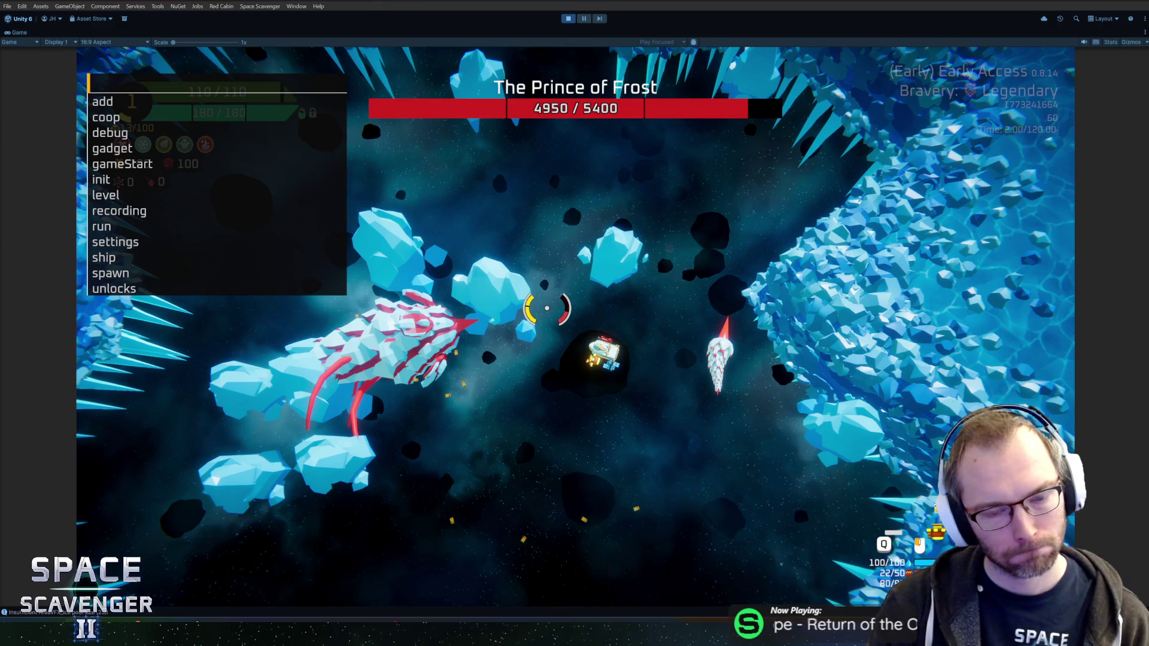
{"action": "key", "text": "grave"}
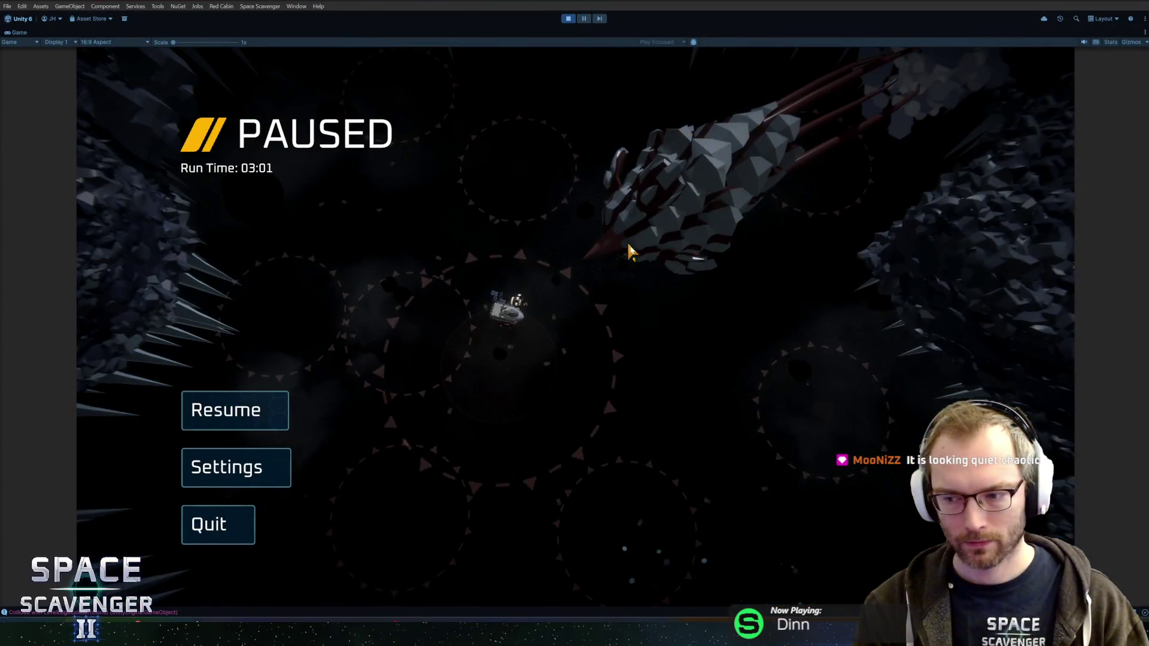
{"action": "key", "text": "alt+Tab"}
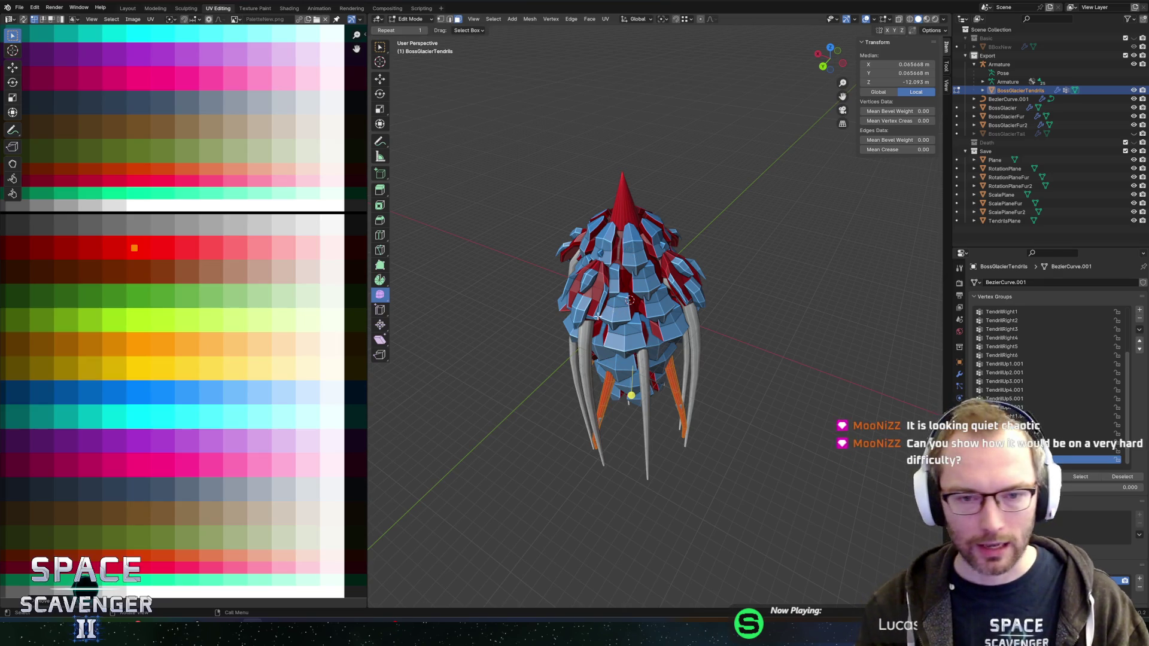
After viewing the tendril mesh in Blender, return to the paused Prince of Frost fight in Unity
{"action": "key", "text": "alt+Tab"}
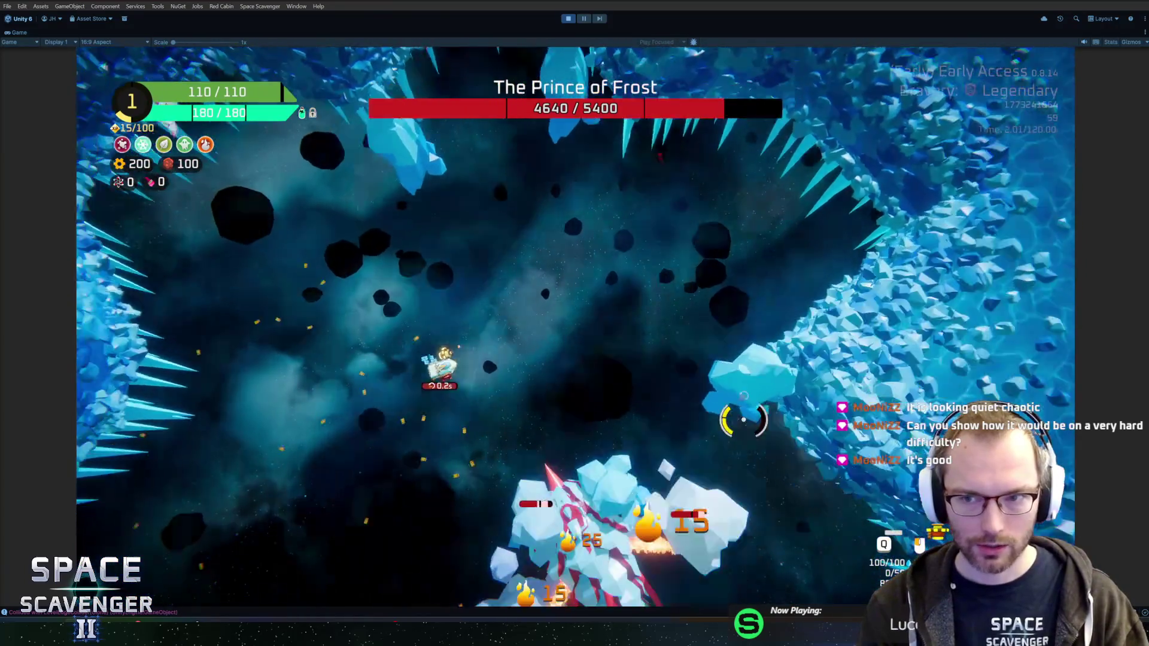
Run the console command 'unlocks mutator unlockAll' to unlock every mutator
{"action": "key", "text": "Escape"}
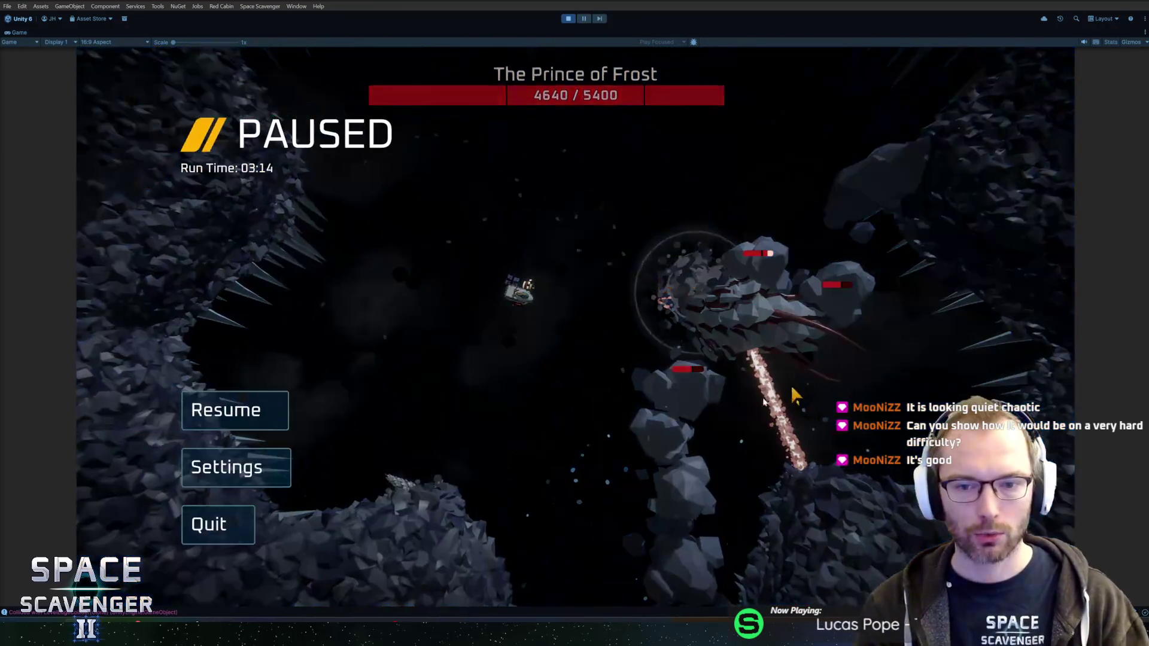
{"action": "left_click", "coordinate": [205, 537]}
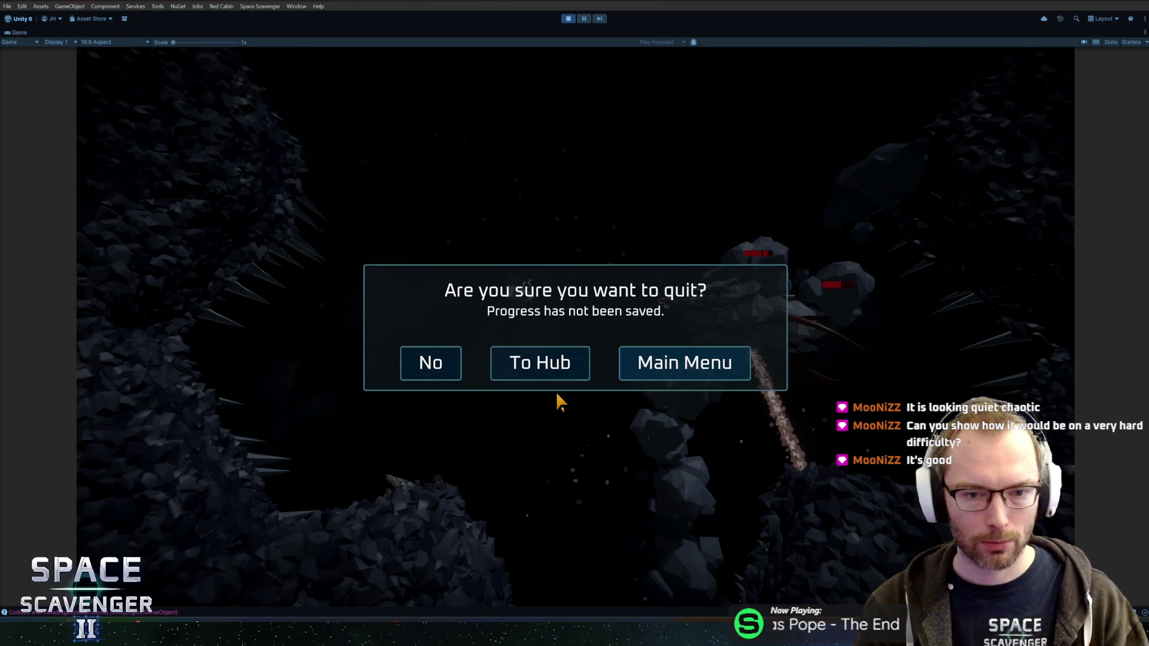
{"action": "key", "text": "Escape"}
{"action": "key", "text": "Escape"}
{"action": "key", "text": "grave"}
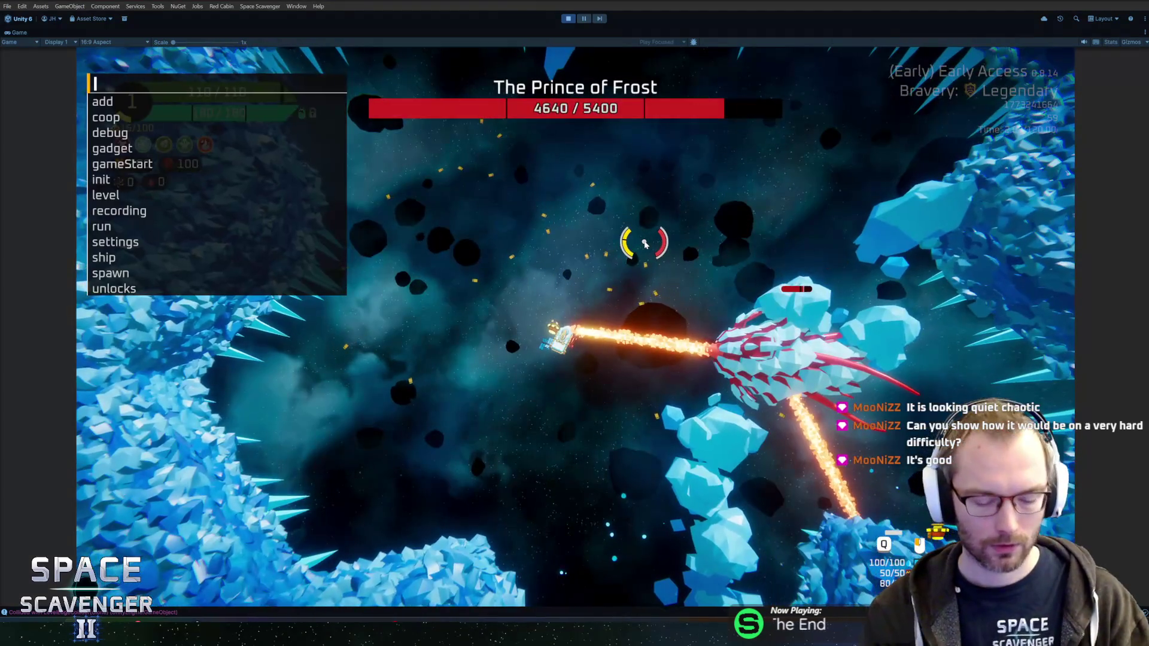
{"action": "type", "text": "debug unl"}
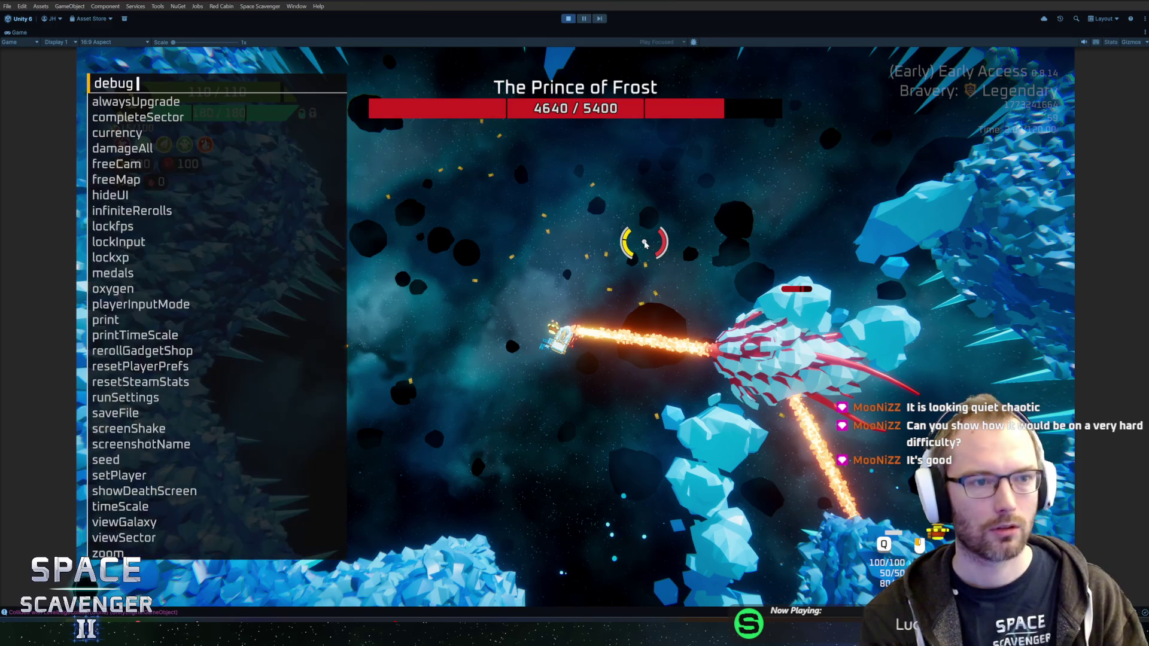
{"action": "key", "text": "BackSpace"}
{"action": "key", "text": "BackSpace"}
{"action": "key", "text": "BackSpace"}
{"action": "type", "text": "unl"}
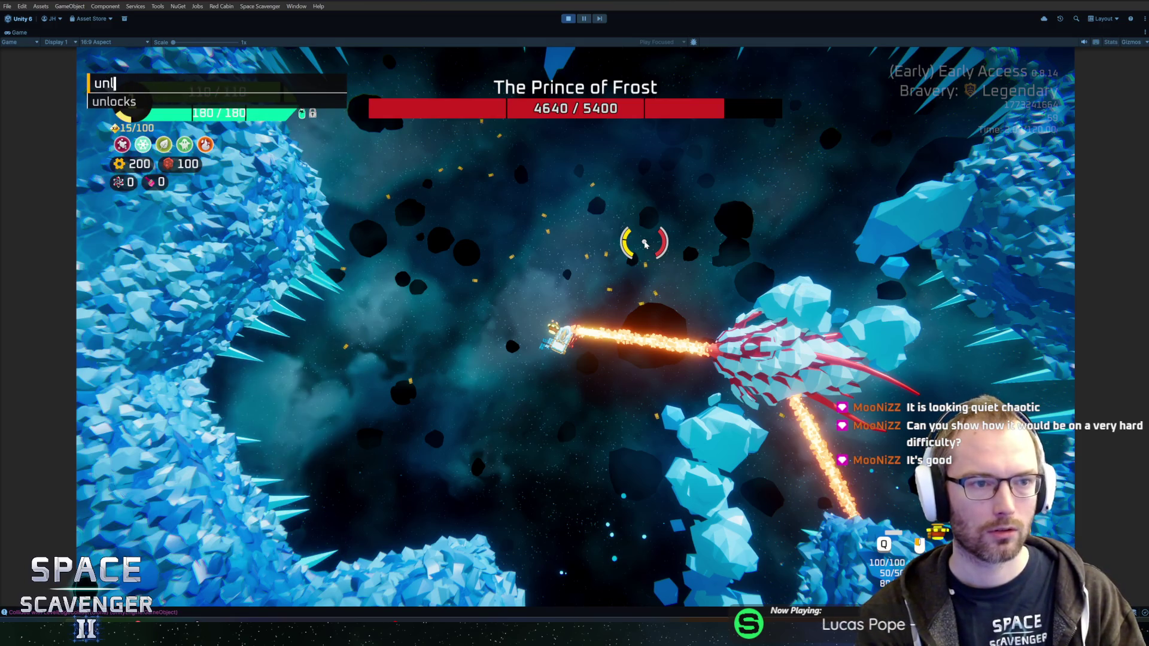
{"action": "type", "text": "ocs"}
{"action": "key", "text": "BackSpace"}
{"action": "key", "text": "BackSpace"}
{"action": "key", "text": "BackSpace"}
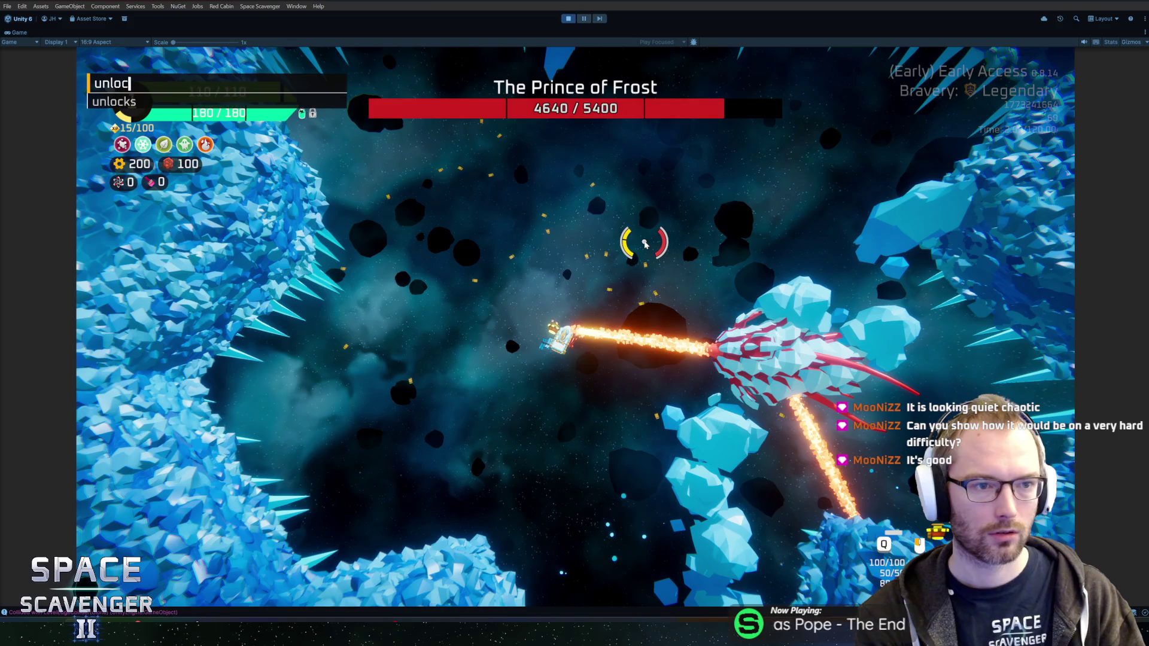
{"action": "type", "text": "ks mutat"}
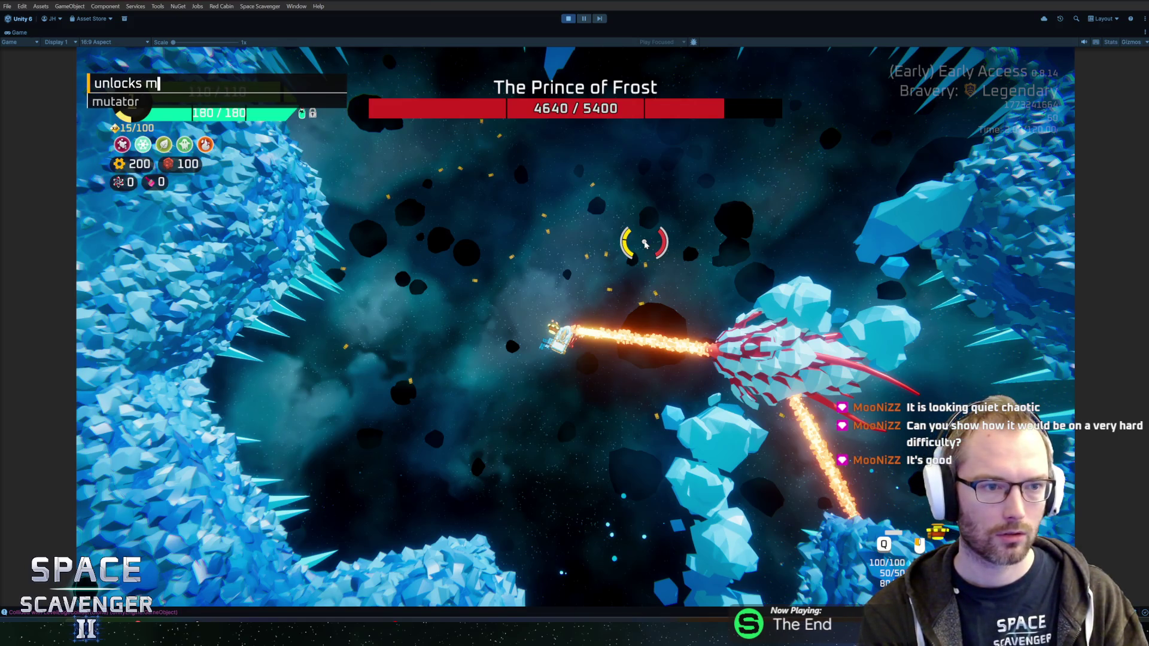
{"action": "type", "text": "or "}
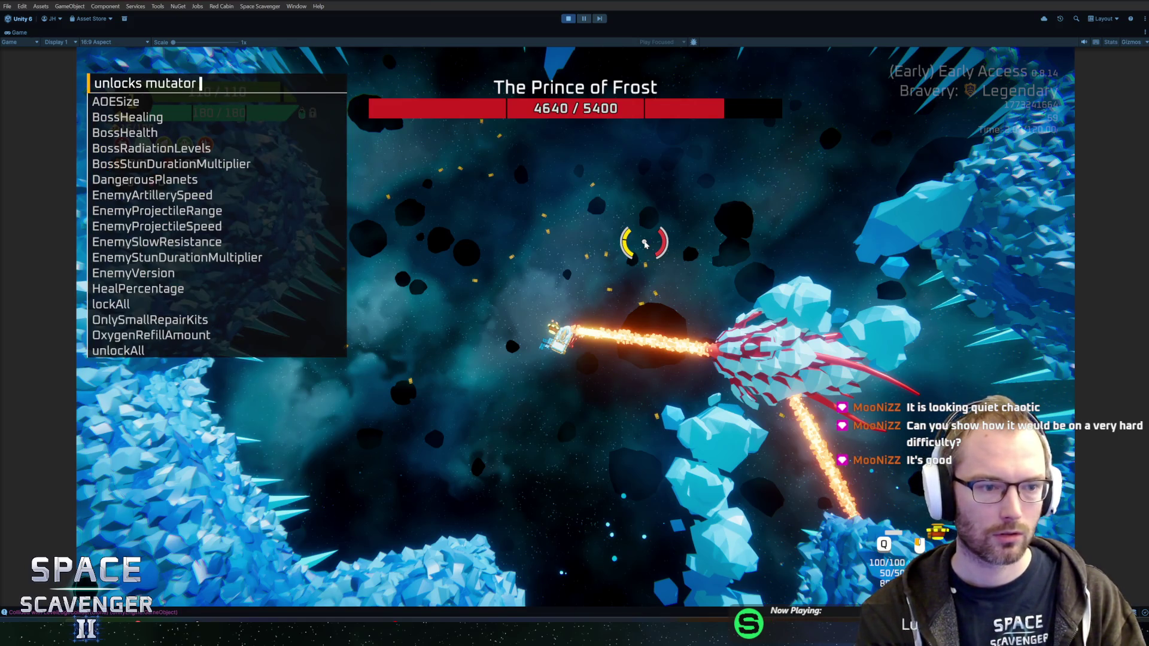
{"action": "type", "text": "unlocka"}
{"action": "key", "text": "Tab"}
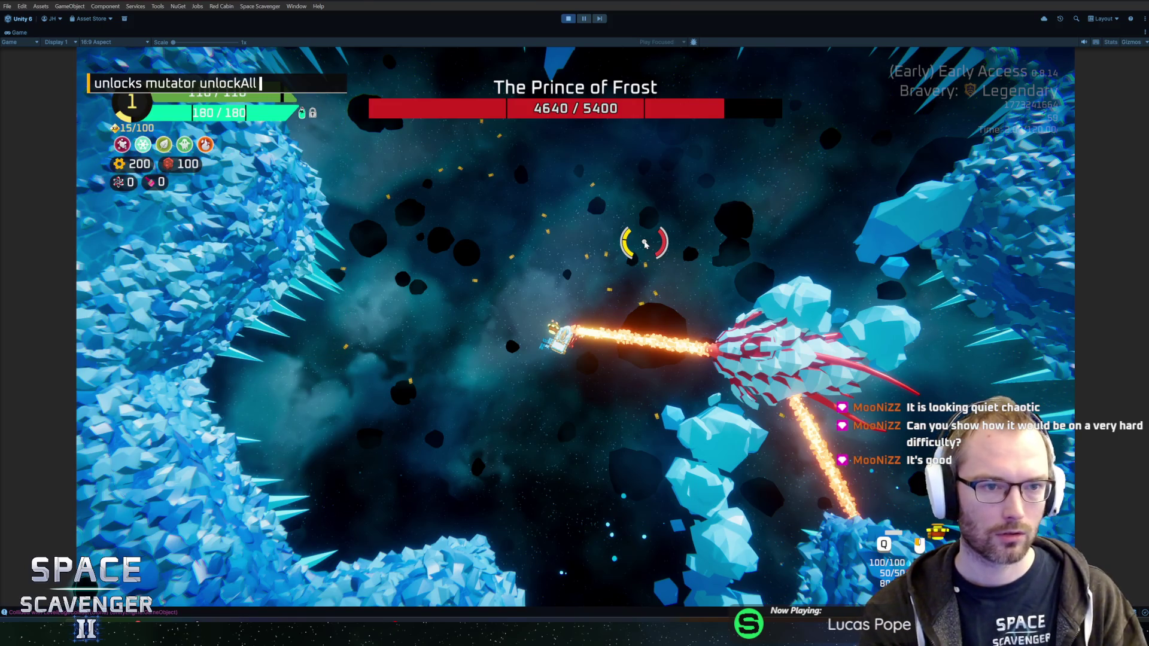
{"action": "key", "text": "Return"}
Quit the Prince of Frost run and return to the hub
{"action": "key", "text": "Escape"}
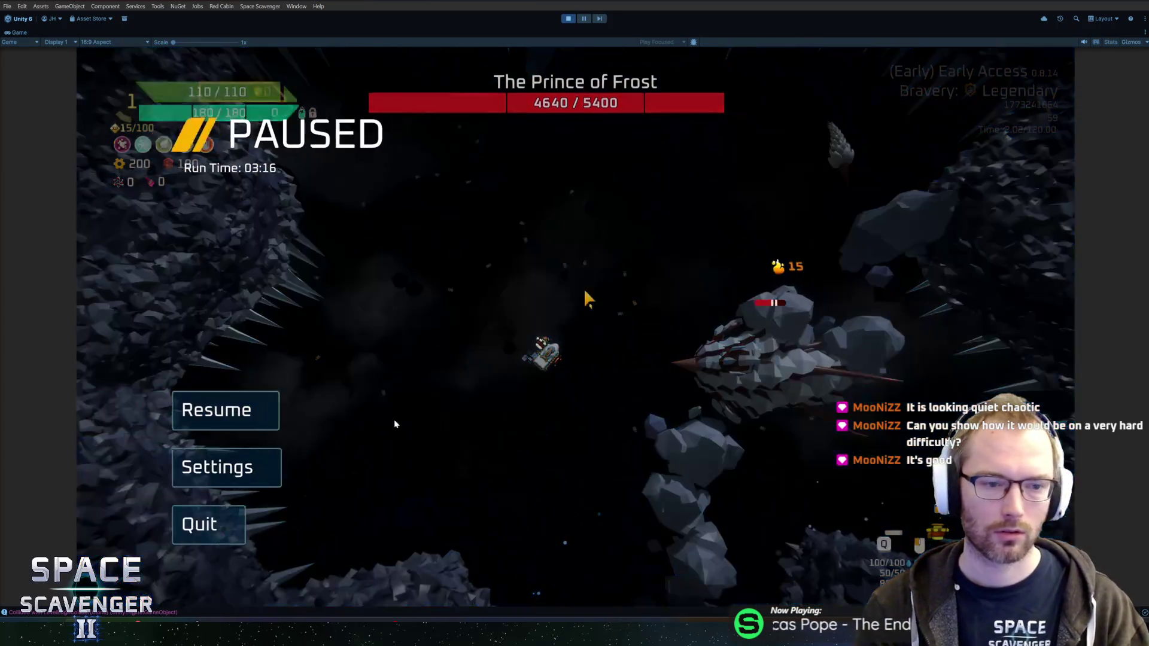
{"action": "left_click", "coordinate": [199, 520]}
{"action": "left_click", "coordinate": [527, 361]}
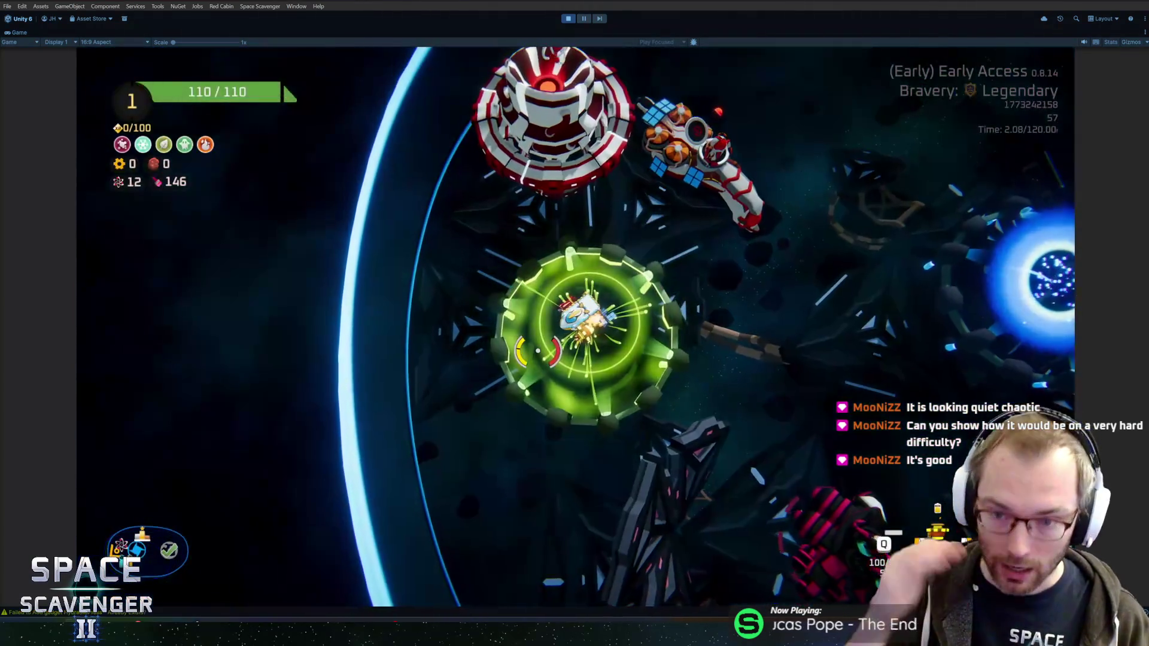
Research Double Barrel at Ghoran's Science Research, then start a trial at the blue portal
{"action": "key", "text": "w"}
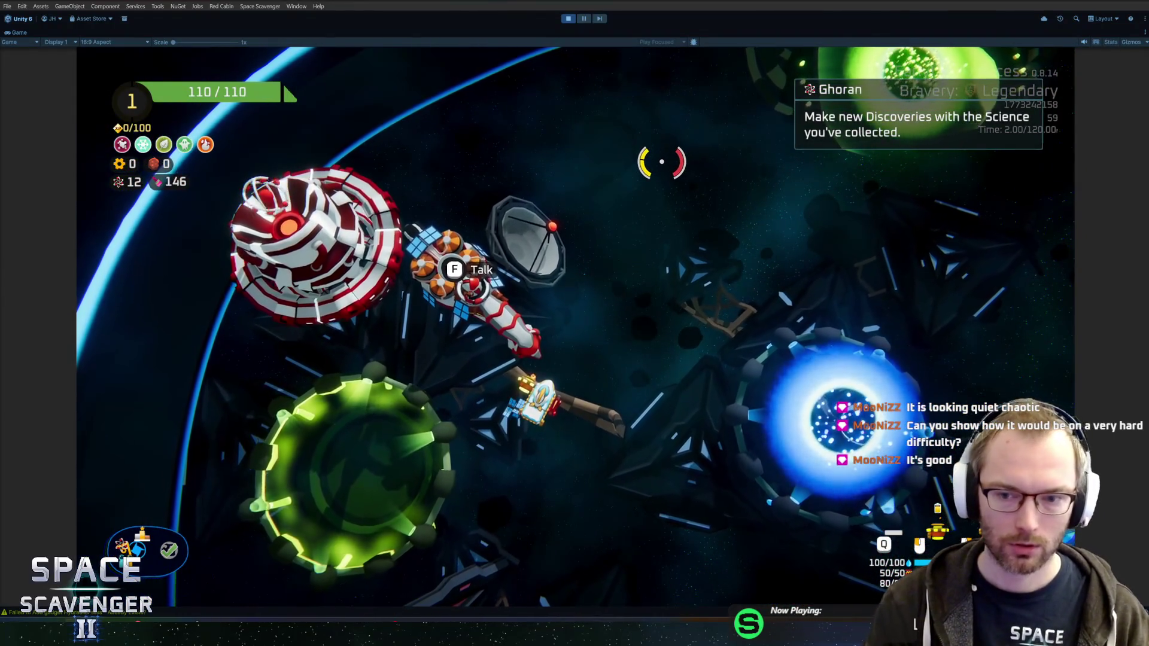
{"action": "key", "text": "f"}
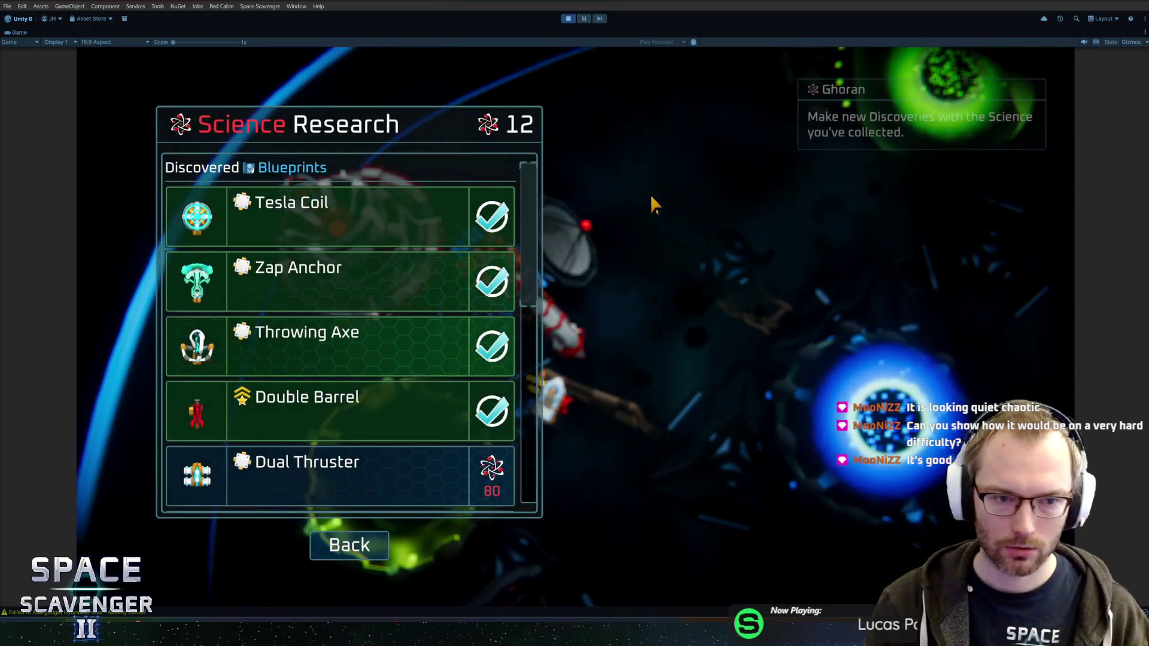
{"action": "scroll", "coordinate": [423, 323], "scroll_direction": "down", "scroll_amount": 1}
{"action": "left_click", "coordinate": [423, 323]}
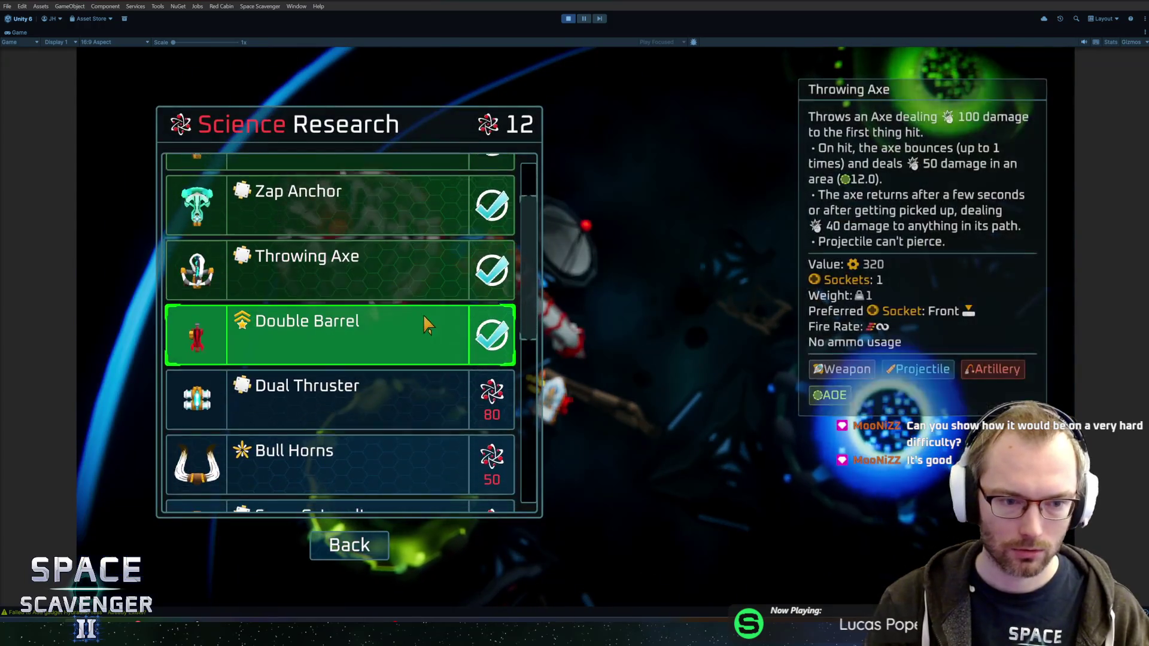
{"action": "key", "text": "f"}
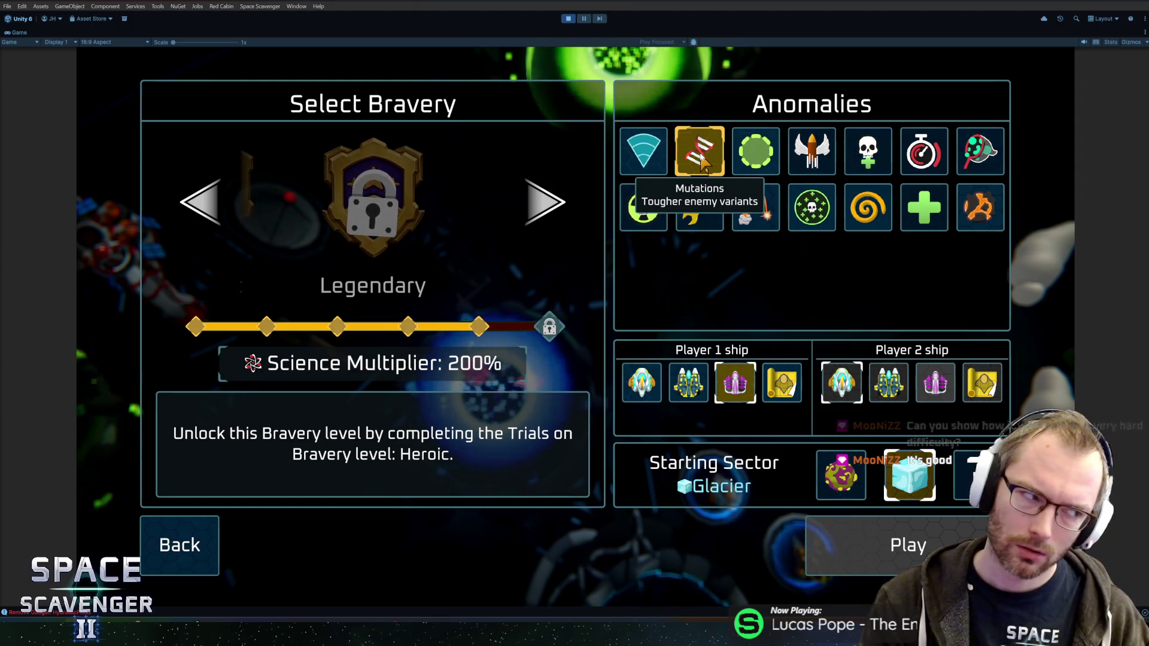
Enable the Mutations, Snipers, Larger Areas, Fast Projectiles, Slow resistance, Fast Artillery and Stun resistance anomalies
{"action": "left_click", "coordinate": [706, 164]}
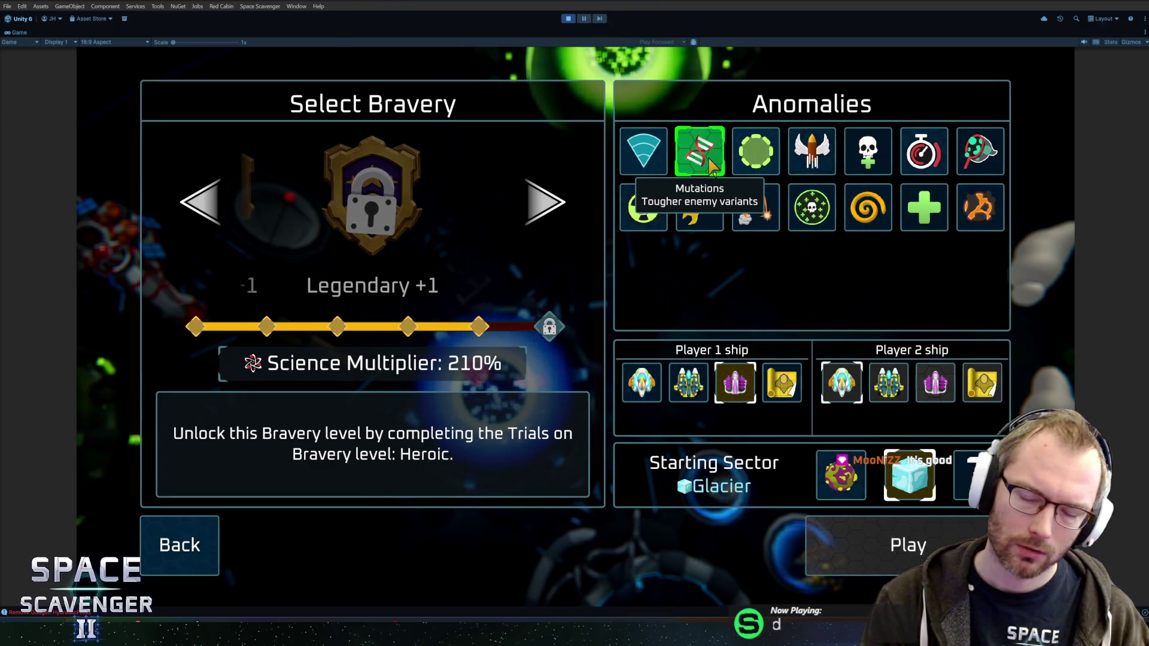
{"action": "left_click", "coordinate": [649, 161]}
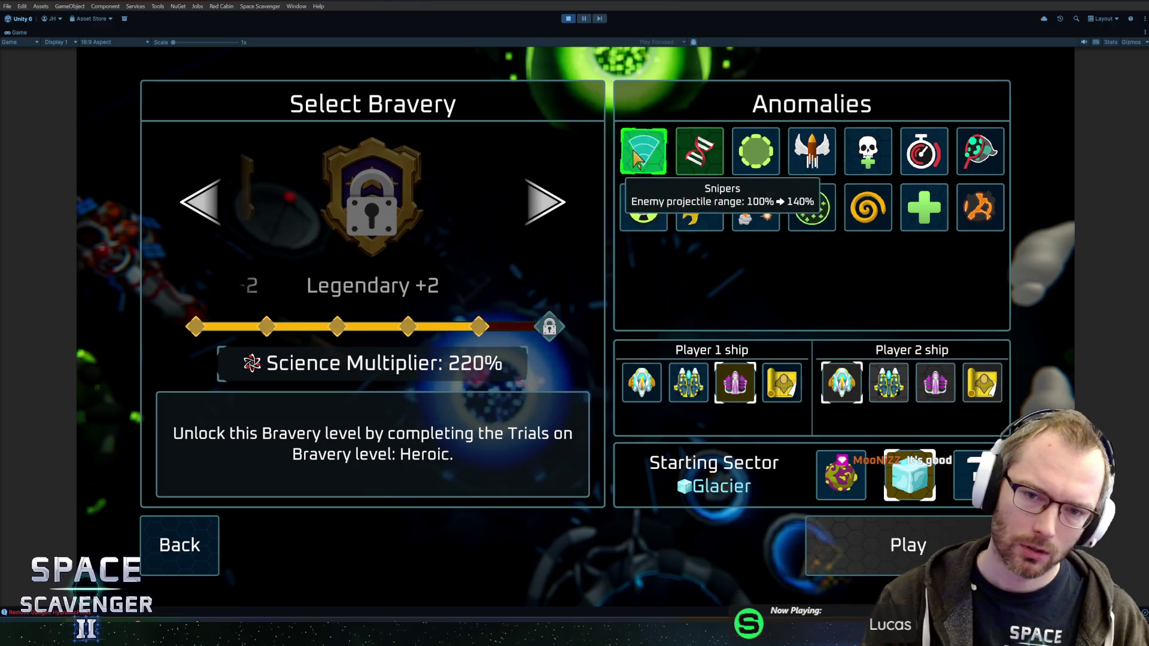
{"action": "left_click", "coordinate": [772, 160]}
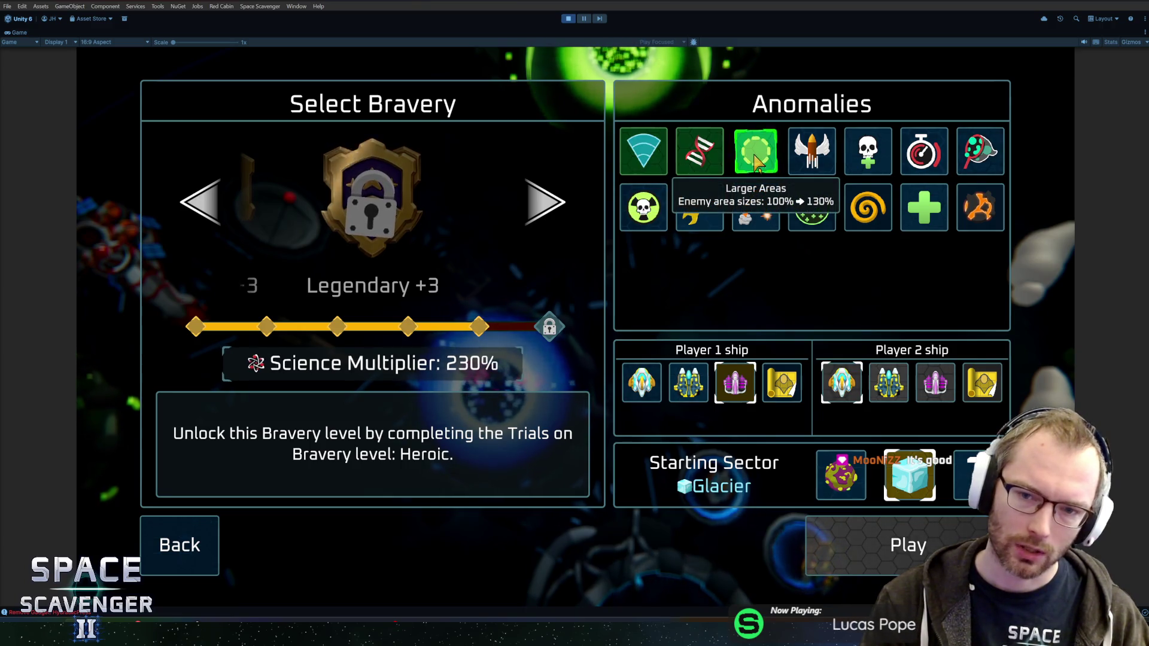
{"action": "left_click", "coordinate": [821, 160]}
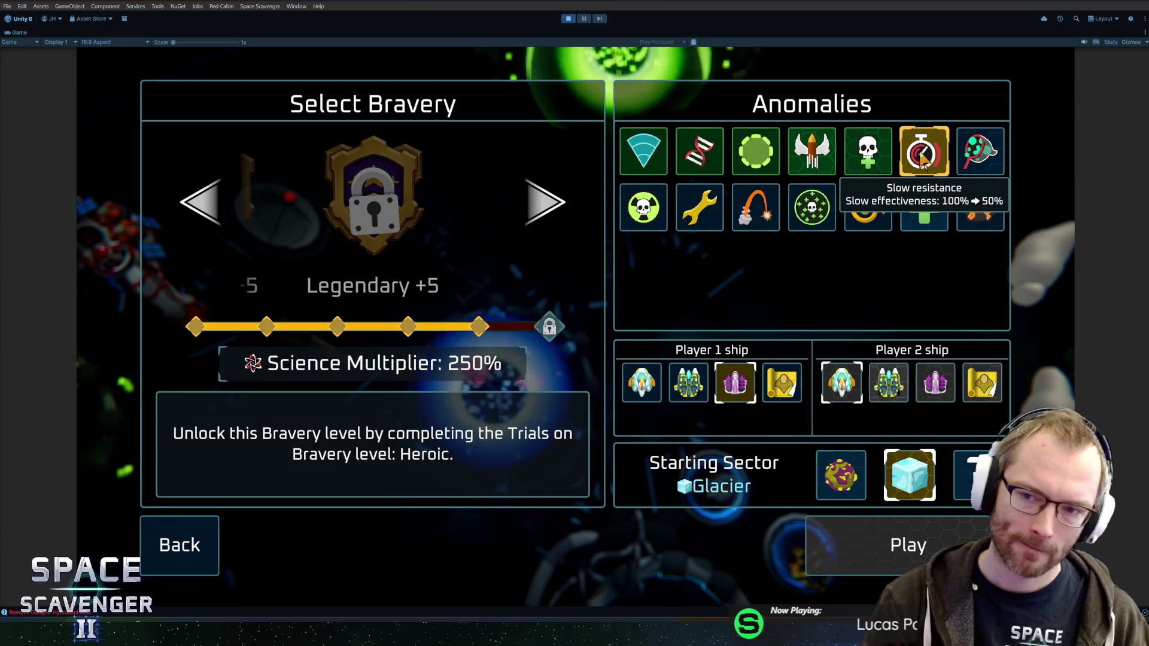
{"action": "left_click", "coordinate": [924, 159]}
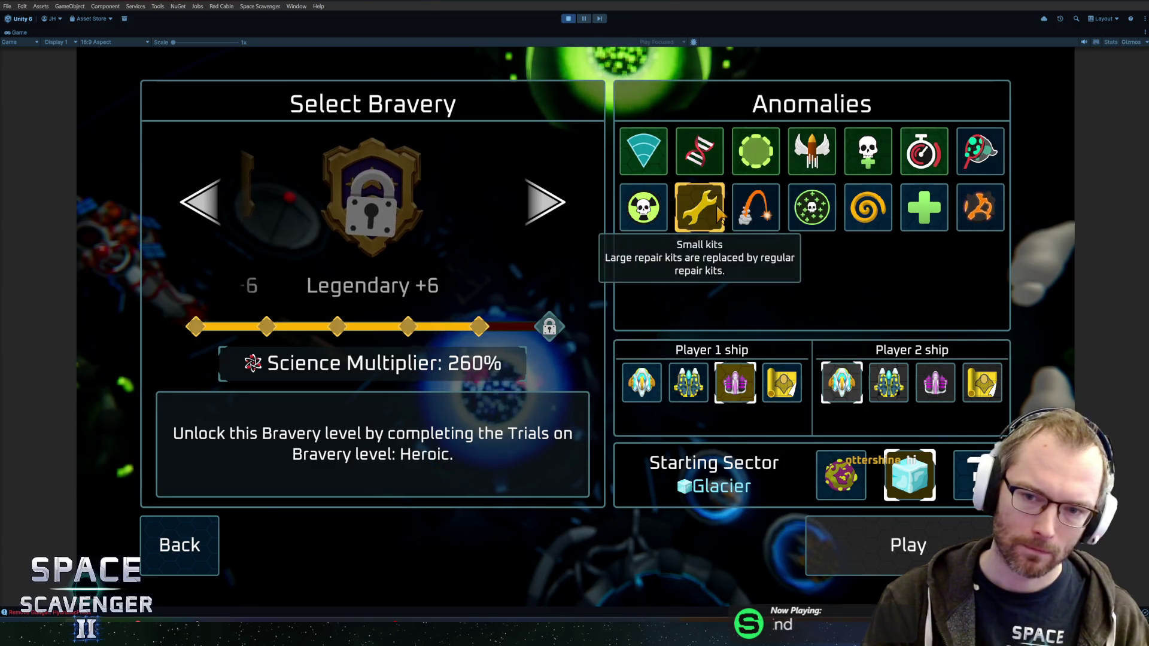
{"action": "left_click", "coordinate": [754, 210]}
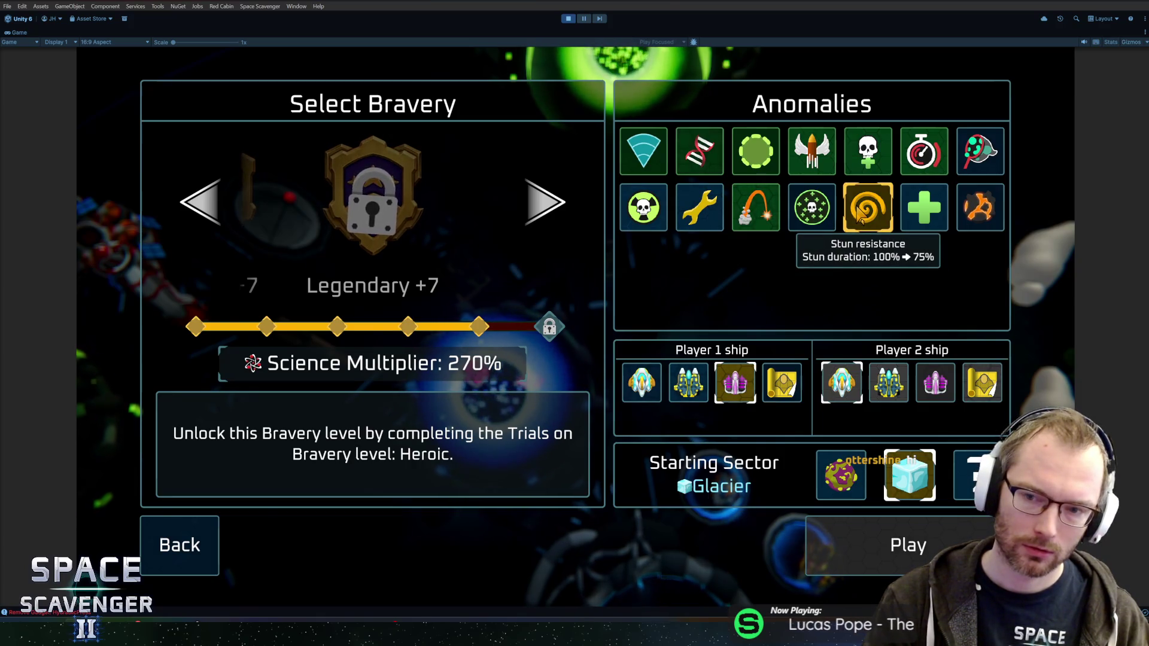
{"action": "left_click", "coordinate": [876, 213]}
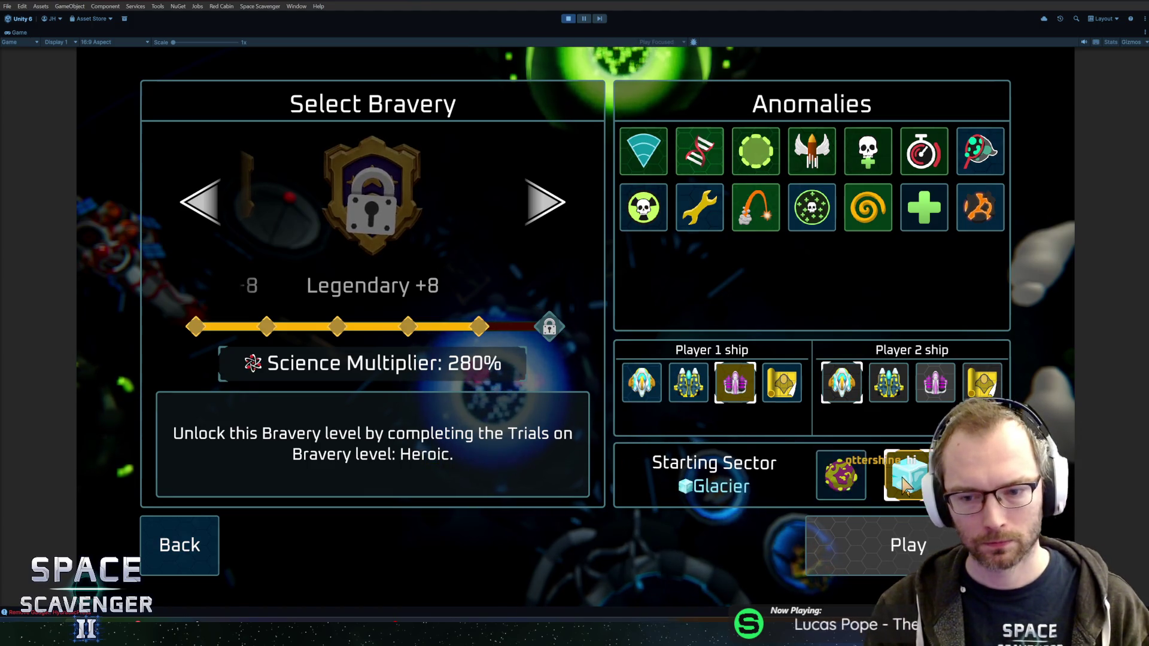
Check the locked Legendary +8 bravery and settle on Heroic +8
{"action": "left_click", "coordinate": [240, 208]}
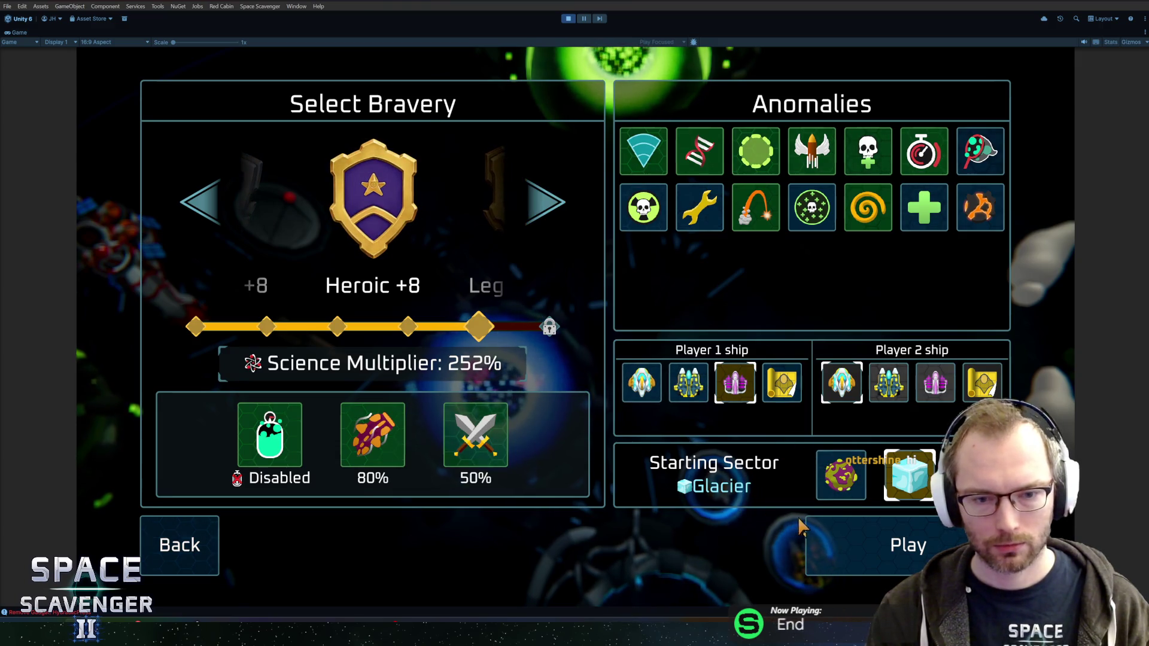
{"action": "left_click", "coordinate": [541, 207]}
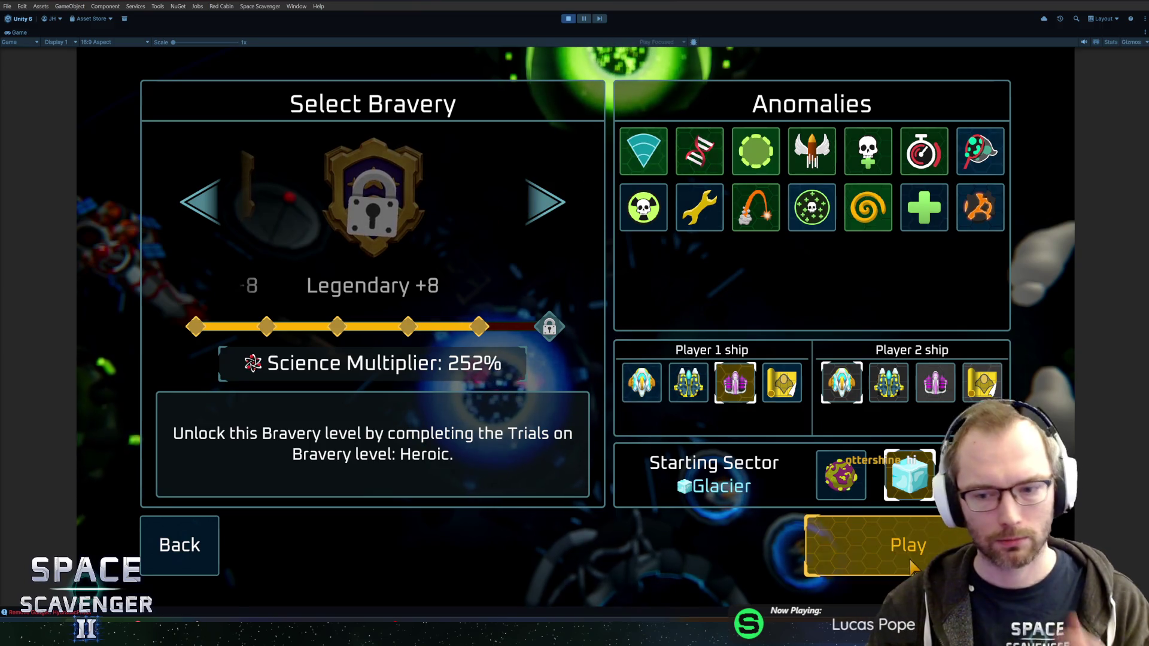
{"action": "key", "text": "Left"}
{"action": "left_click", "coordinate": [545, 203]}
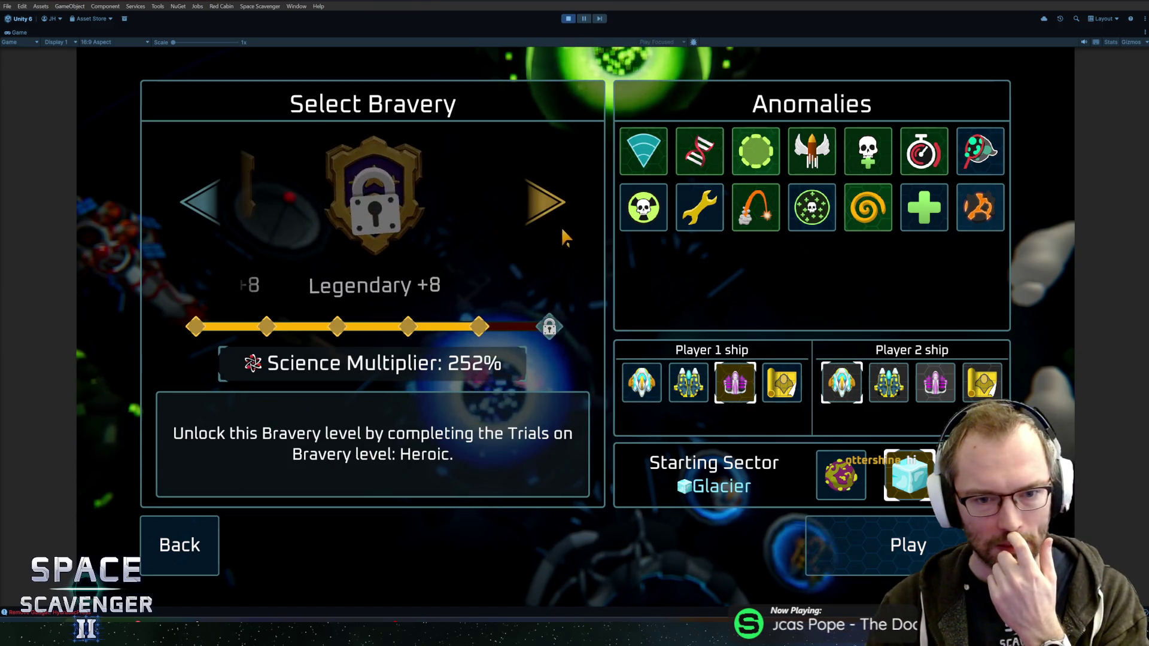
{"action": "key", "text": "Return"}
Start the Heroic +8 trial and skip the first level with the 'level clear' console command
{"action": "key", "text": "f"}
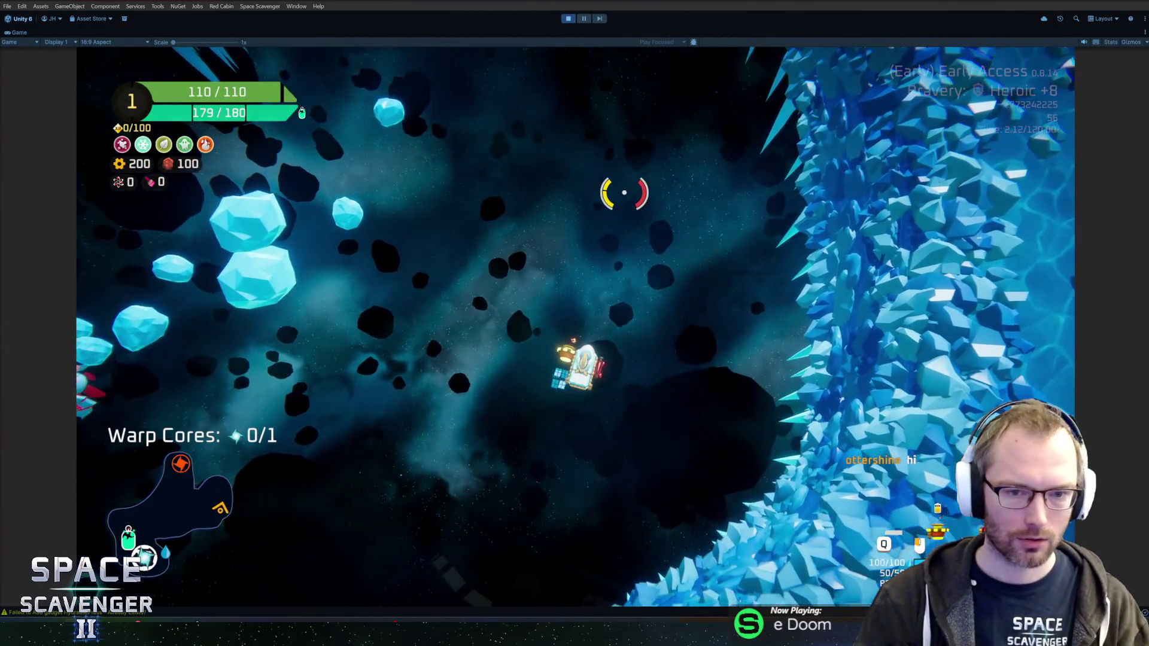
{"action": "key", "text": "grave"}
{"action": "type", "text": "level clear"}
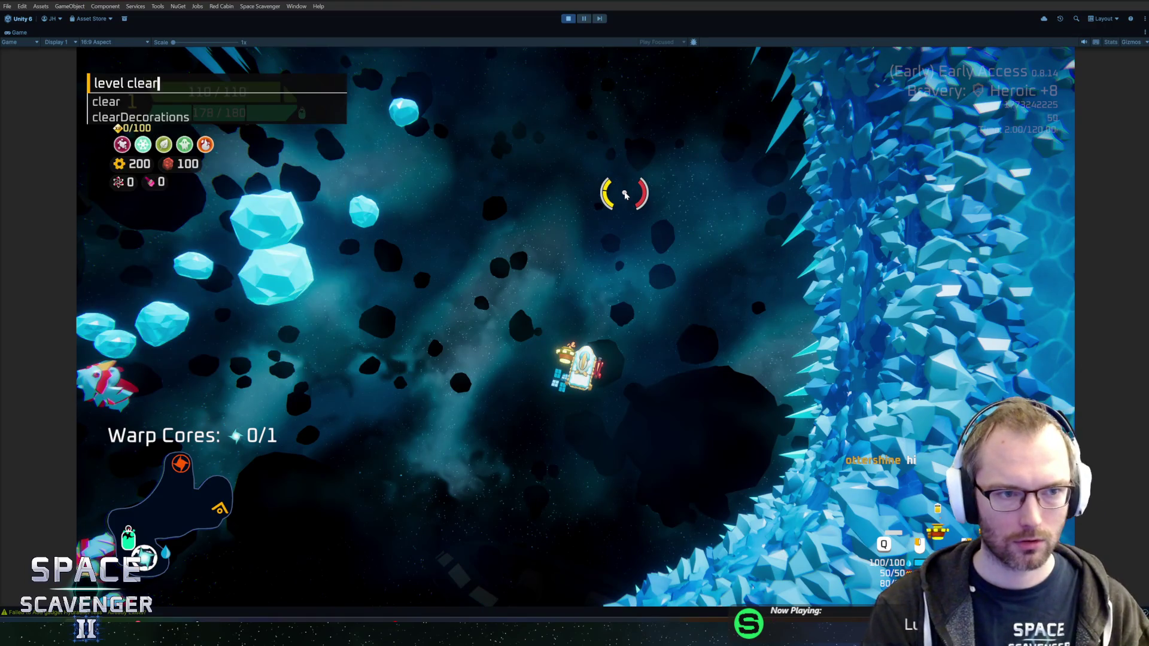
{"action": "key", "text": "Return"}
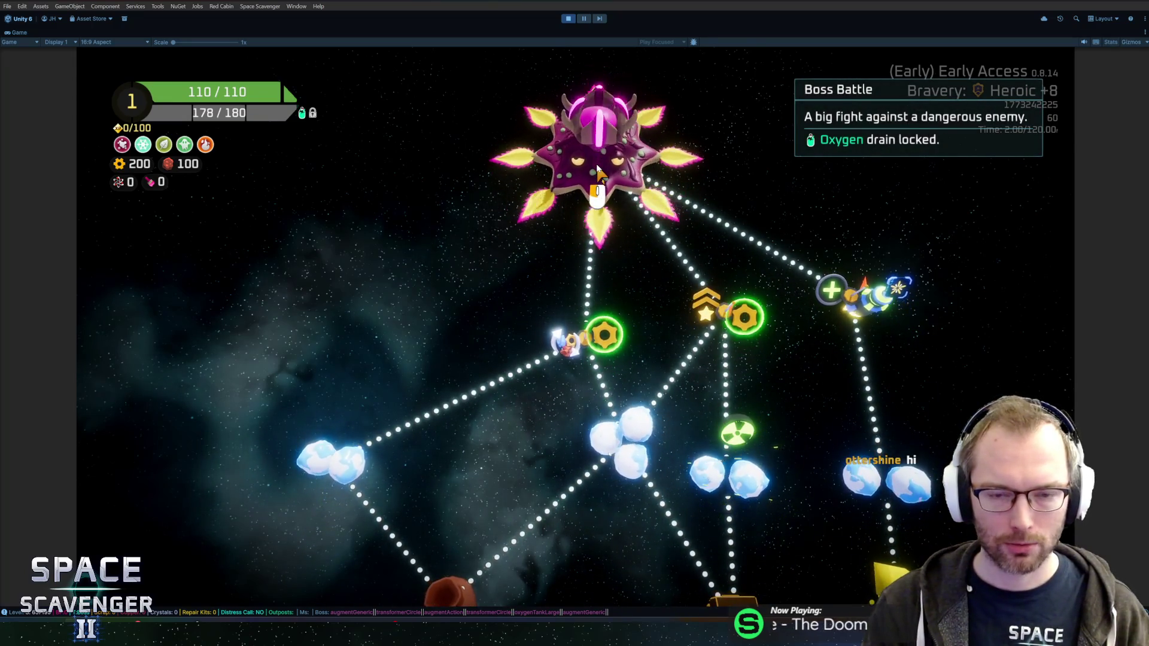
Launch the boss node from the sector map and play the fight to the run Summary
{"action": "left_click", "coordinate": [598, 168]}
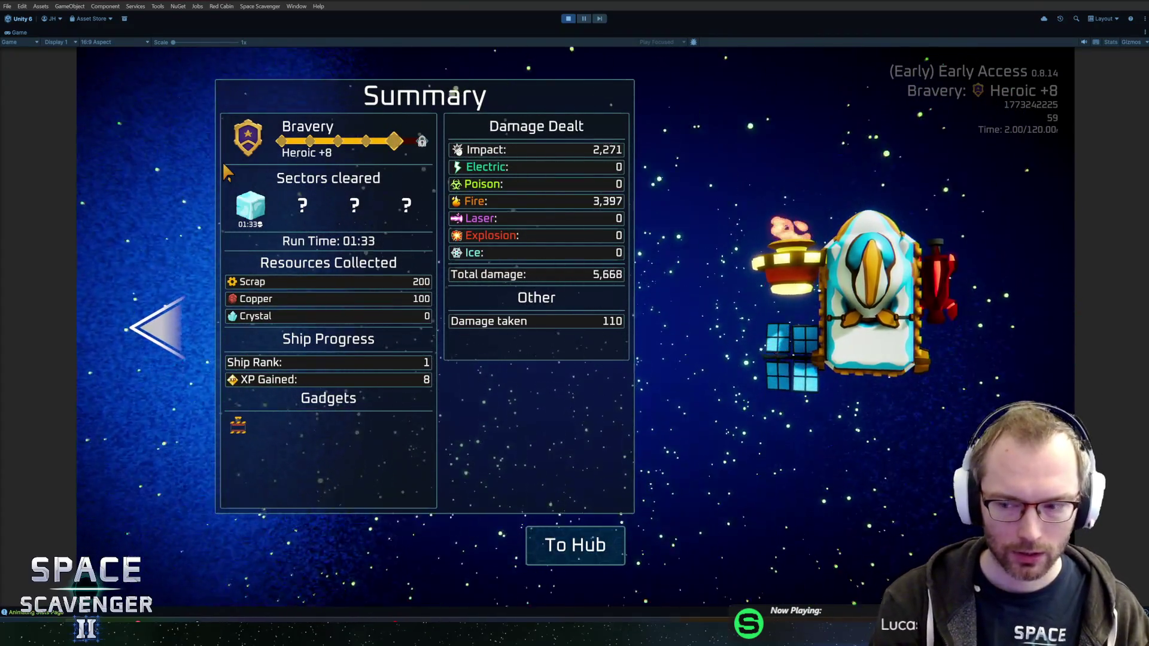
Exit Play mode, open the BossGlacier prefab from Recent Prefabs and frame the boss model
{"action": "key", "text": "ctrl+p"}
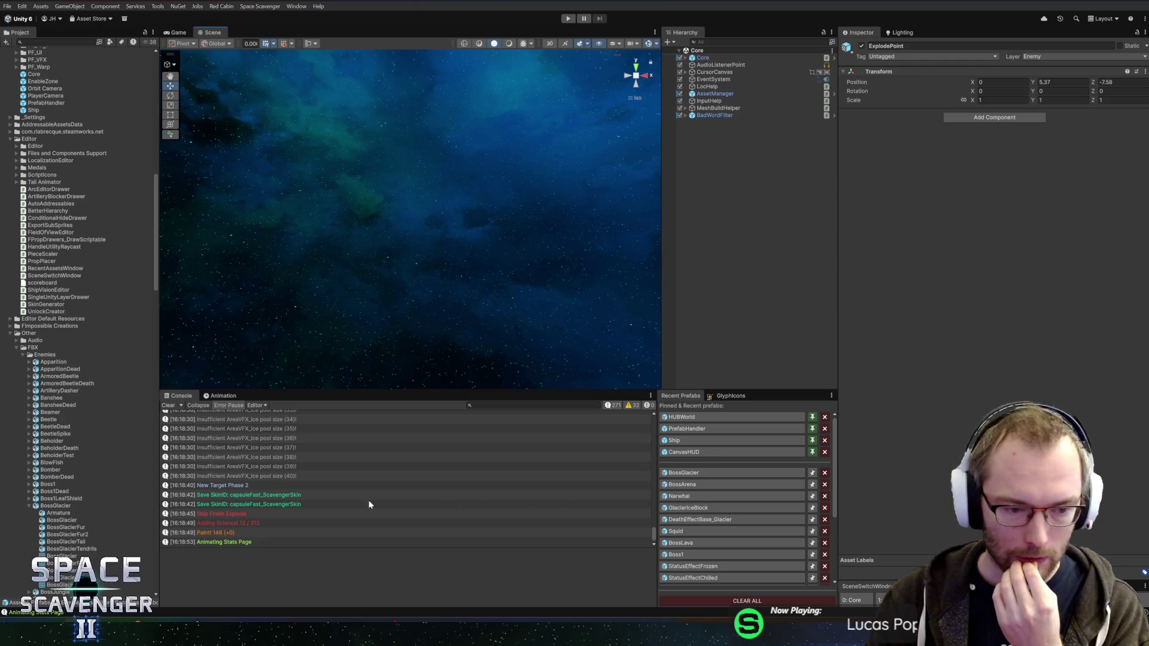
{"action": "left_click", "coordinate": [693, 474]}
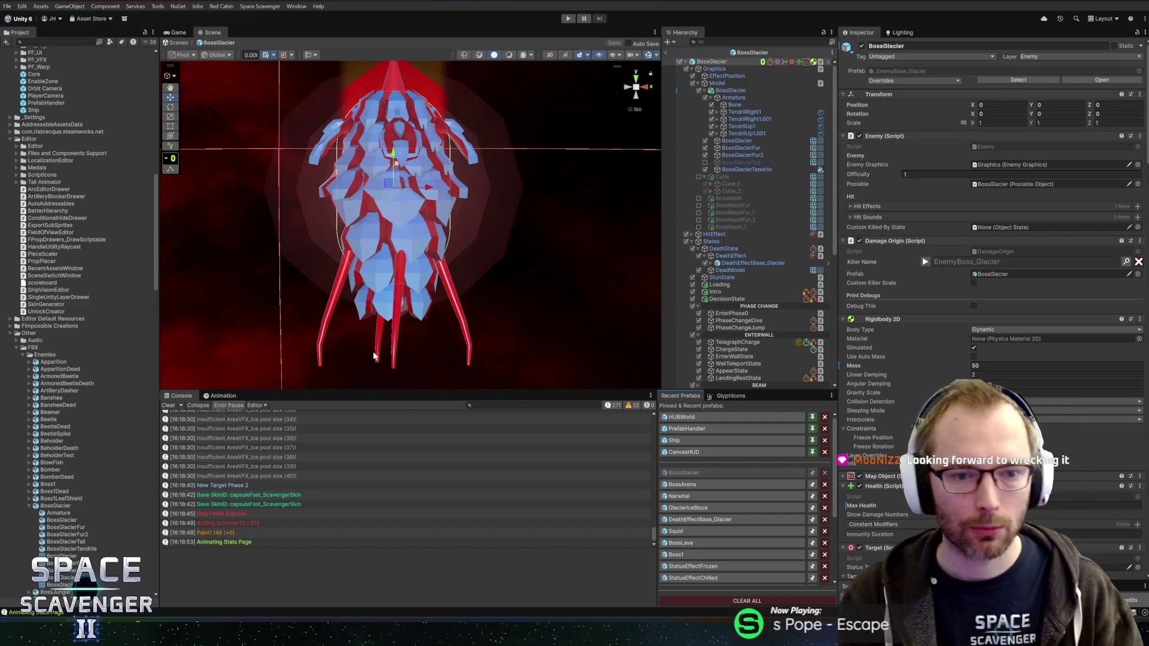
{"action": "key", "text": "f"}
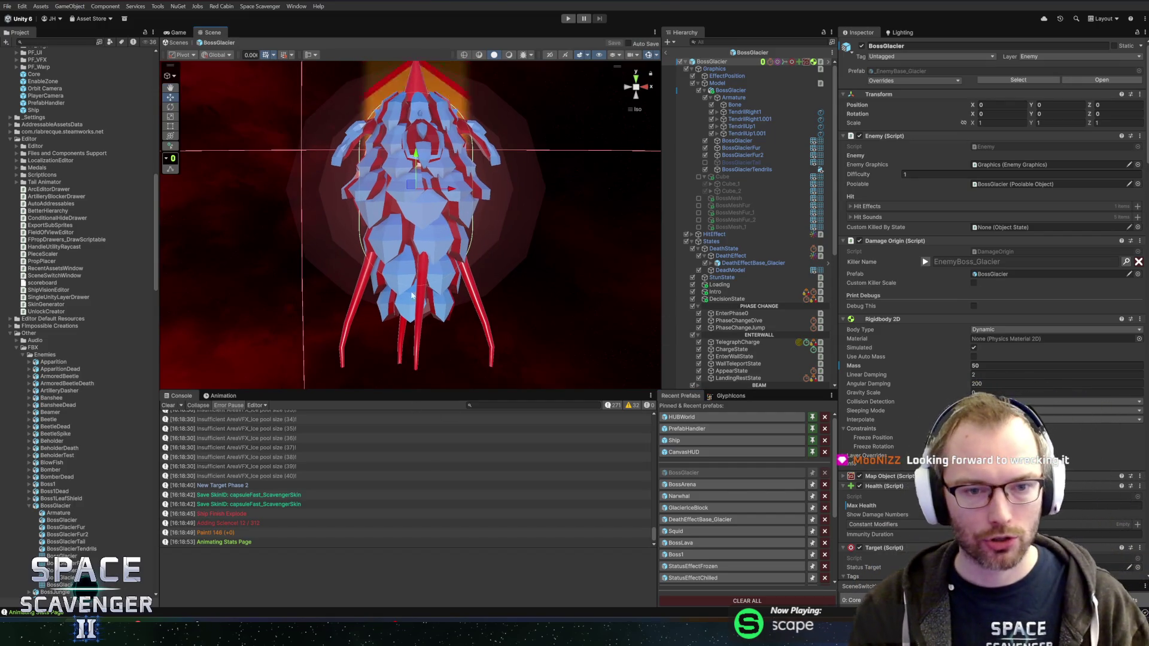
{"action": "key", "text": "alt+Tab"}
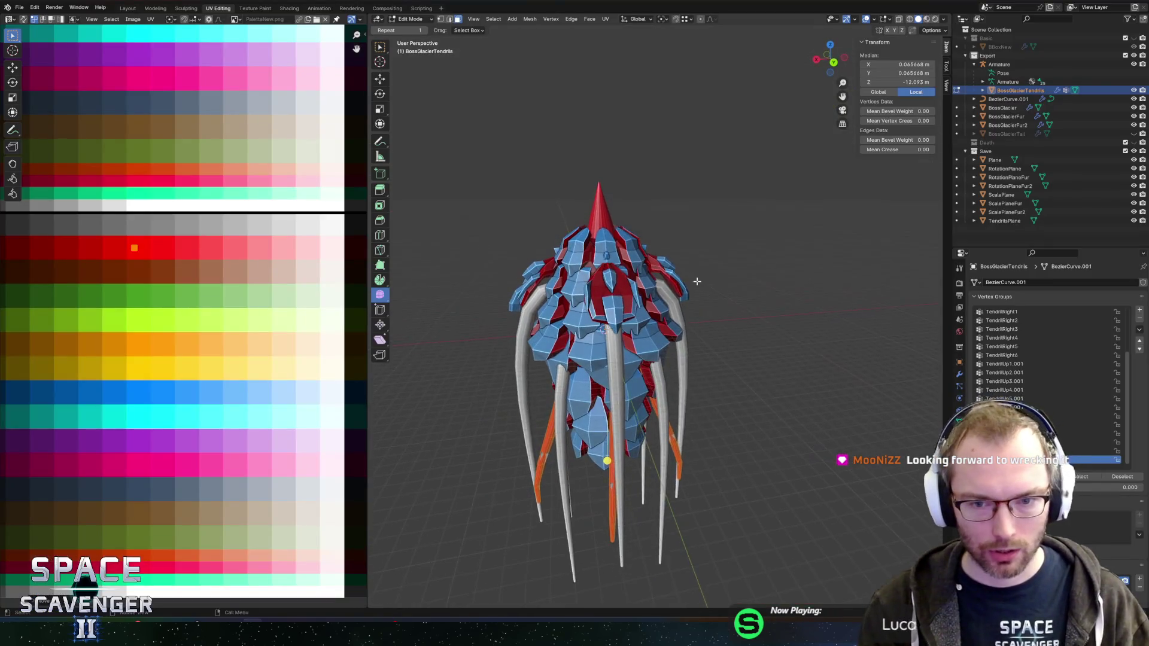
Return to Object Mode, hide BossGlacierTendrils and select the backup BezierCurve.001 curve
{"action": "key", "text": "Tab"}
{"action": "left_click", "coordinate": [1134, 89]}
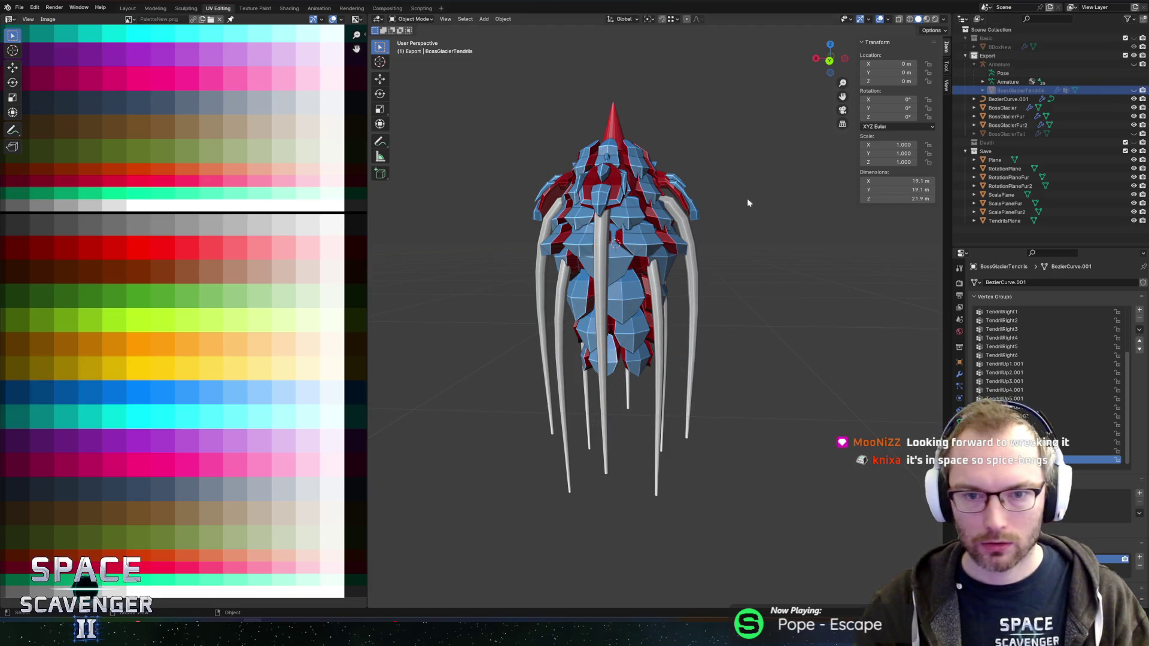
{"action": "left_click", "coordinate": [695, 265]}
{"action": "left_click_drag", "start_coordinate": [746, 236], "coordinate": [796, 268]}
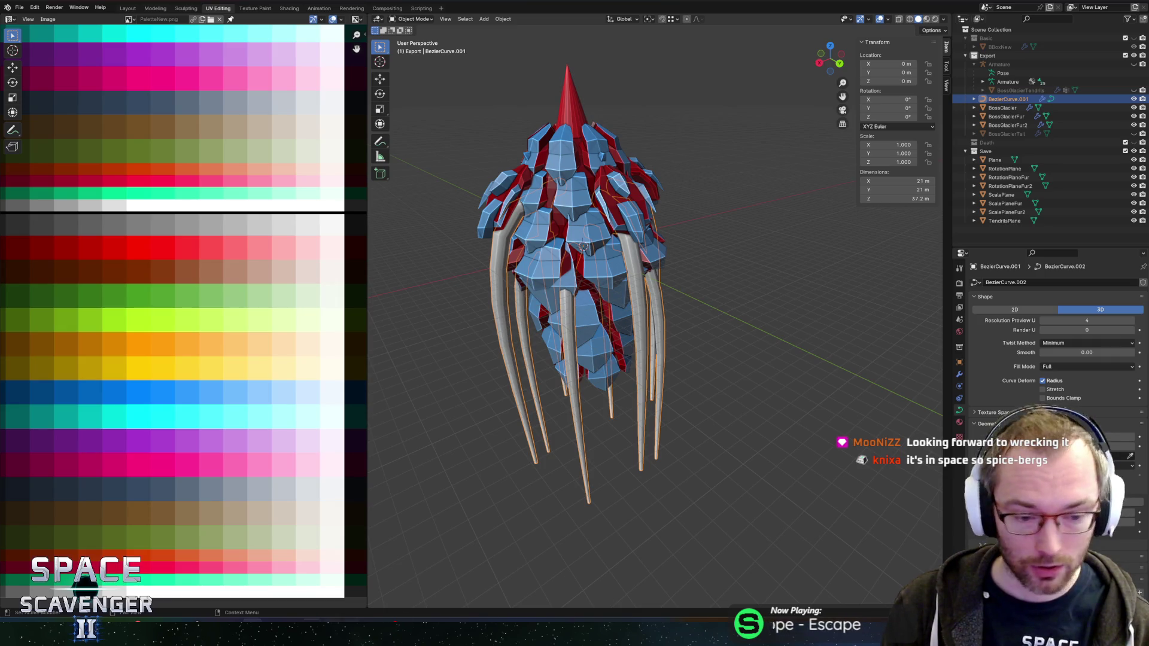
{"action": "key", "text": "alt+Tab"}
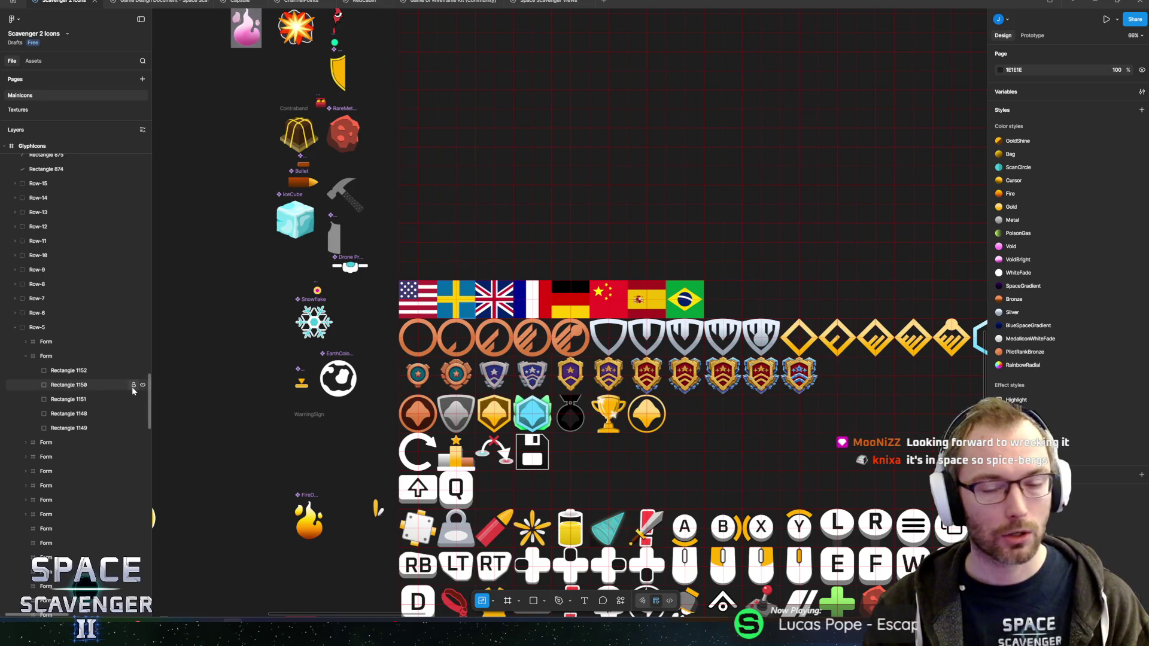
In the Game Design Document, select the Early Access Timeline frame and look over its roadmap
{"action": "scroll", "coordinate": [367, 440], "scroll_direction": "down", "scroll_amount": 5}
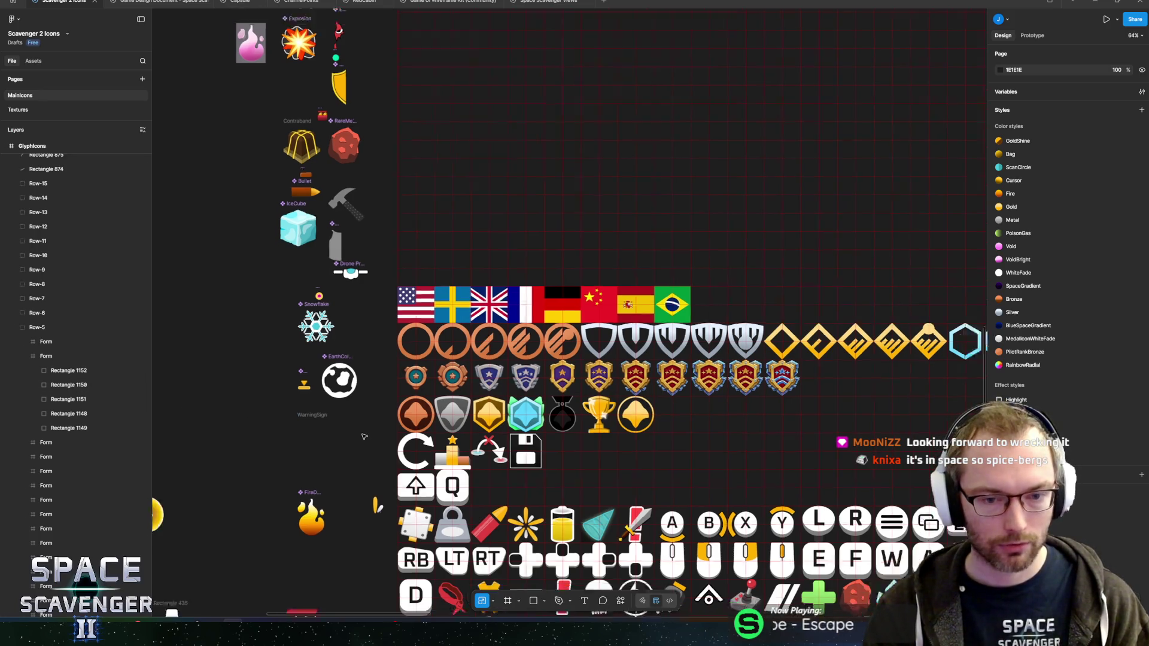
{"action": "key", "text": "ctrl+Tab"}
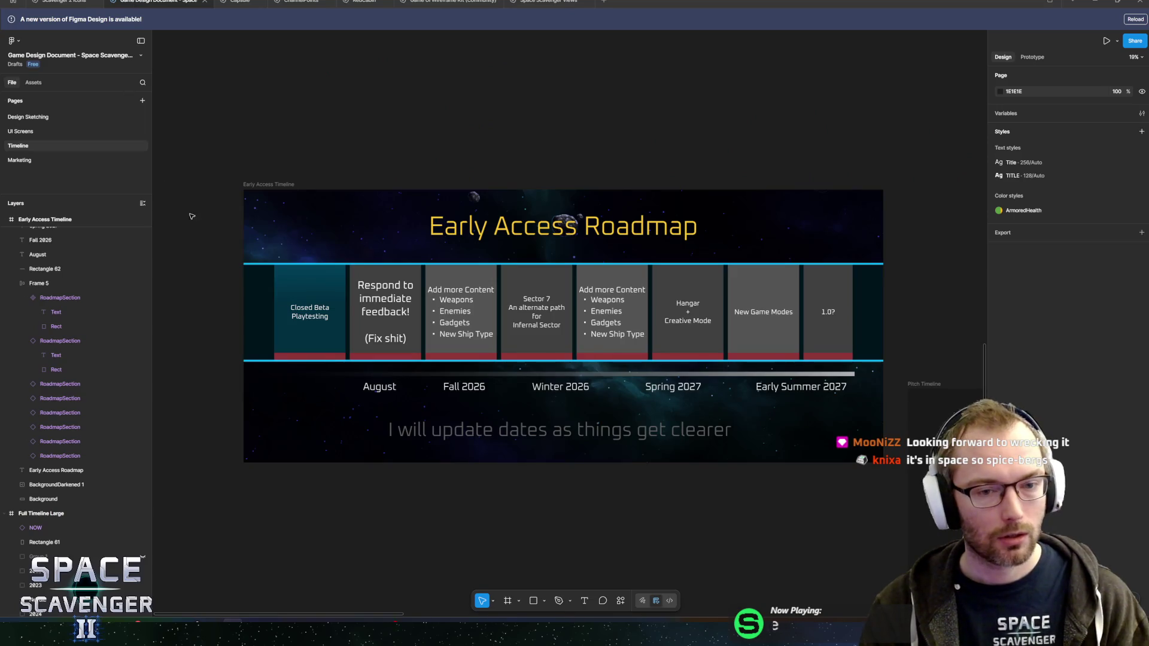
{"action": "left_click", "coordinate": [288, 204]}
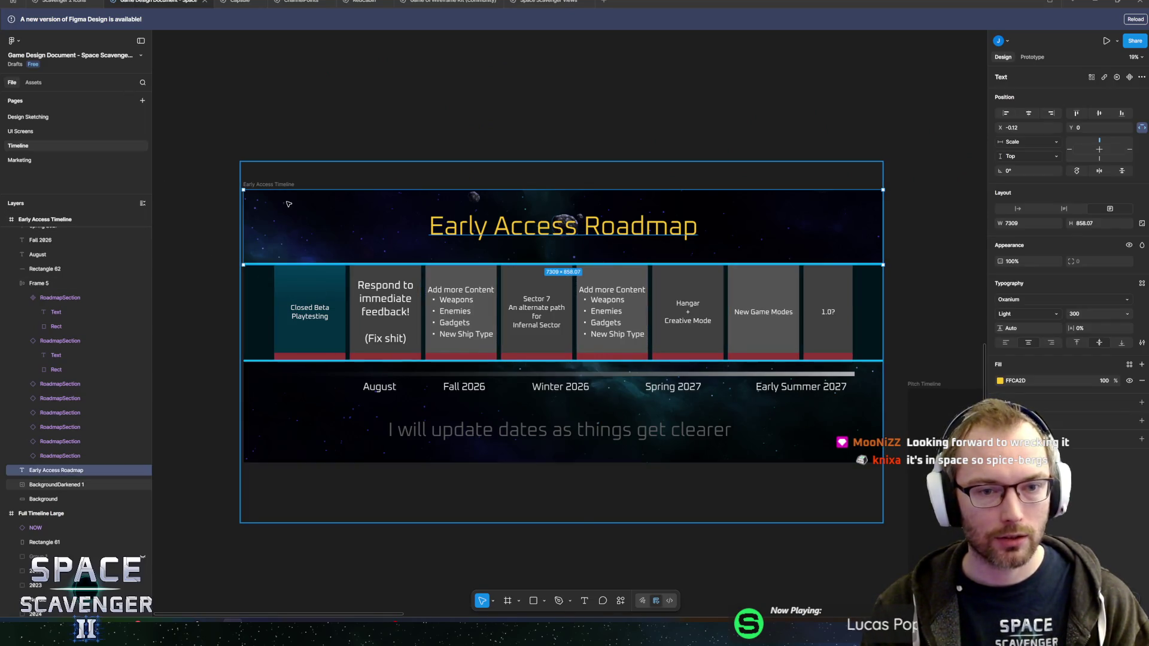
{"action": "key", "text": "Escape"}
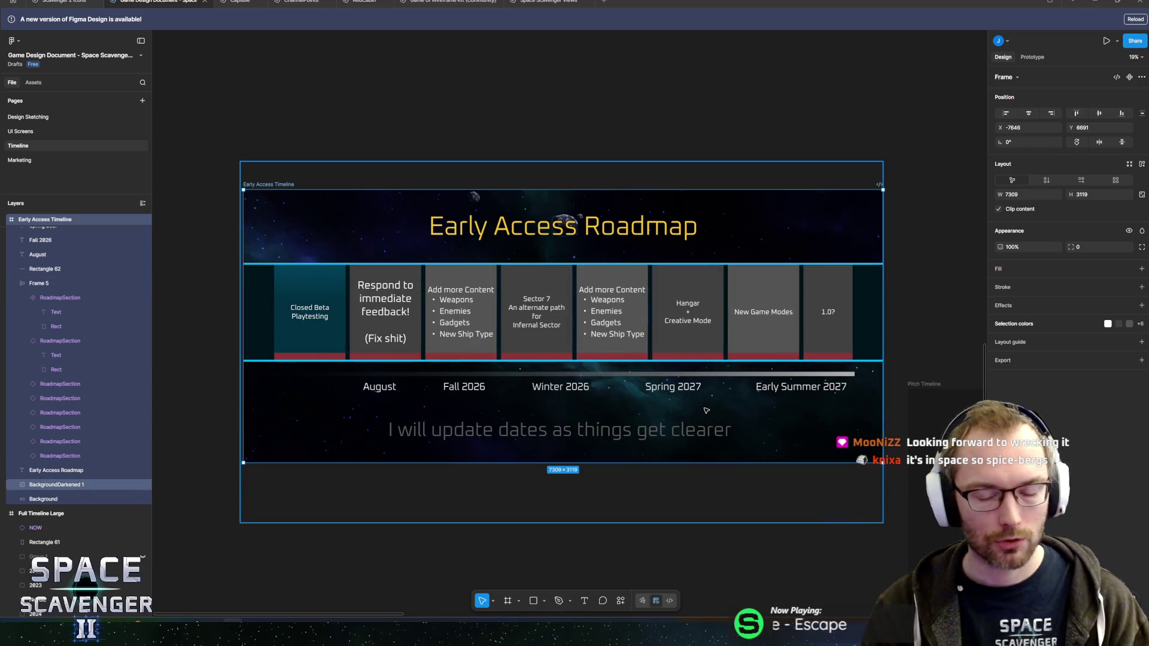
{"action": "scroll", "coordinate": [700, 348], "scroll_direction": "down", "scroll_amount": 3}
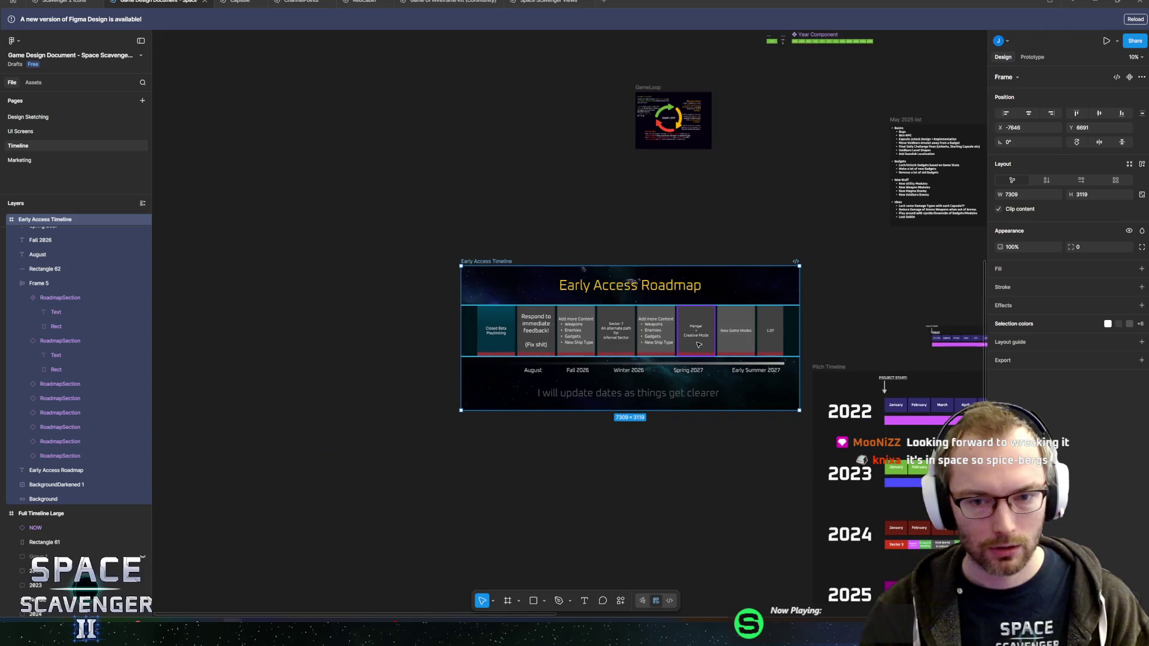
{"action": "scroll", "coordinate": [598, 317], "scroll_direction": "right", "scroll_amount": 5}
{"action": "scroll", "coordinate": [462, 287], "scroll_direction": "left", "scroll_amount": 1}
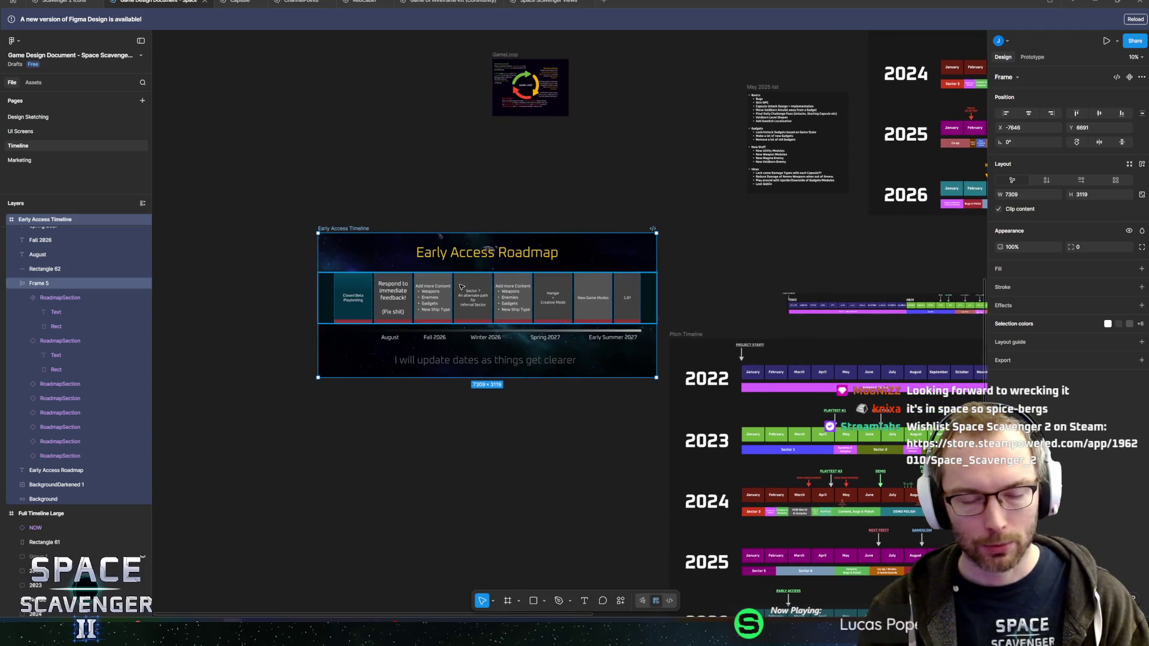
{"action": "scroll", "coordinate": [461, 287], "scroll_direction": "up", "scroll_amount": 3}
{"action": "scroll", "coordinate": [598, 213], "scroll_direction": "right", "scroll_amount": 1}
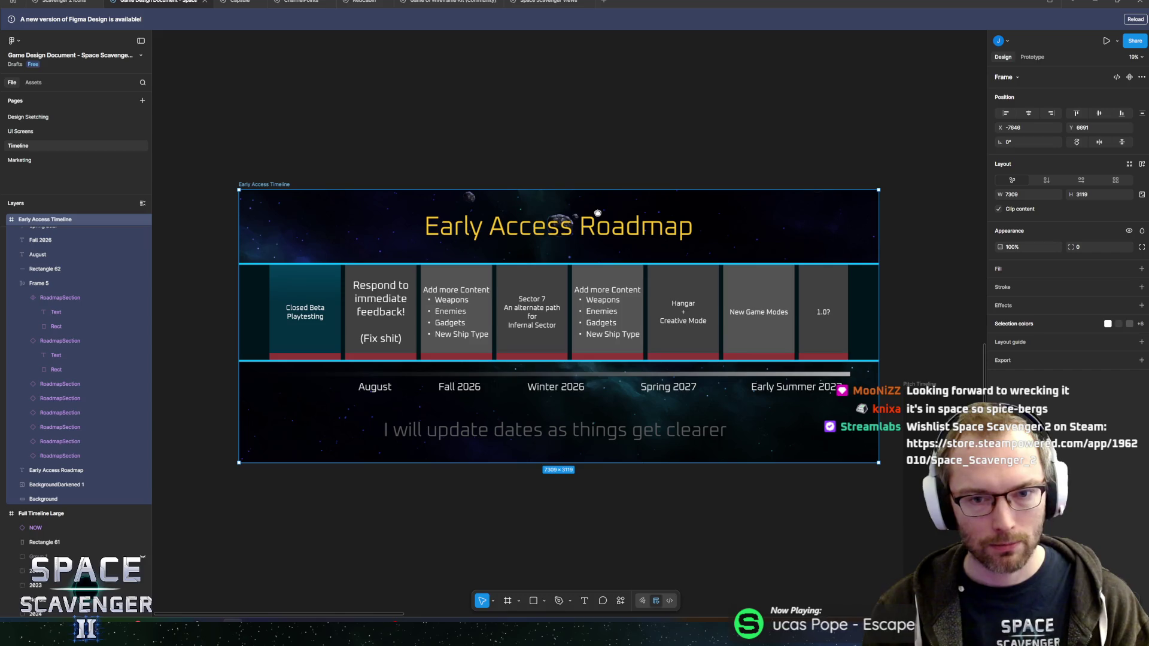
{"action": "scroll", "coordinate": [598, 213], "scroll_direction": "left", "scroll_amount": 1}
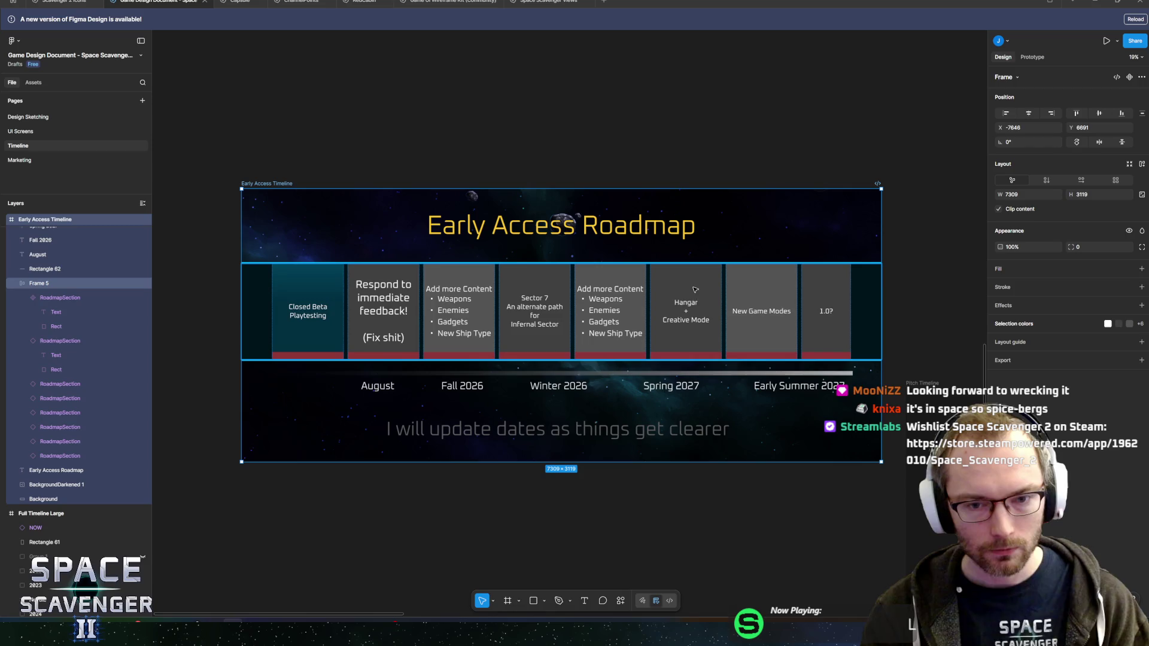
Group the August through Fall 2026 date labels as Group 3 and hide it
{"action": "left_click", "coordinate": [53, 240]}
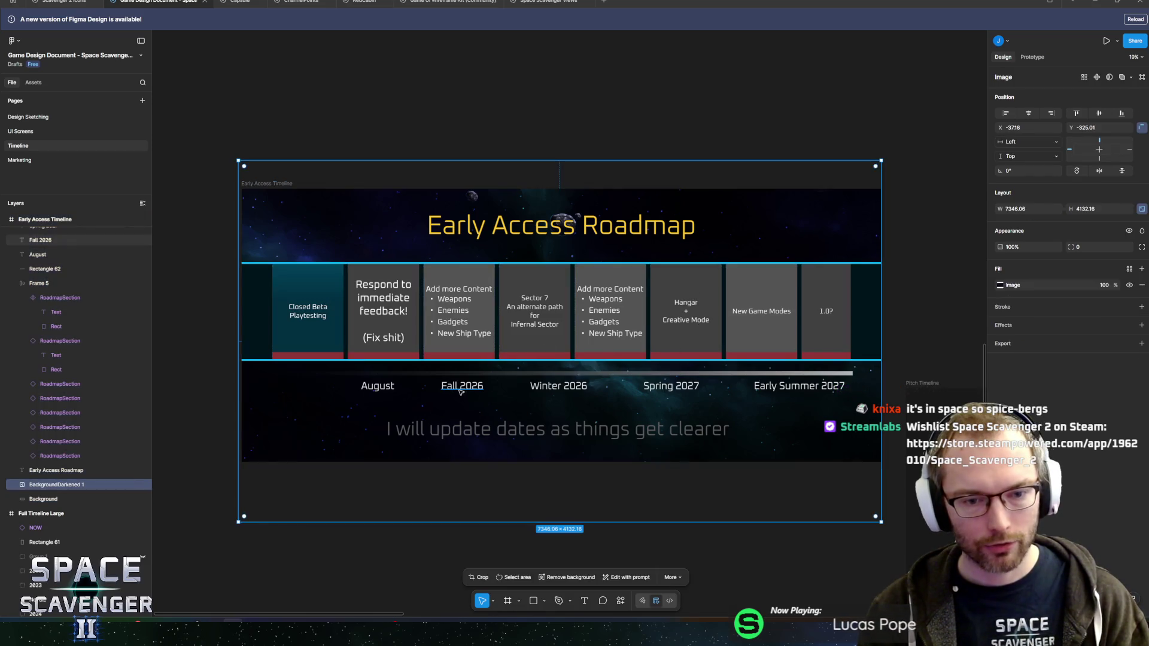
{"action": "scroll", "coordinate": [97, 410], "scroll_direction": "up", "scroll_amount": 3}
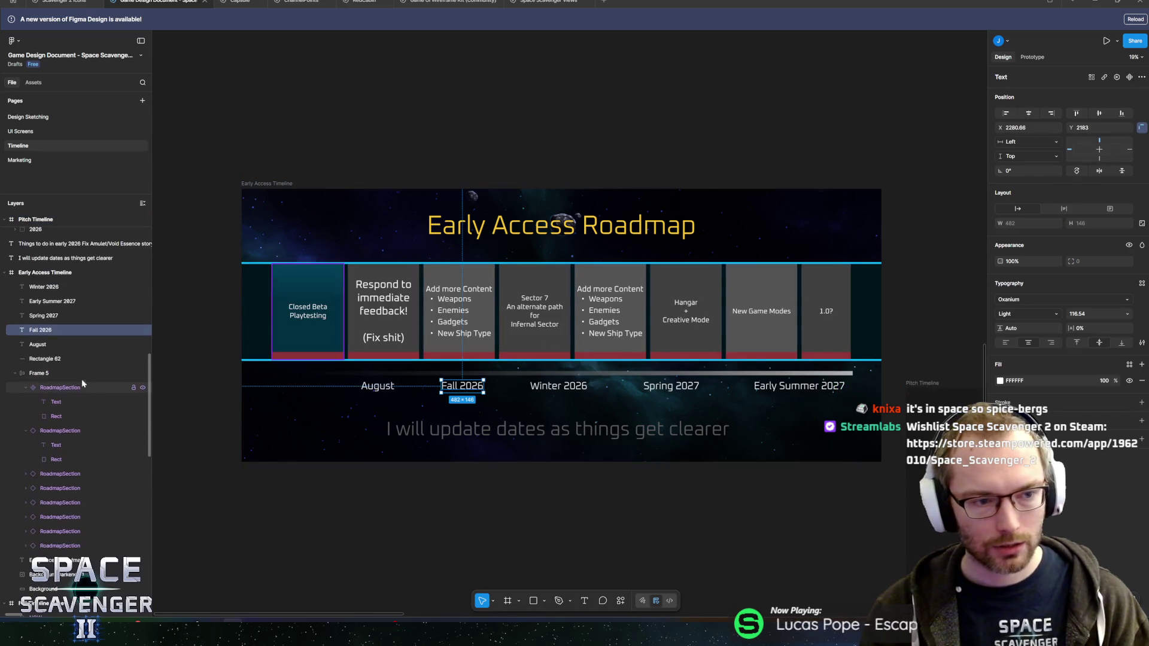
{"action": "left_click", "coordinate": [43, 290], "text": "shift"}
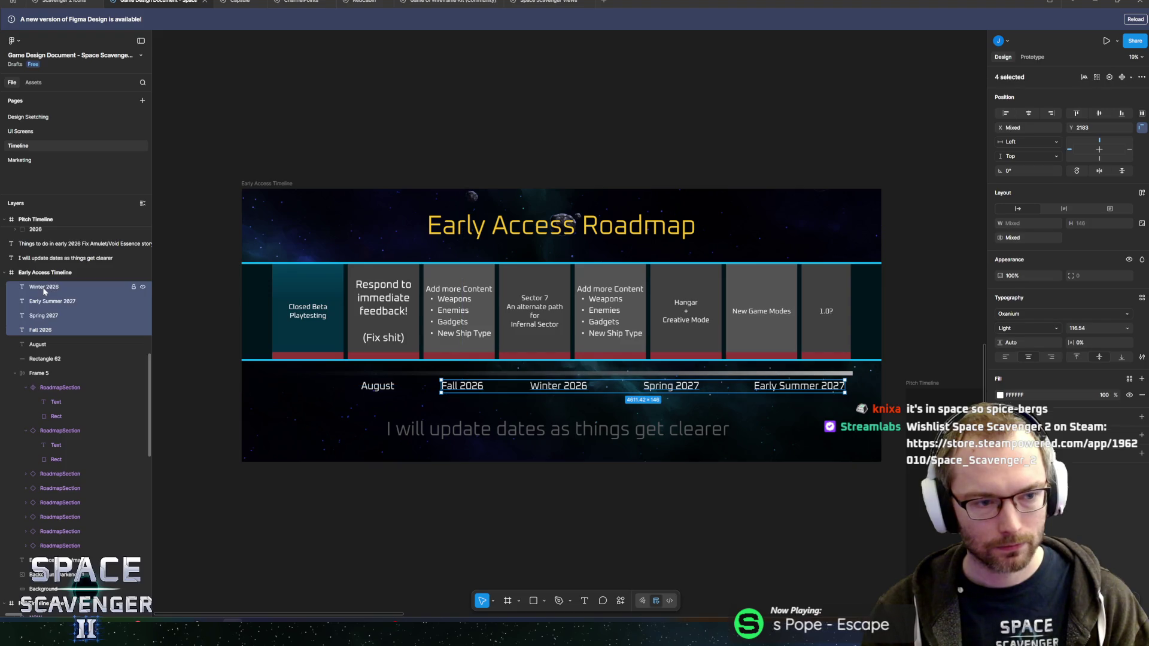
{"action": "left_click", "coordinate": [47, 345], "text": "shift"}
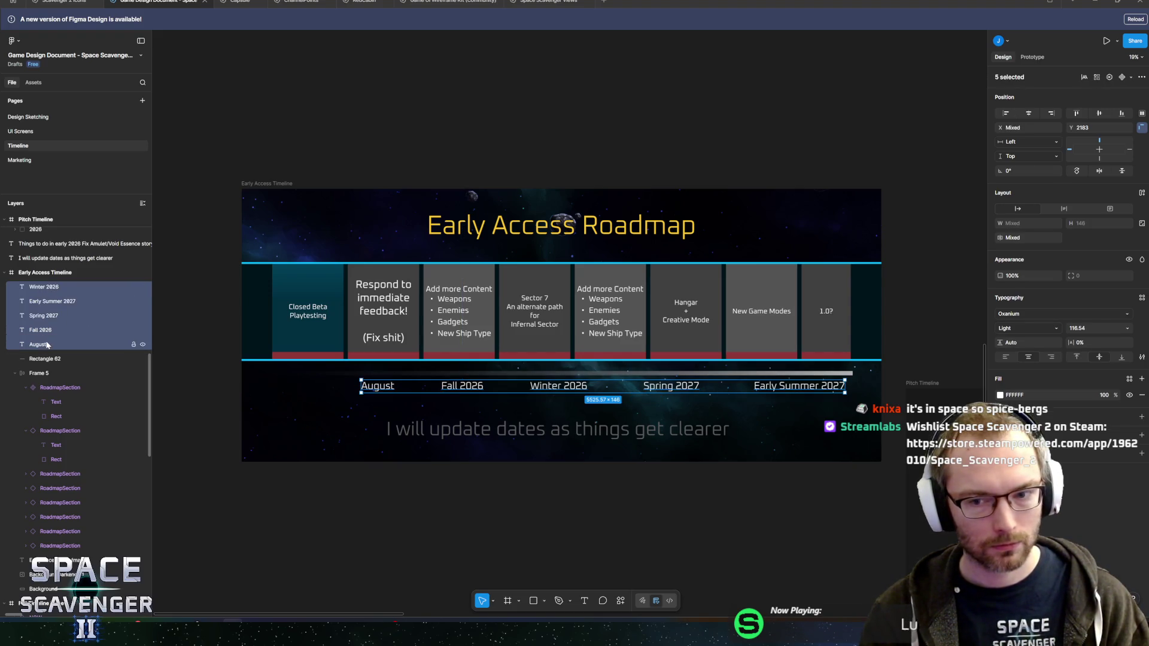
{"action": "key", "text": "ctrl+g"}
{"action": "left_click", "coordinate": [142, 287]}
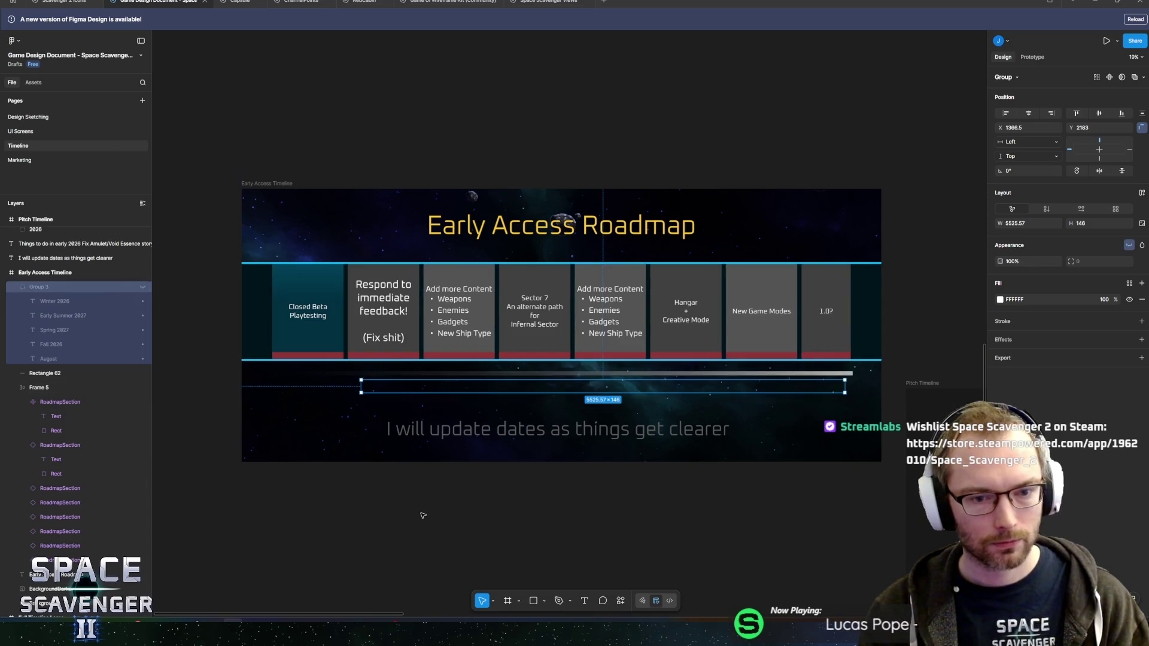
Deselect the group and pan across the now undated roadmap timelines
{"action": "left_click", "coordinate": [423, 515]}
{"action": "left_click_drag", "start_coordinate": [599, 468], "coordinate": [596, 420]}
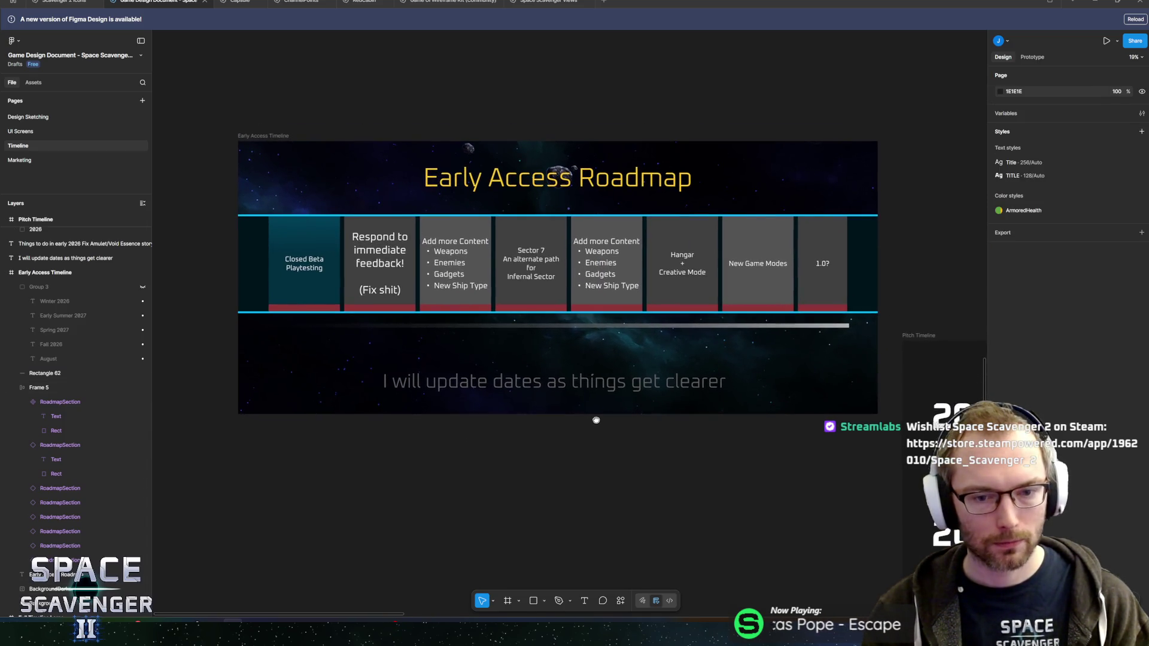
{"action": "scroll", "coordinate": [674, 445], "scroll_direction": "down", "scroll_amount": 5}
{"action": "left_click_drag", "start_coordinate": [674, 445], "coordinate": [315, 326]}
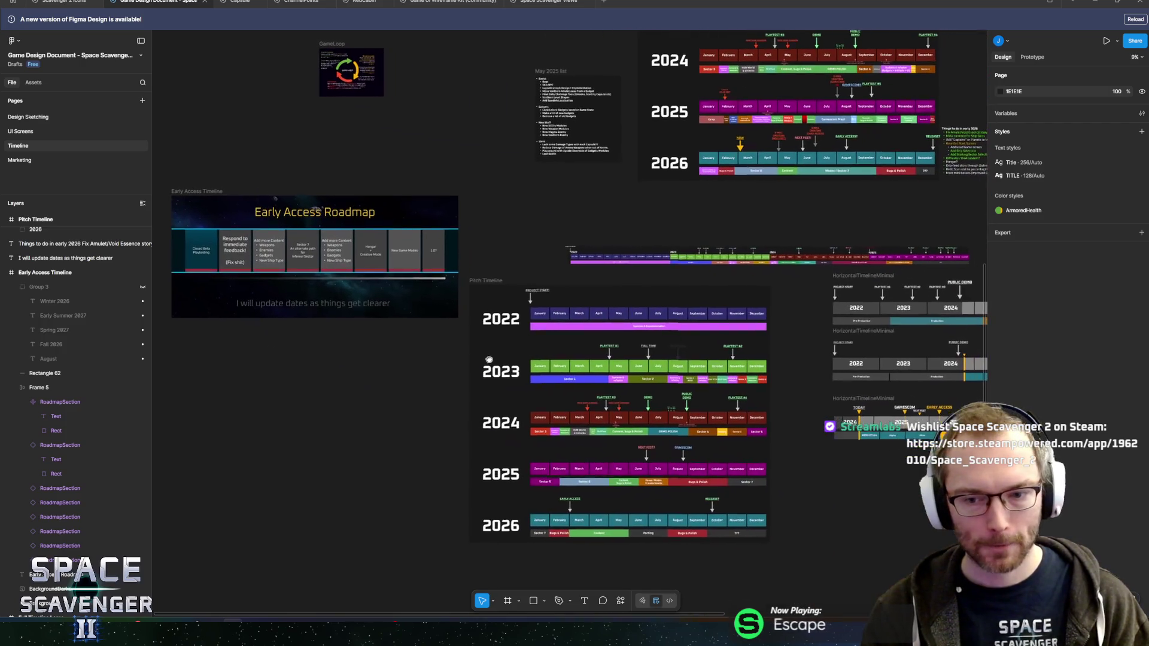
{"action": "mouse_move", "coordinate": [788, 204]}
{"action": "left_mouse_down"}
{"action": "mouse_move", "coordinate": [705, 309]}
{"action": "mouse_move", "coordinate": [586, 401]}
{"action": "left_mouse_up"}
{"action": "scroll", "coordinate": [569, 289], "scroll_direction": "up", "scroll_amount": 10}
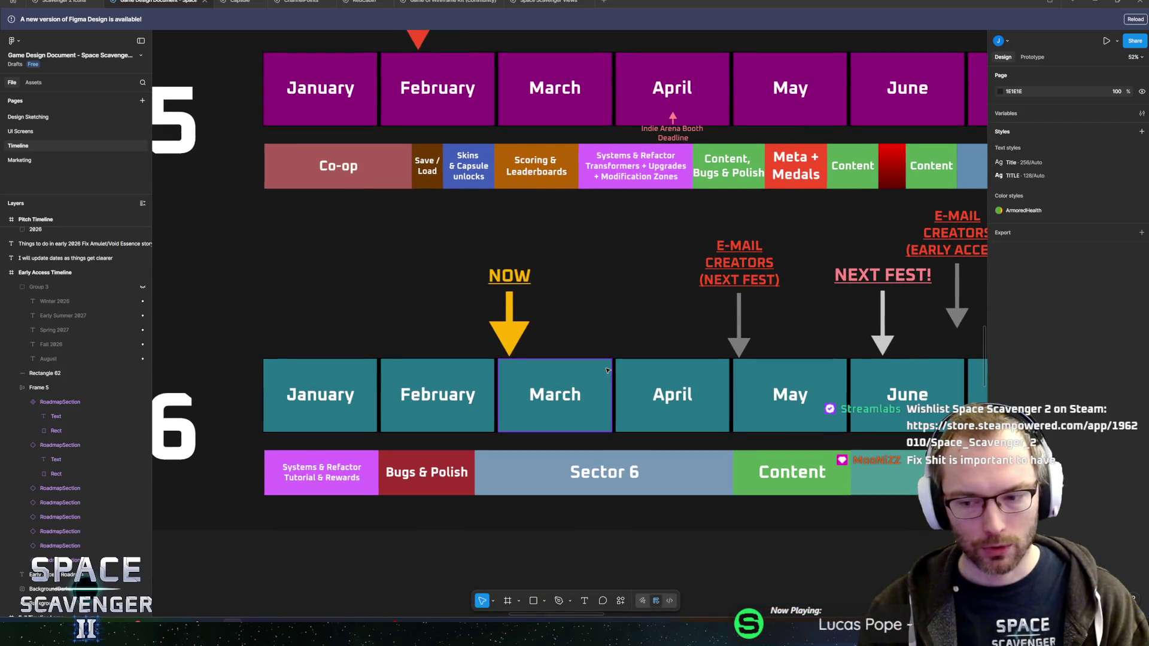
{"action": "scroll", "coordinate": [603, 371], "scroll_direction": "up", "scroll_amount": 1}
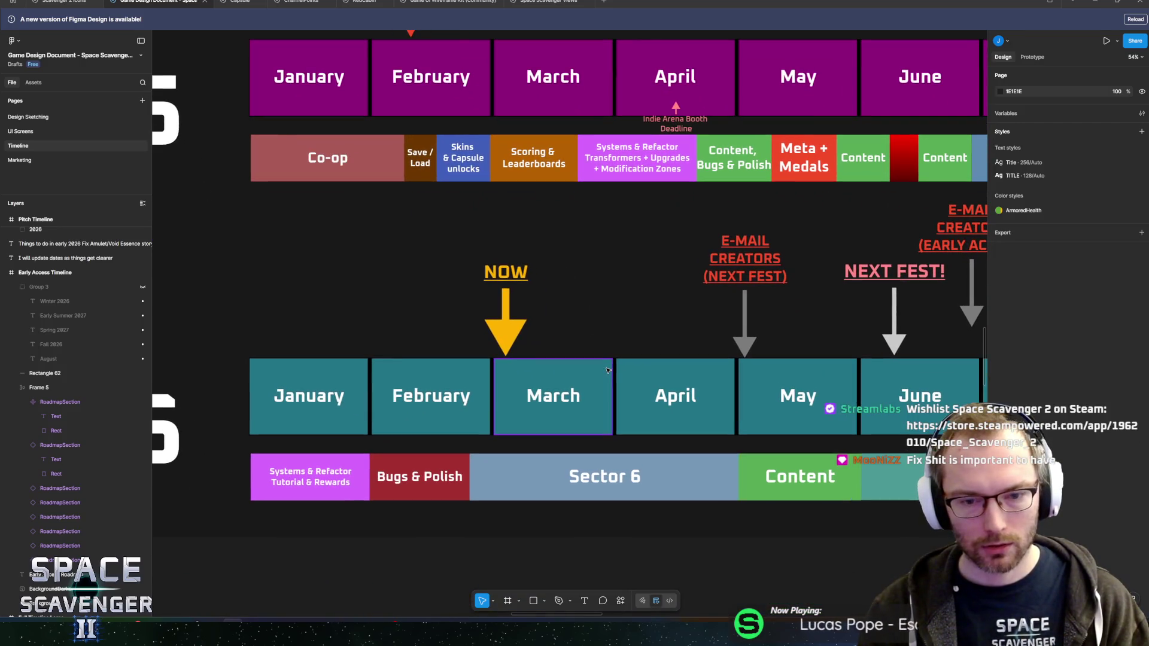
{"action": "left_click", "coordinate": [517, 484]}
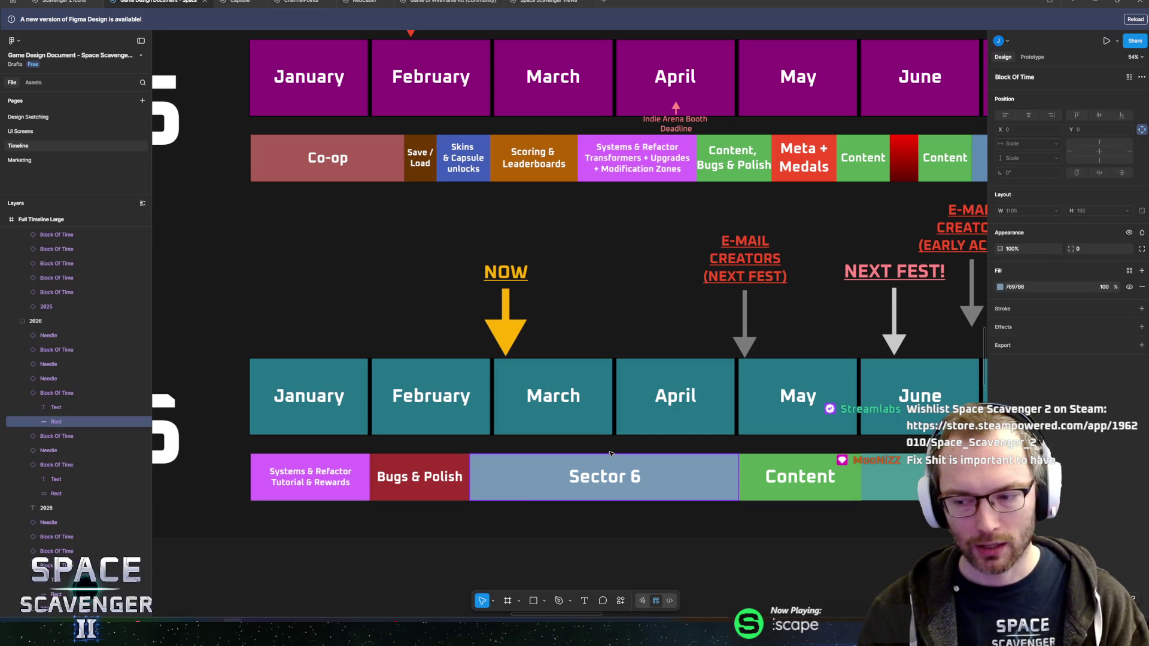
{"action": "scroll", "coordinate": [440, 450], "scroll_direction": "down", "scroll_amount": 5}
{"action": "scroll", "coordinate": [439, 449], "scroll_direction": "left", "scroll_amount": 15}
{"action": "scroll", "coordinate": [354, 338], "scroll_direction": "down", "scroll_amount": 5}
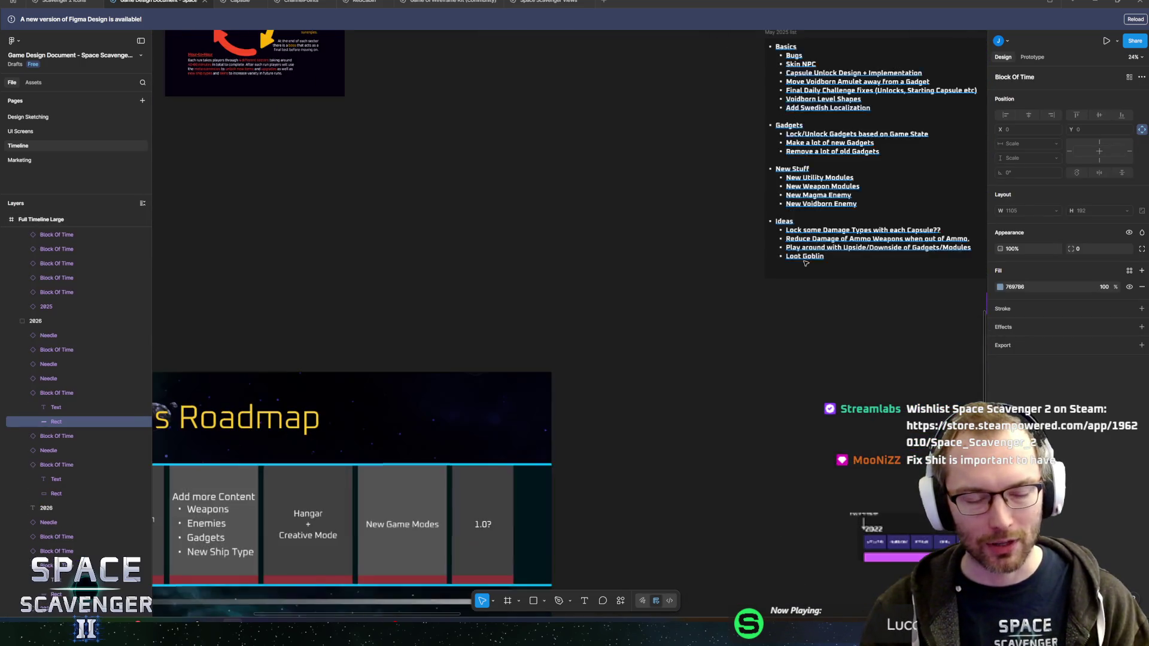
{"action": "scroll", "coordinate": [354, 338], "scroll_direction": "left", "scroll_amount": 4}
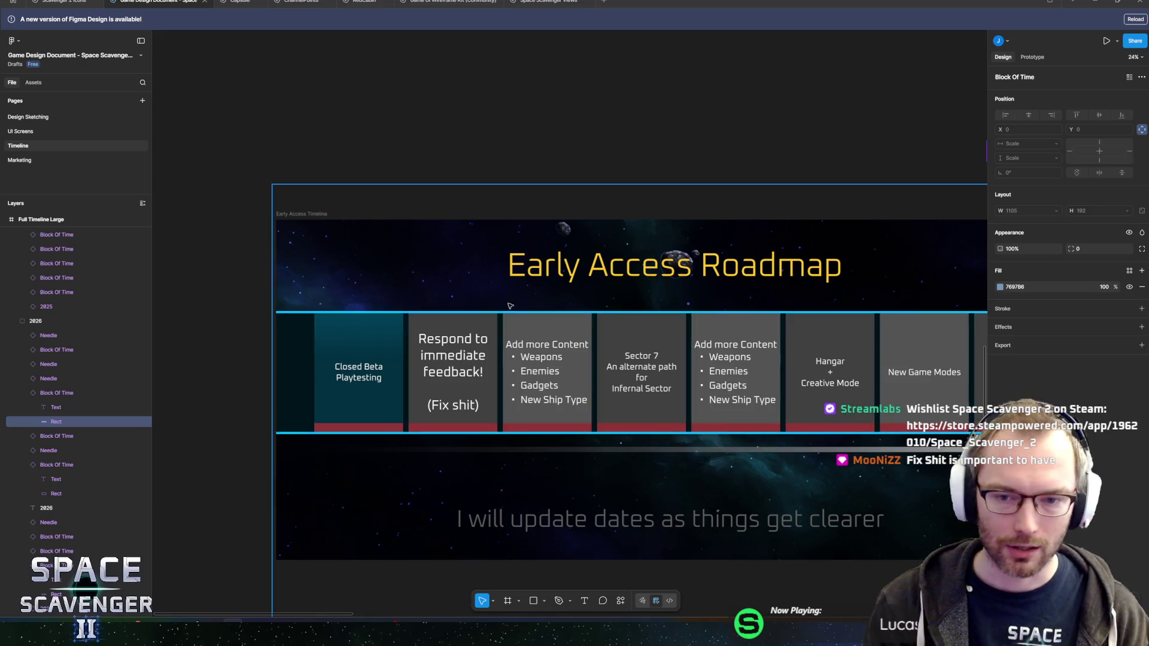
{"action": "scroll", "coordinate": [679, 331], "scroll_direction": "down", "scroll_amount": 3}
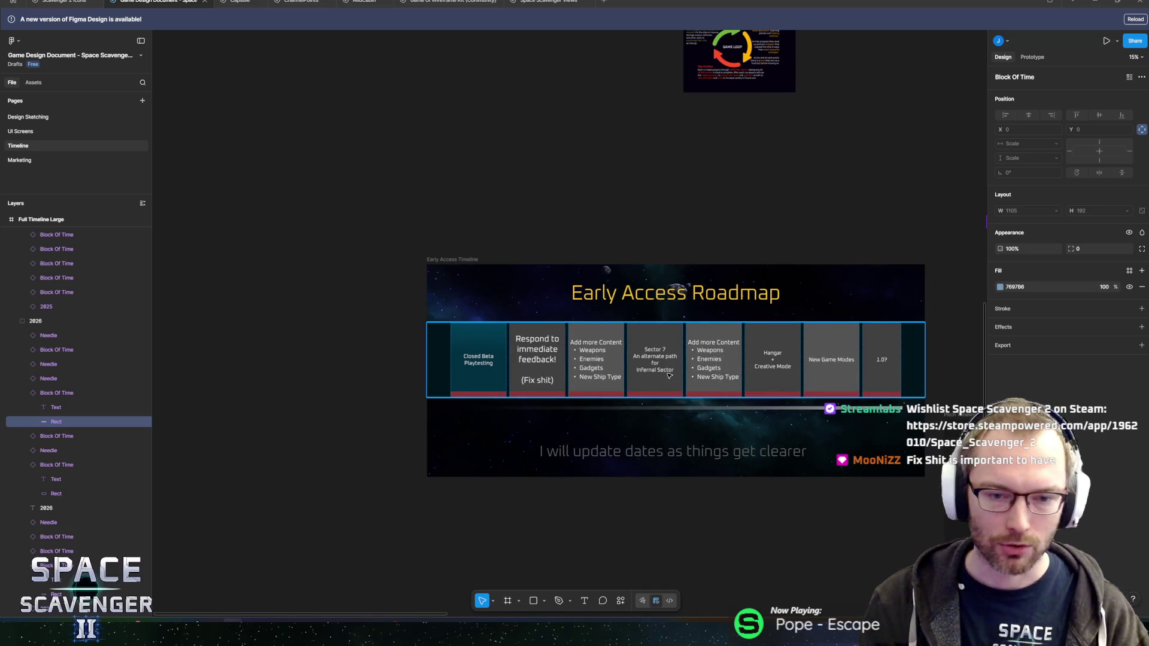
{"action": "scroll", "coordinate": [788, 353], "scroll_direction": "right", "scroll_amount": 5}
{"action": "scroll", "coordinate": [577, 360], "scroll_direction": "left", "scroll_amount": 2}
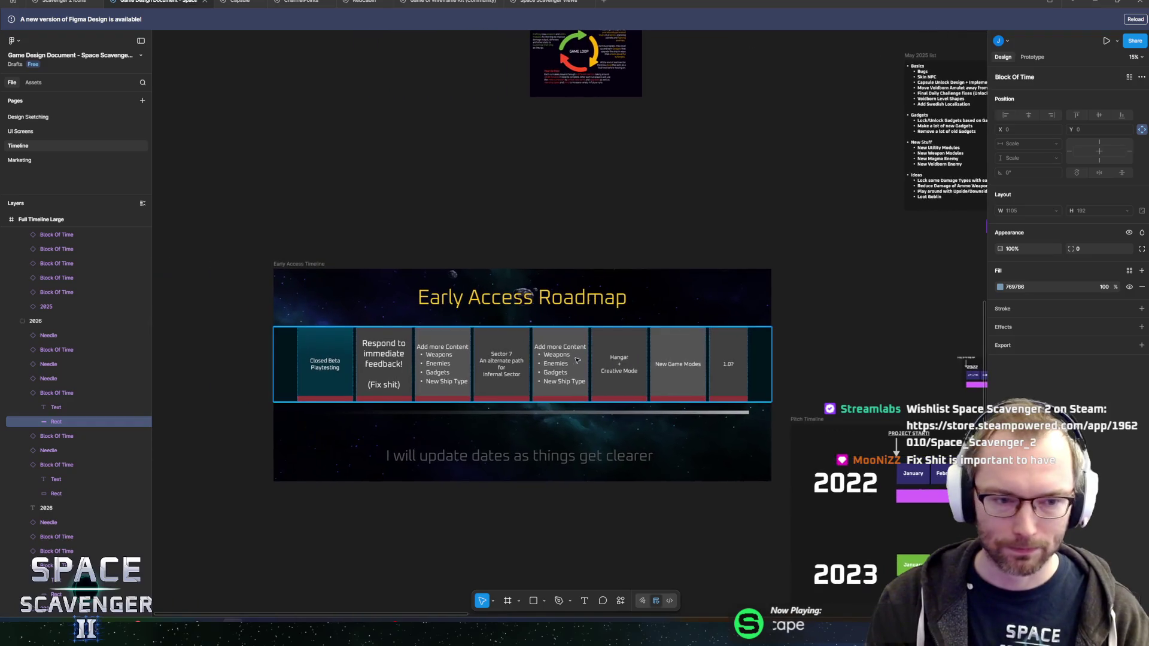
{"action": "scroll", "coordinate": [433, 346], "scroll_direction": "right", "scroll_amount": 2}
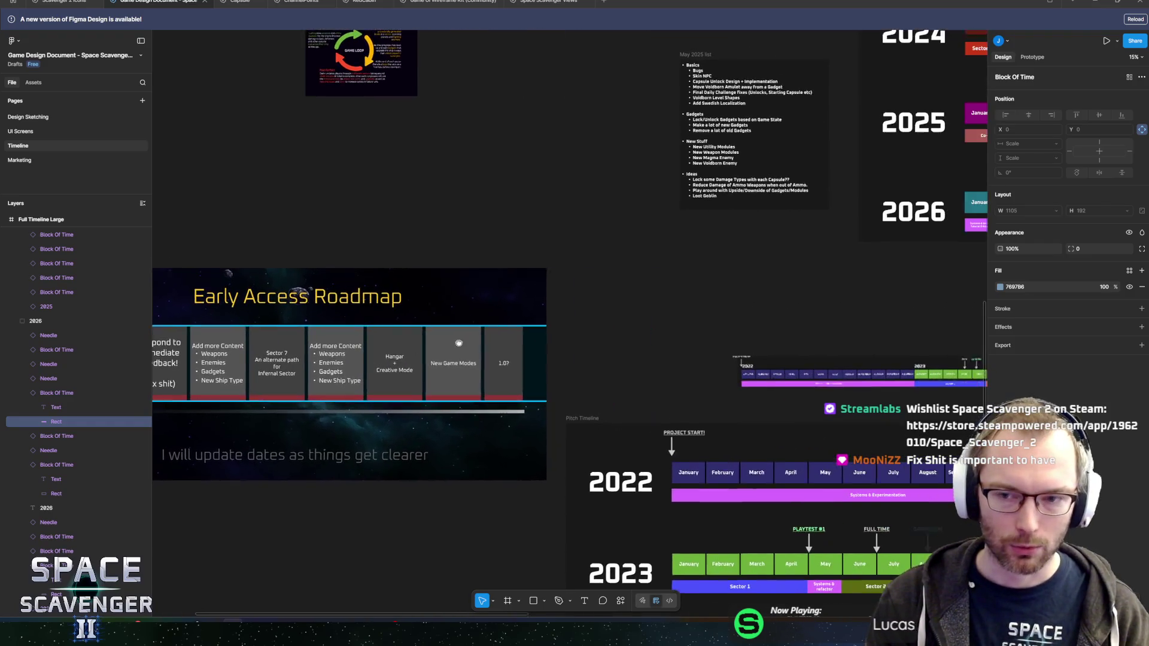
{"action": "scroll", "coordinate": [449, 335], "scroll_direction": "left", "scroll_amount": 4}
{"action": "scroll", "coordinate": [466, 323], "scroll_direction": "right", "scroll_amount": 7}
{"action": "mouse_move", "coordinate": [609, 316]}
{"action": "left_mouse_down"}
{"action": "mouse_move", "coordinate": [551, 325]}
{"action": "mouse_move", "coordinate": [831, 322]}
{"action": "mouse_move", "coordinate": [775, 324]}
{"action": "left_mouse_up"}
{"action": "scroll", "coordinate": [775, 324], "scroll_direction": "right", "scroll_amount": 3}
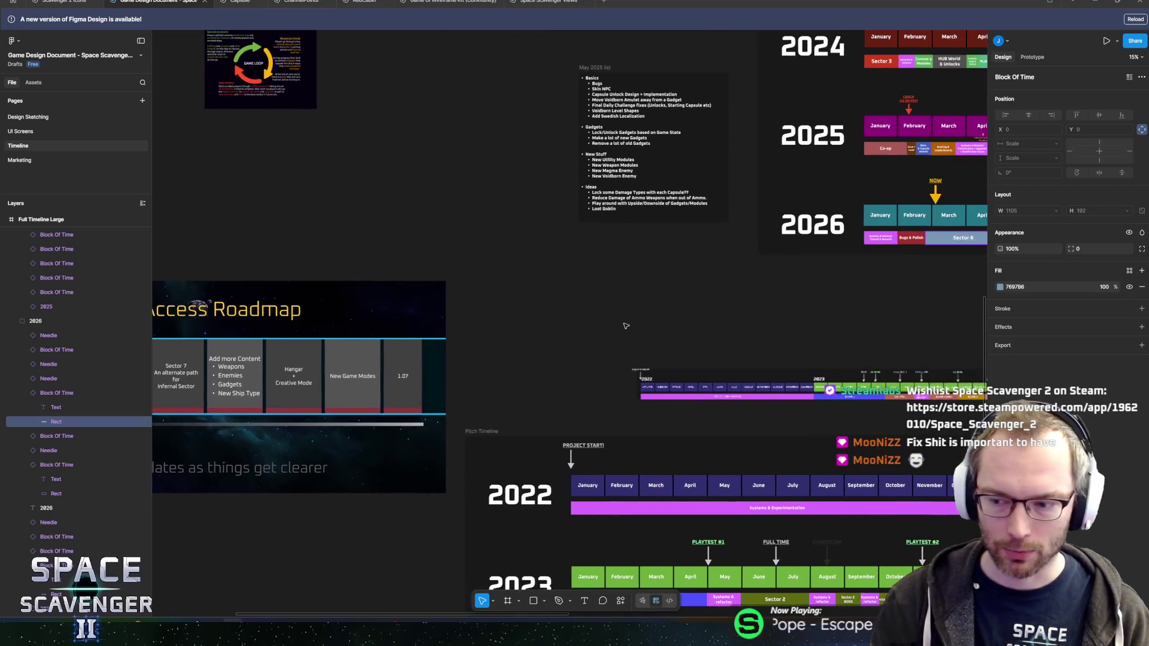
{"action": "scroll", "coordinate": [718, 329], "scroll_direction": "left", "scroll_amount": 4}
{"action": "scroll", "coordinate": [687, 337], "scroll_direction": "right", "scroll_amount": 12}
{"action": "scroll", "coordinate": [485, 333], "scroll_direction": "down", "scroll_amount": 1}
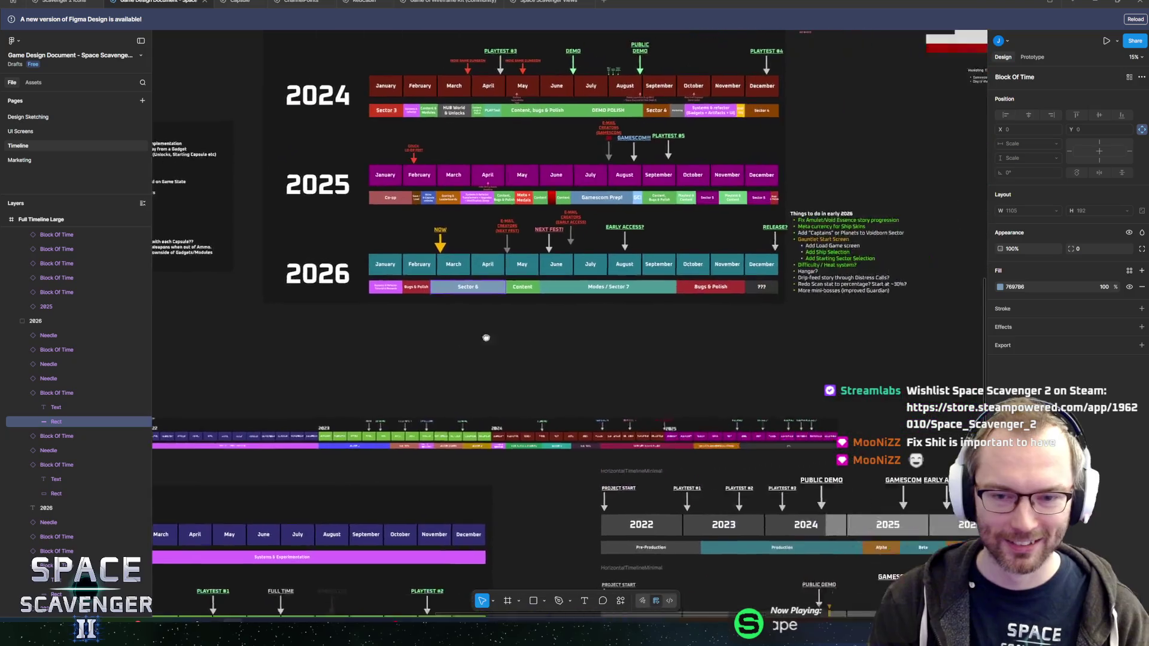
{"action": "scroll", "coordinate": [484, 333], "scroll_direction": "left", "scroll_amount": 10}
{"action": "scroll", "coordinate": [293, 293], "scroll_direction": "right", "scroll_amount": 6}
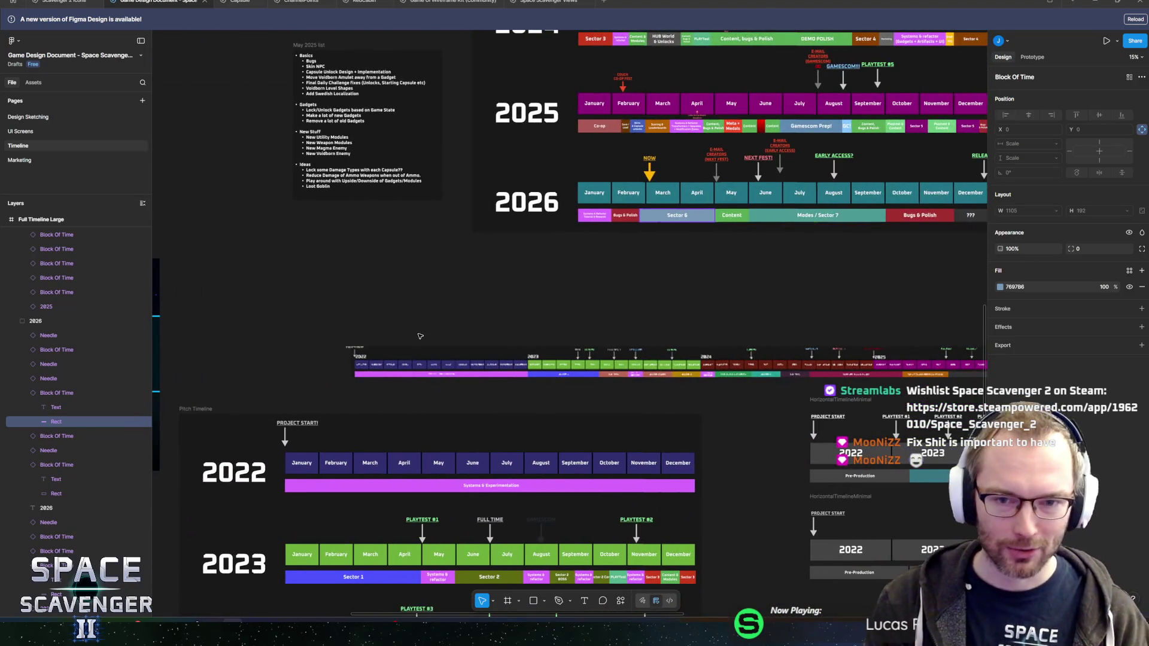
{"action": "scroll", "coordinate": [420, 336], "scroll_direction": "right", "scroll_amount": 4}
{"action": "scroll", "coordinate": [454, 288], "scroll_direction": "up", "scroll_amount": 2}
{"action": "scroll", "coordinate": [467, 240], "scroll_direction": "up", "scroll_amount": 10}
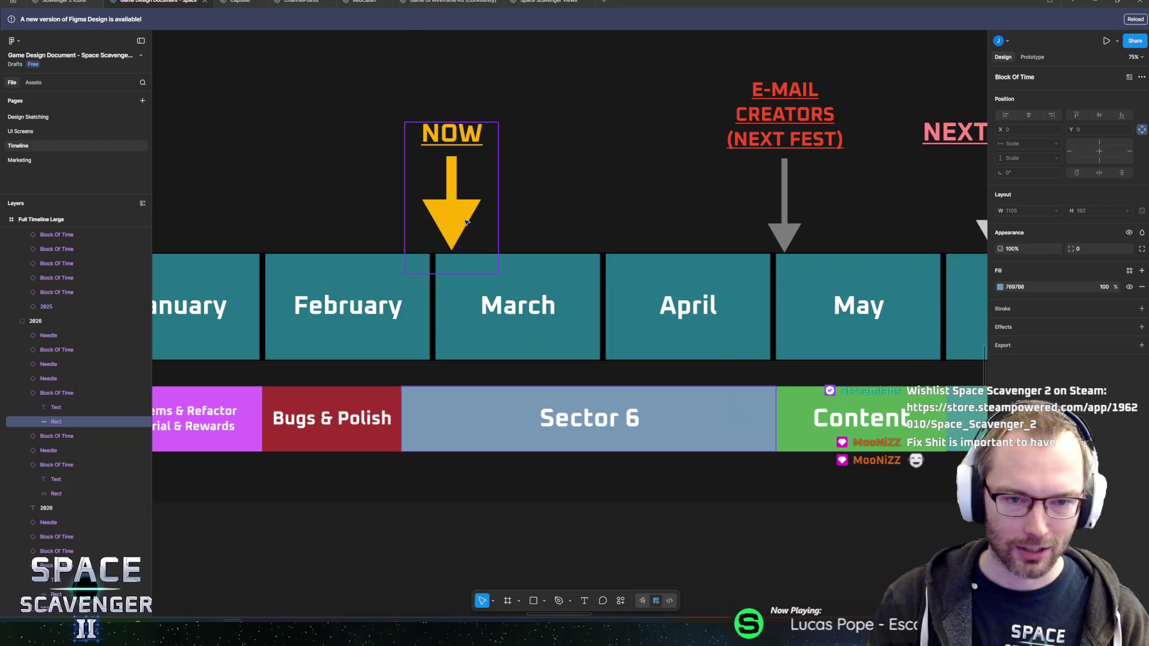
Move the NOW arrow to mid-March, then open the Sector 6 block's label text for editing
{"action": "mouse_move", "coordinate": [467, 223]}
{"action": "left_mouse_down"}
{"action": "mouse_move", "coordinate": [514, 231]}
{"action": "mouse_move", "coordinate": [496, 233]}
{"action": "left_mouse_up"}
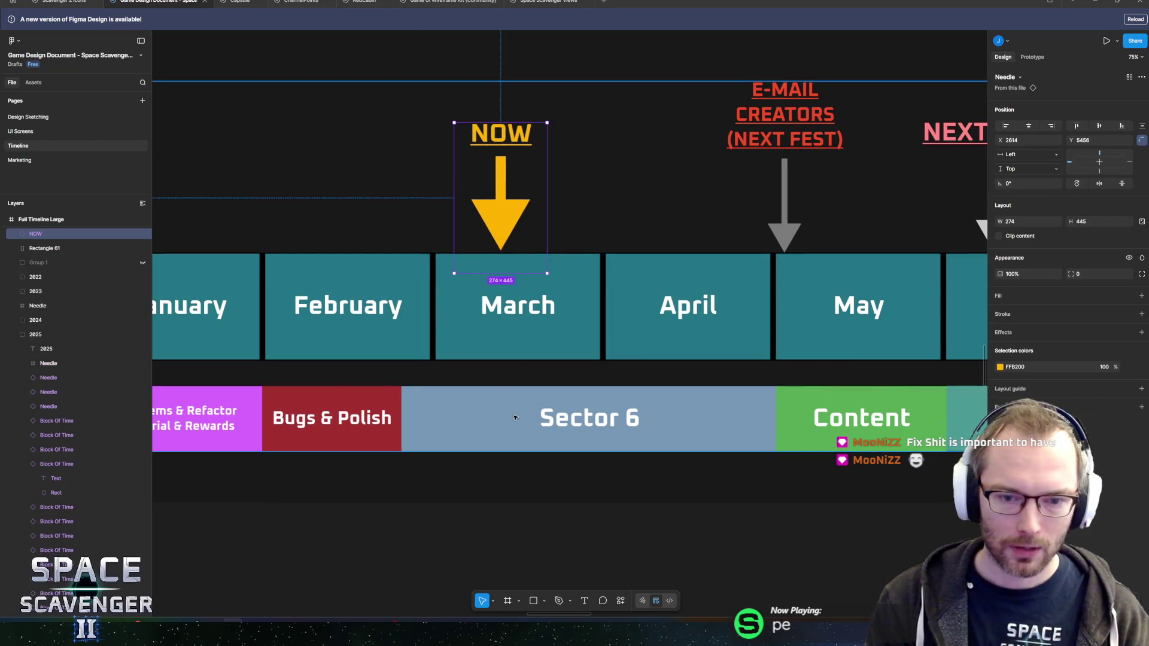
{"action": "left_click", "coordinate": [561, 425]}
{"action": "double_click", "coordinate": [562, 425]}
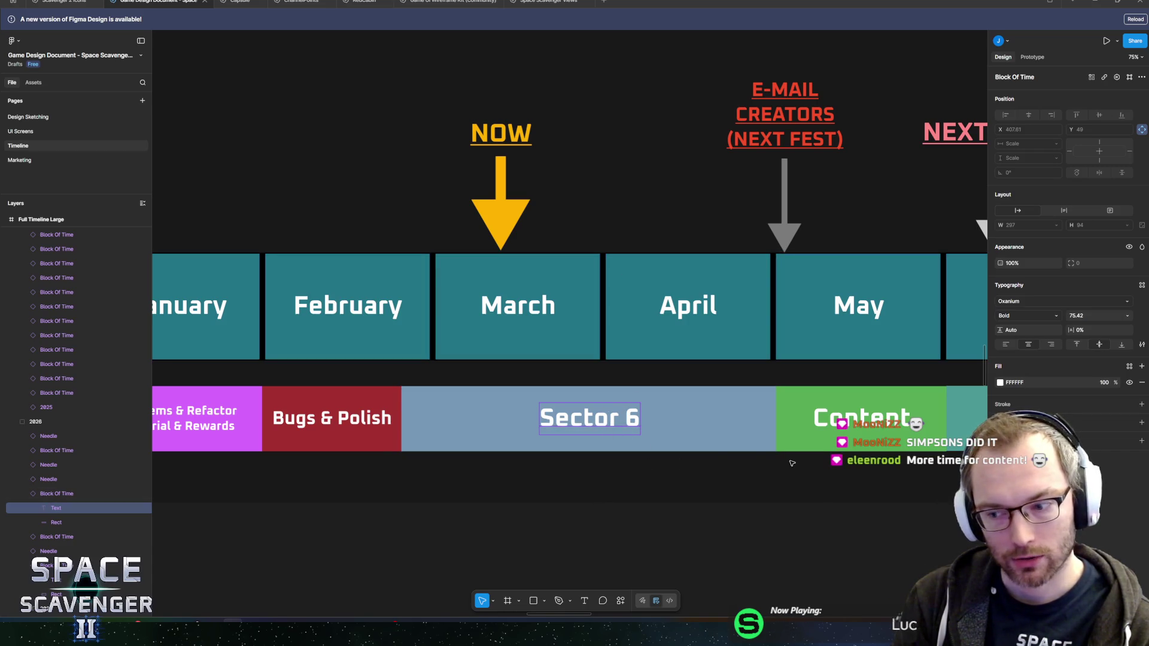
{"action": "scroll", "coordinate": [793, 463], "scroll_direction": "right", "scroll_amount": 2}
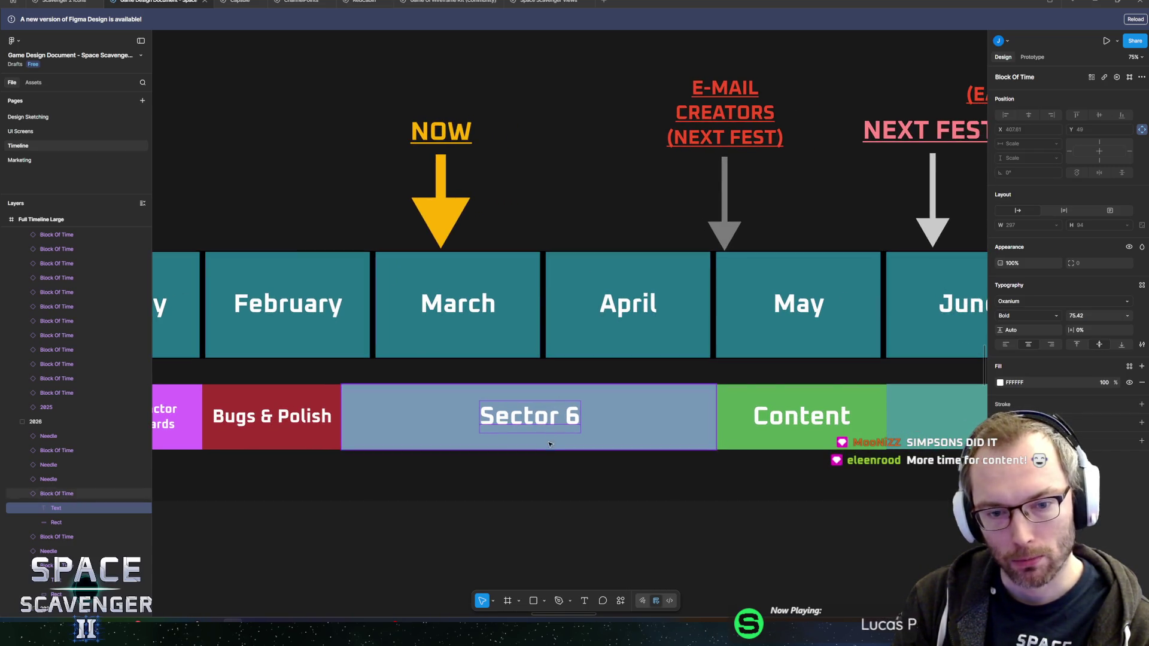
{"action": "left_click", "coordinate": [812, 439]}
{"action": "scroll", "coordinate": [642, 446], "scroll_direction": "right", "scroll_amount": 3}
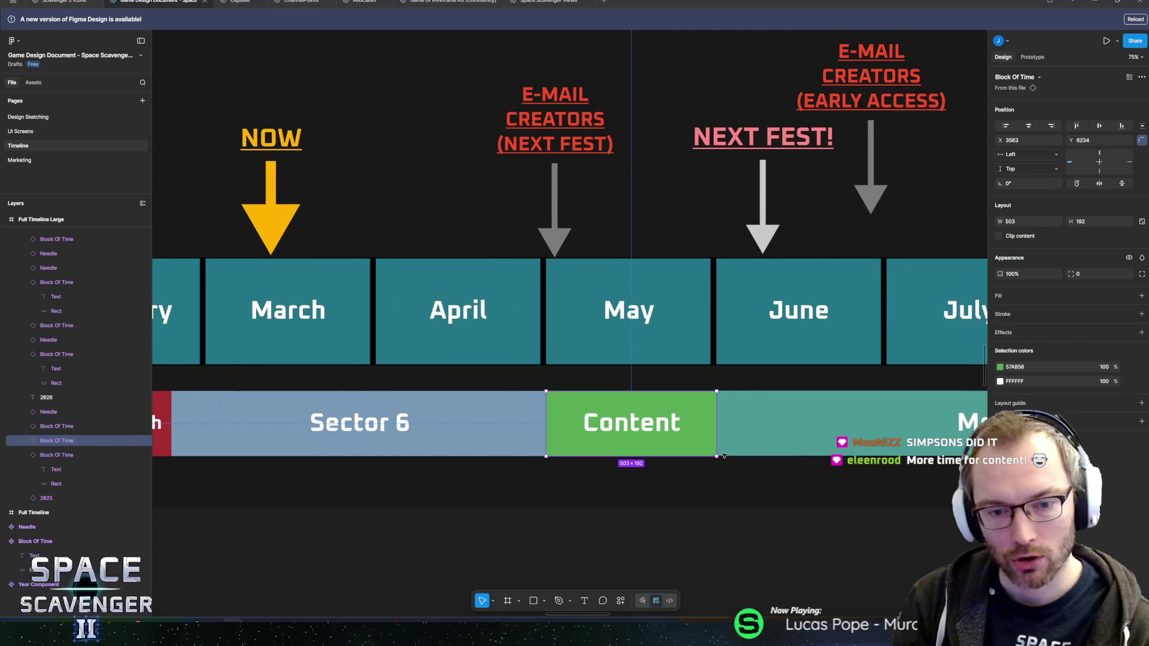
{"action": "scroll", "coordinate": [628, 448], "scroll_direction": "right", "scroll_amount": 5}
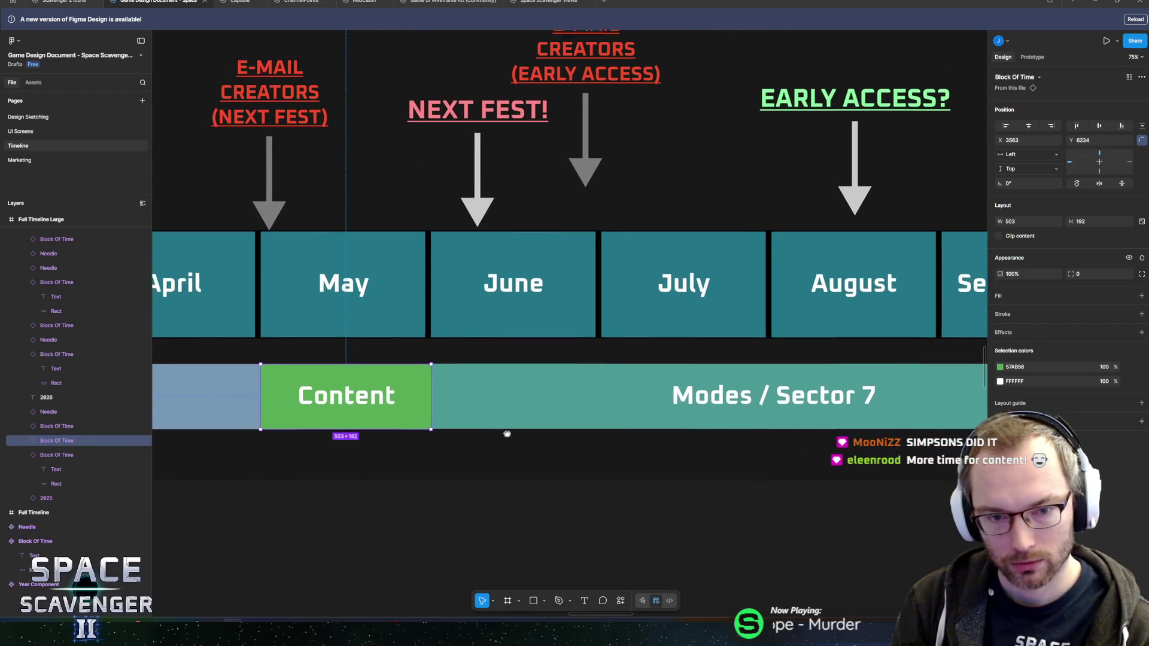
{"action": "scroll", "coordinate": [539, 431], "scroll_direction": "left", "scroll_amount": 2}
{"action": "scroll", "coordinate": [568, 431], "scroll_direction": "right", "scroll_amount": 4}
{"action": "left_click", "coordinate": [595, 415]}
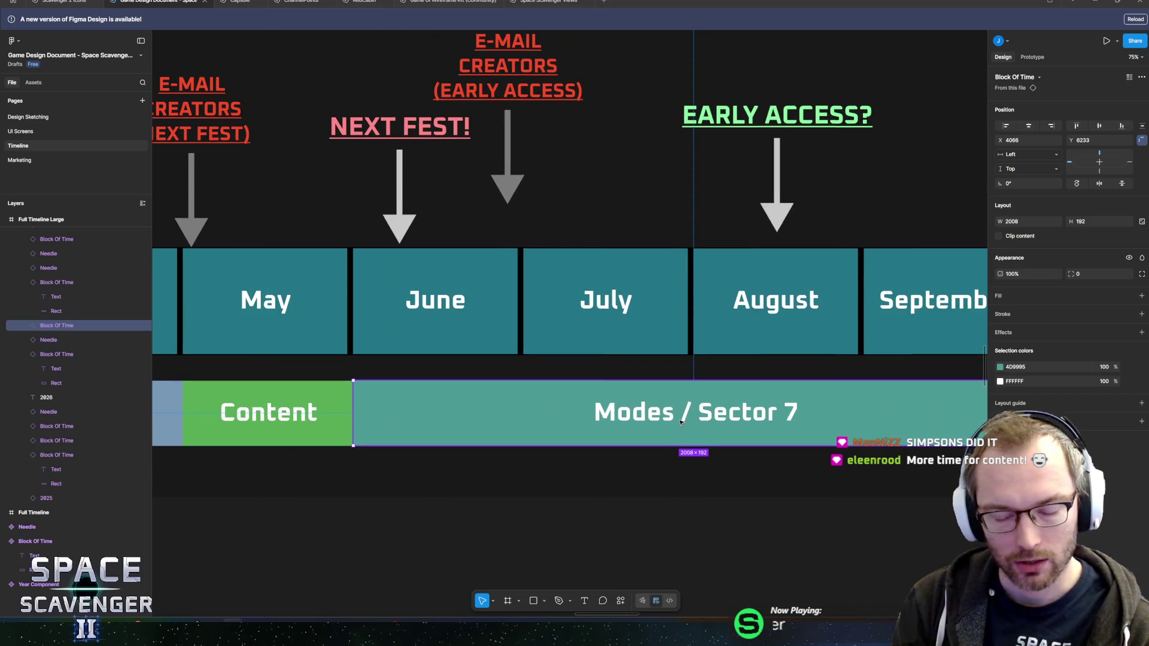
{"action": "scroll", "coordinate": [688, 424], "scroll_direction": "down", "scroll_amount": 5}
{"action": "scroll", "coordinate": [706, 426], "scroll_direction": "up", "scroll_amount": 5}
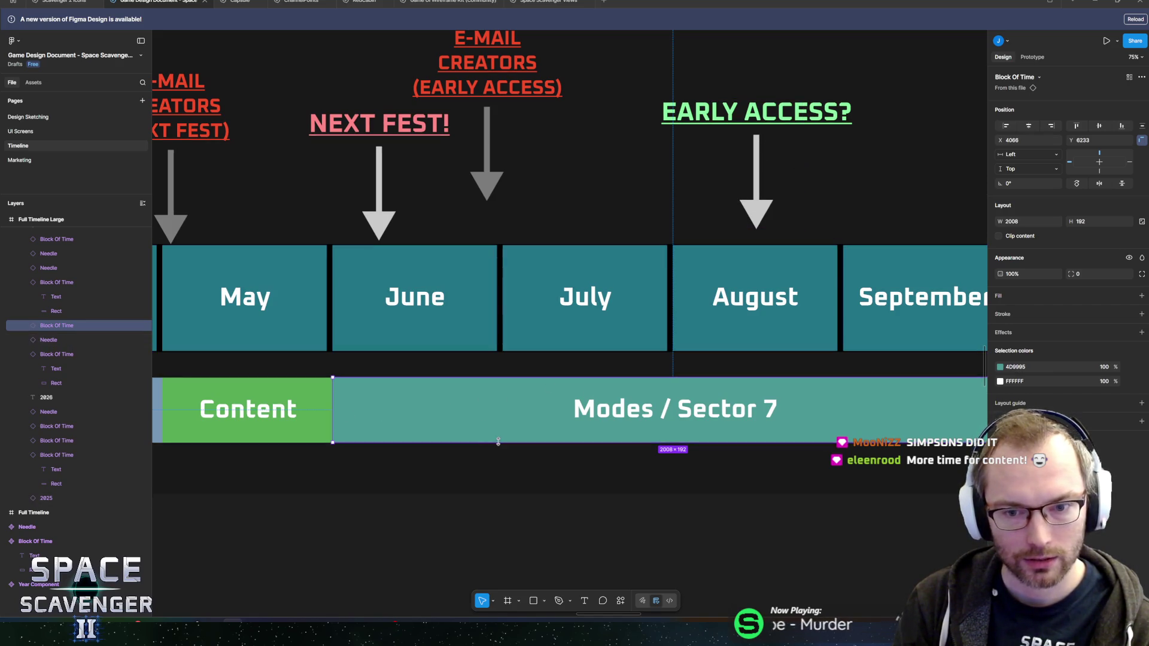
{"action": "scroll", "coordinate": [598, 435], "scroll_direction": "down", "scroll_amount": 5}
{"action": "scroll", "coordinate": [643, 443], "scroll_direction": "right", "scroll_amount": 3}
{"action": "scroll", "coordinate": [643, 442], "scroll_direction": "left", "scroll_amount": 3}
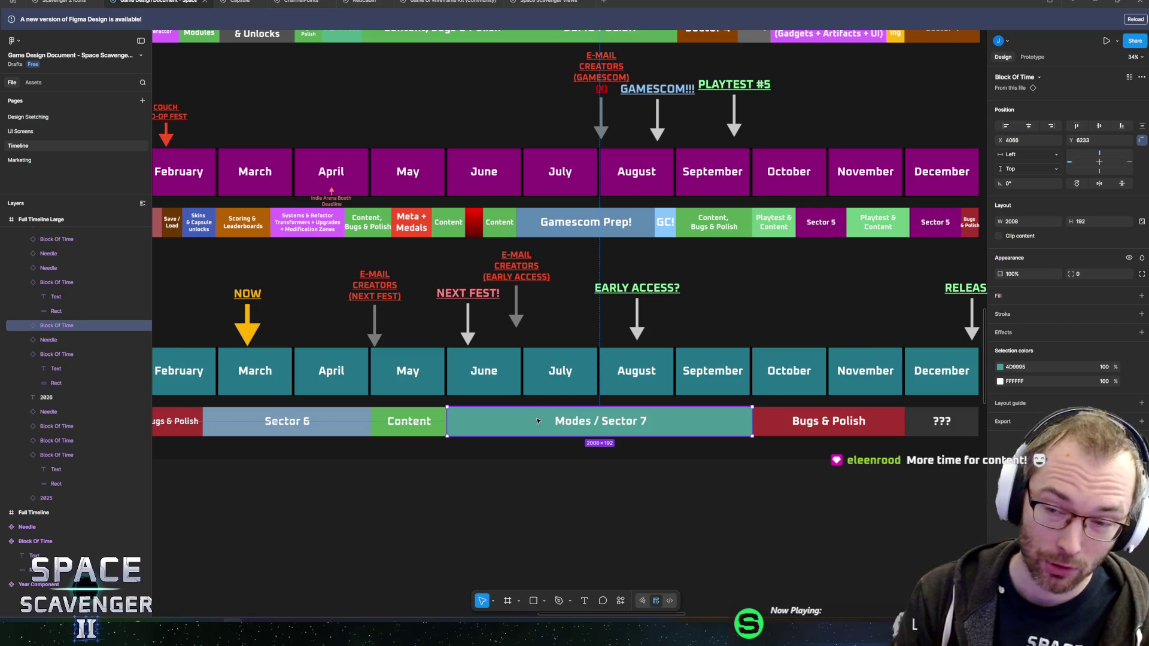
{"action": "scroll", "coordinate": [538, 421], "scroll_direction": "up", "scroll_amount": 4}
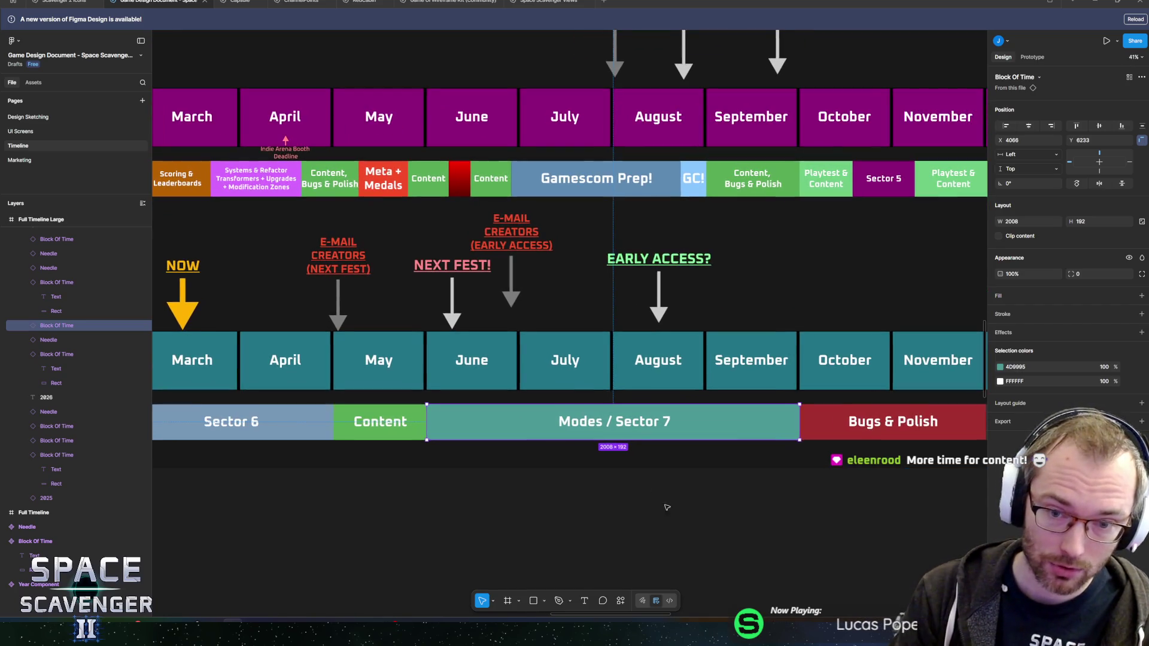
{"action": "left_click", "coordinate": [646, 300]}
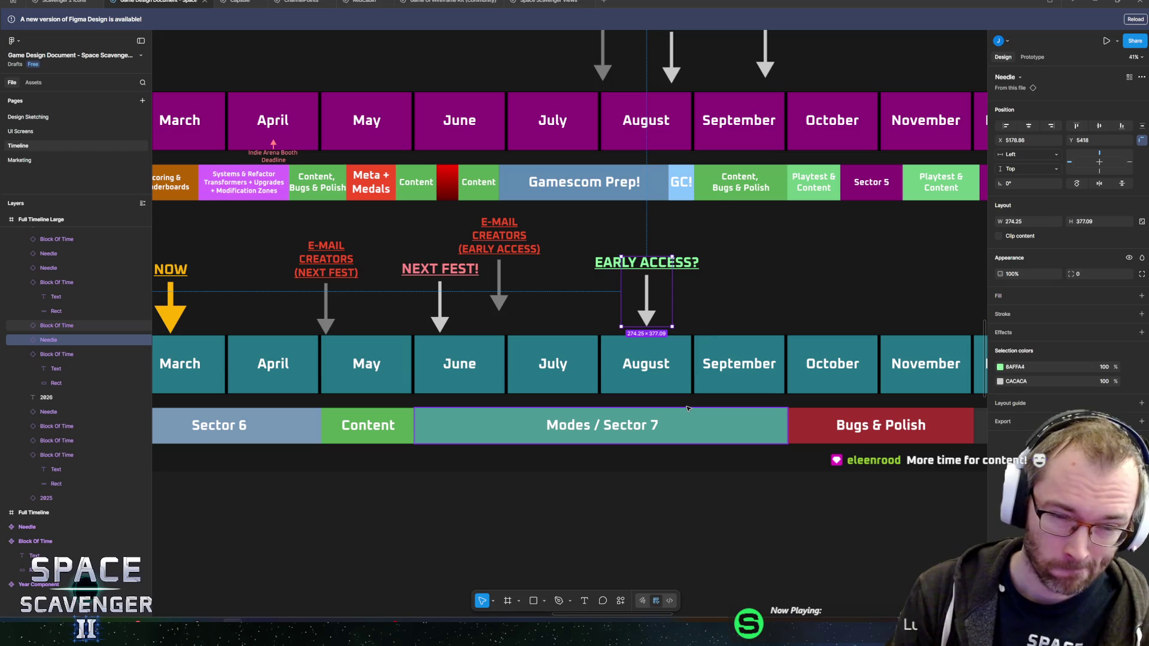
{"action": "scroll", "coordinate": [632, 414], "scroll_direction": "left", "scroll_amount": 5}
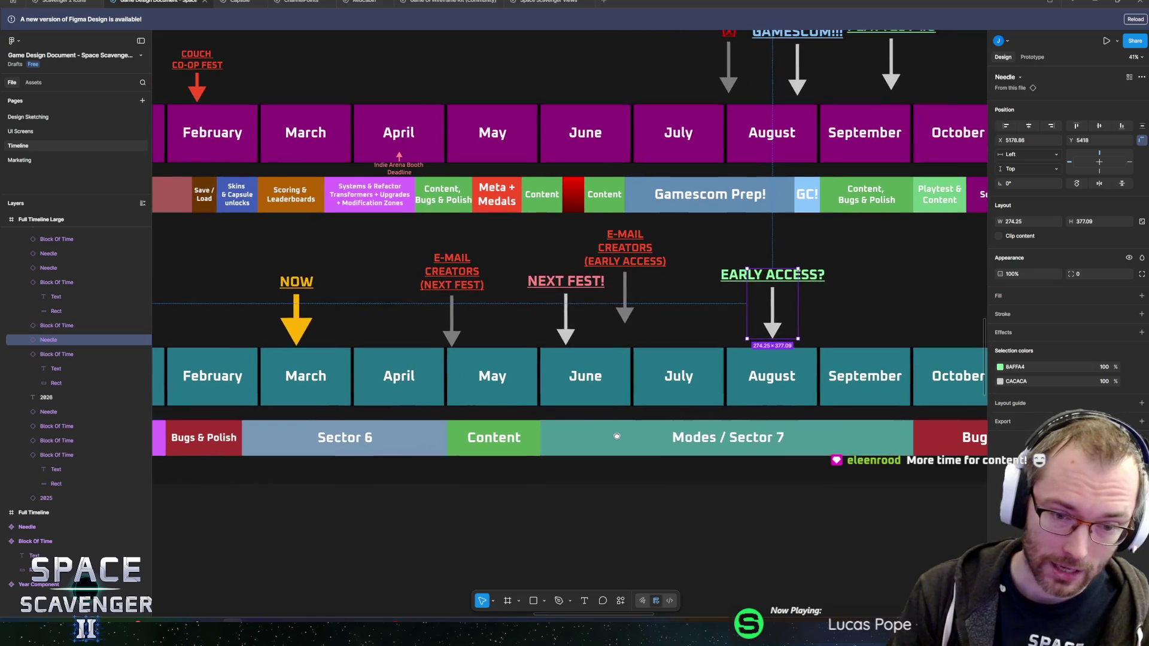
{"action": "scroll", "coordinate": [740, 427], "scroll_direction": "left", "scroll_amount": 2}
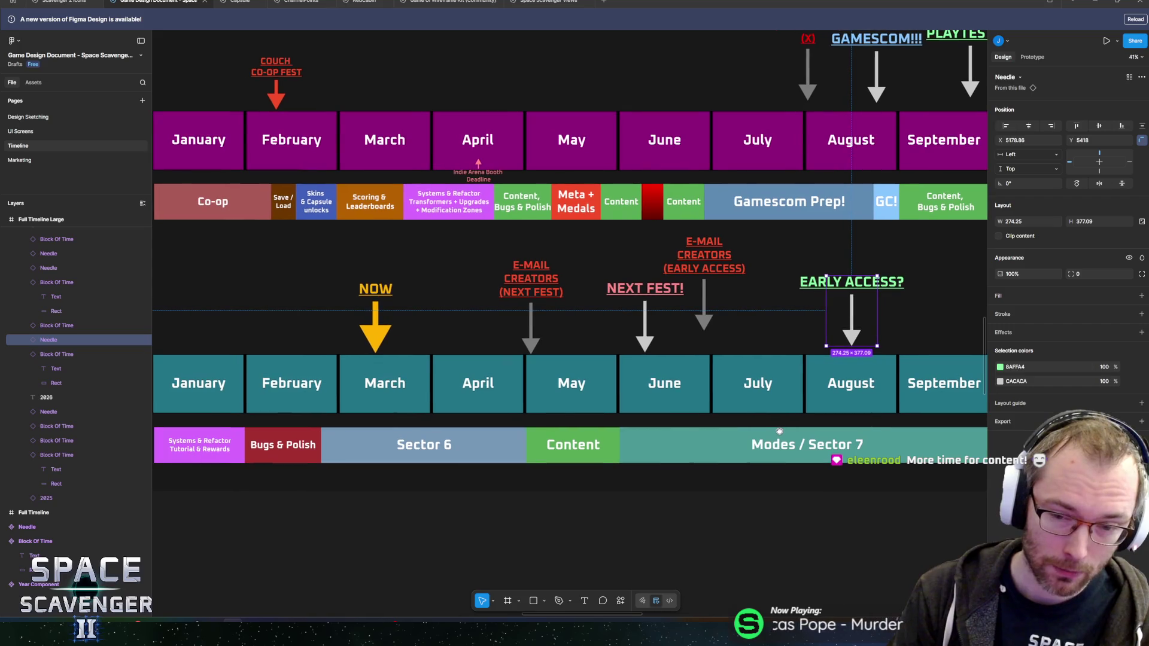
{"action": "scroll", "coordinate": [779, 431], "scroll_direction": "right", "scroll_amount": 1}
{"action": "left_click_drag", "start_coordinate": [777, 430], "coordinate": [782, 423]}
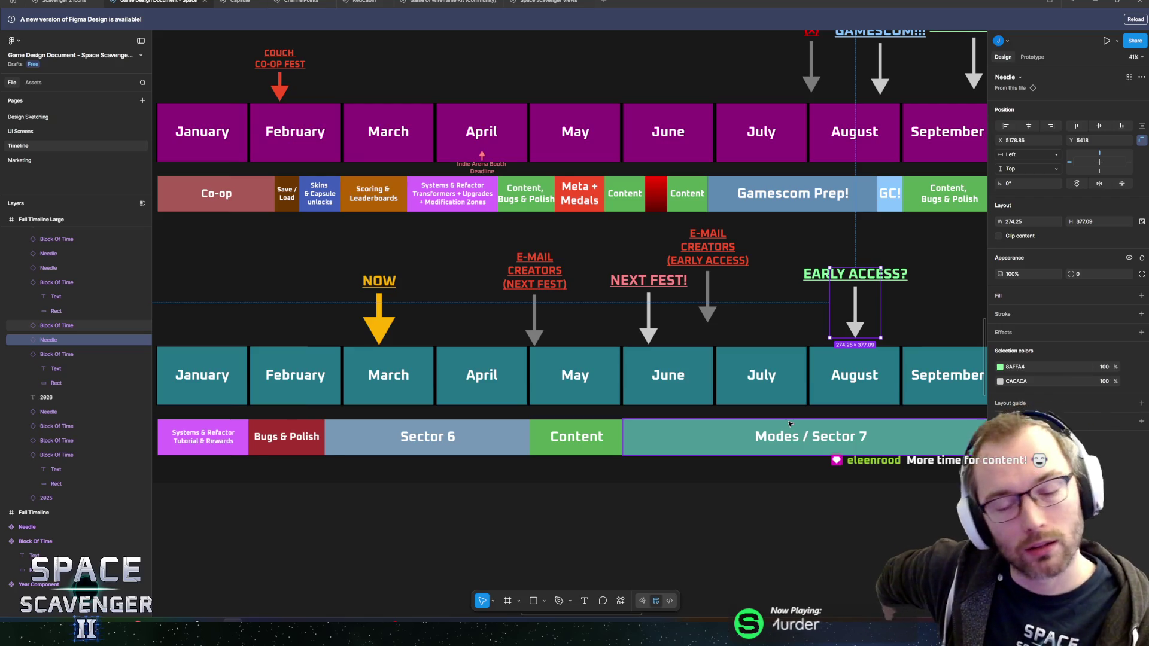
{"action": "scroll", "coordinate": [565, 477], "scroll_direction": "up", "scroll_amount": 10, "text": "ctrl"}
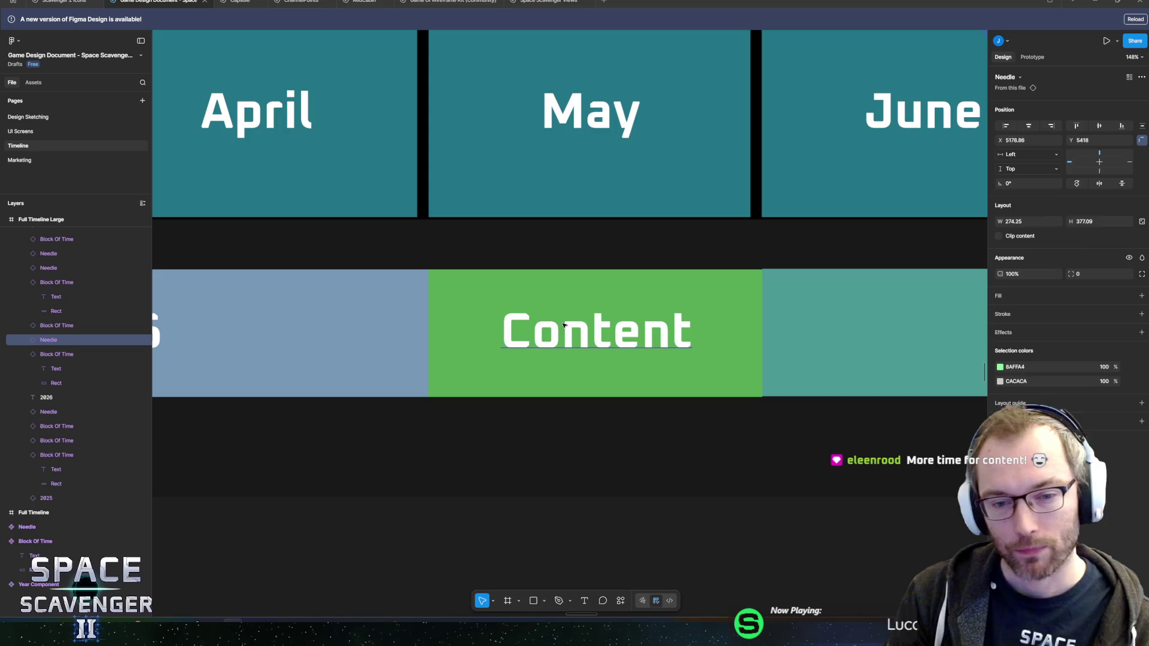
{"action": "left_click", "coordinate": [564, 325]}
{"action": "scroll", "coordinate": [697, 369], "scroll_direction": "down", "scroll_amount": 5, "text": "ctrl"}
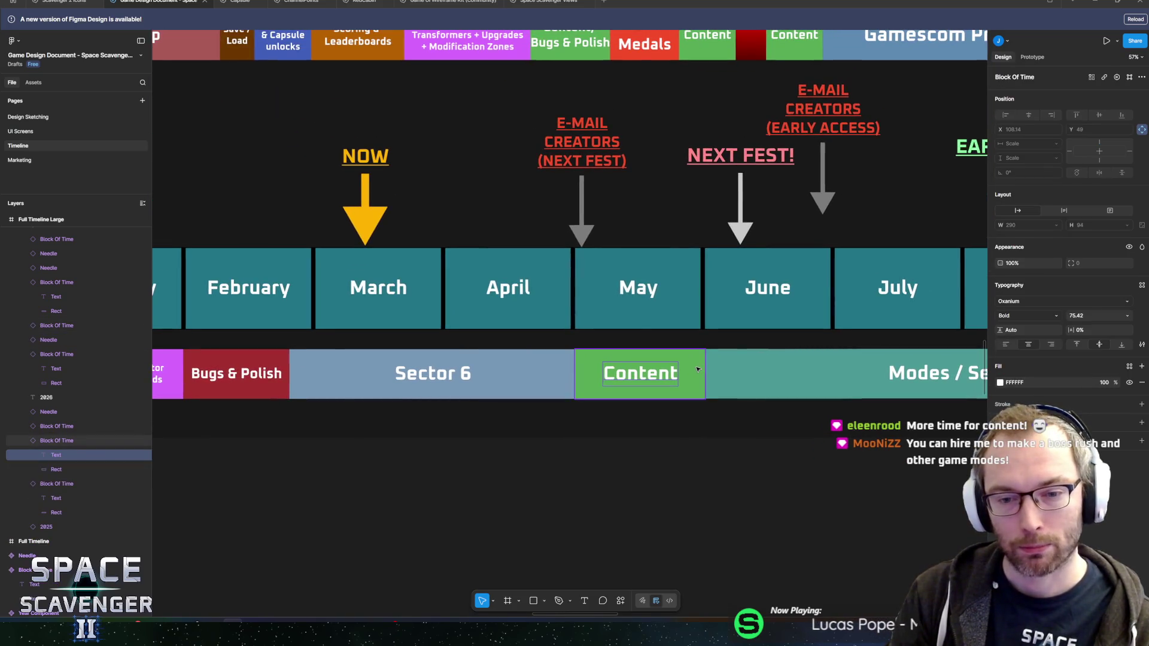
{"action": "key", "text": "Escape"}
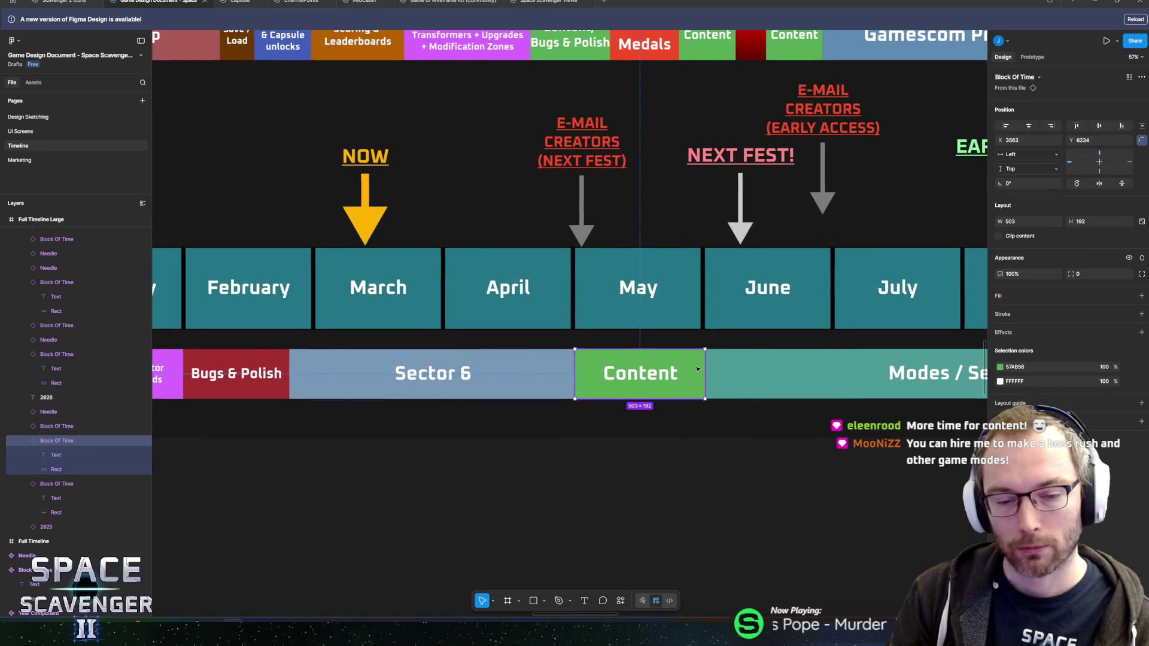
{"action": "scroll", "coordinate": [670, 371], "scroll_direction": "right", "scroll_amount": 3}
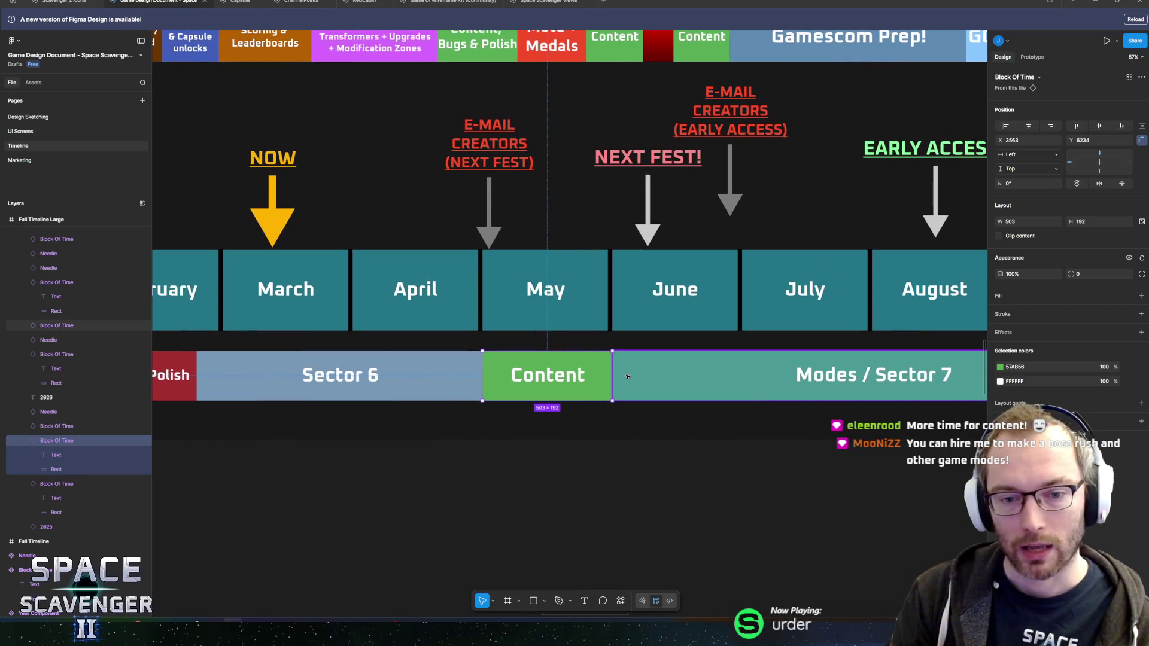
{"action": "left_click", "coordinate": [627, 376]}
{"action": "left_click", "coordinate": [583, 382]}
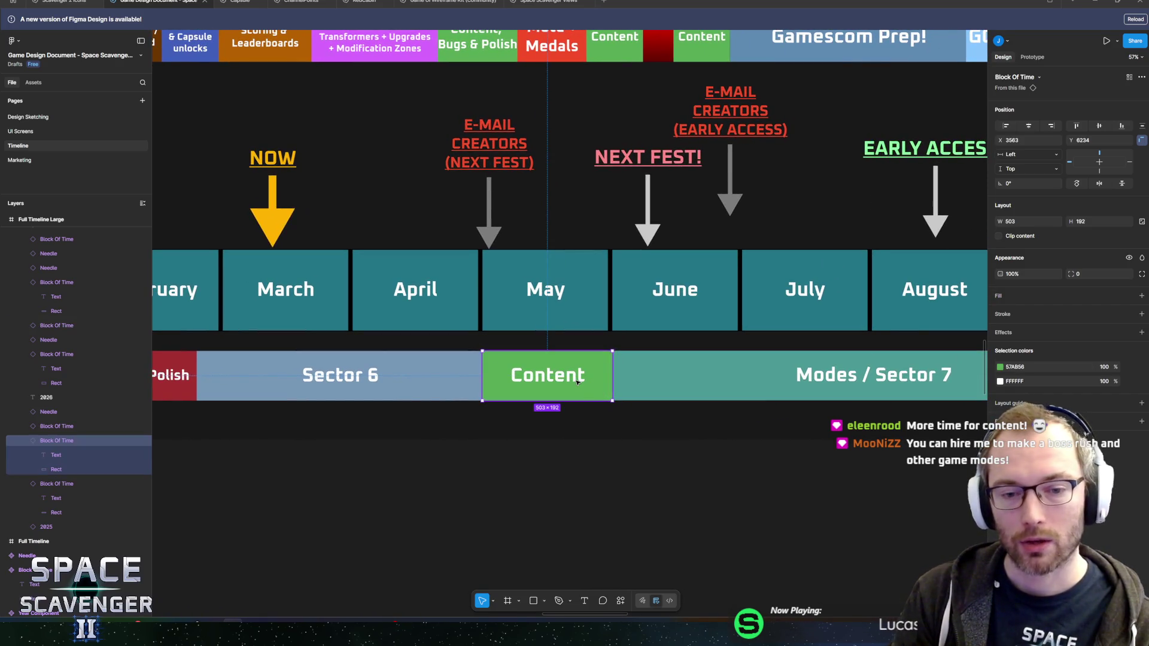
{"action": "double_click", "coordinate": [579, 381]}
{"action": "key", "text": "Escape"}
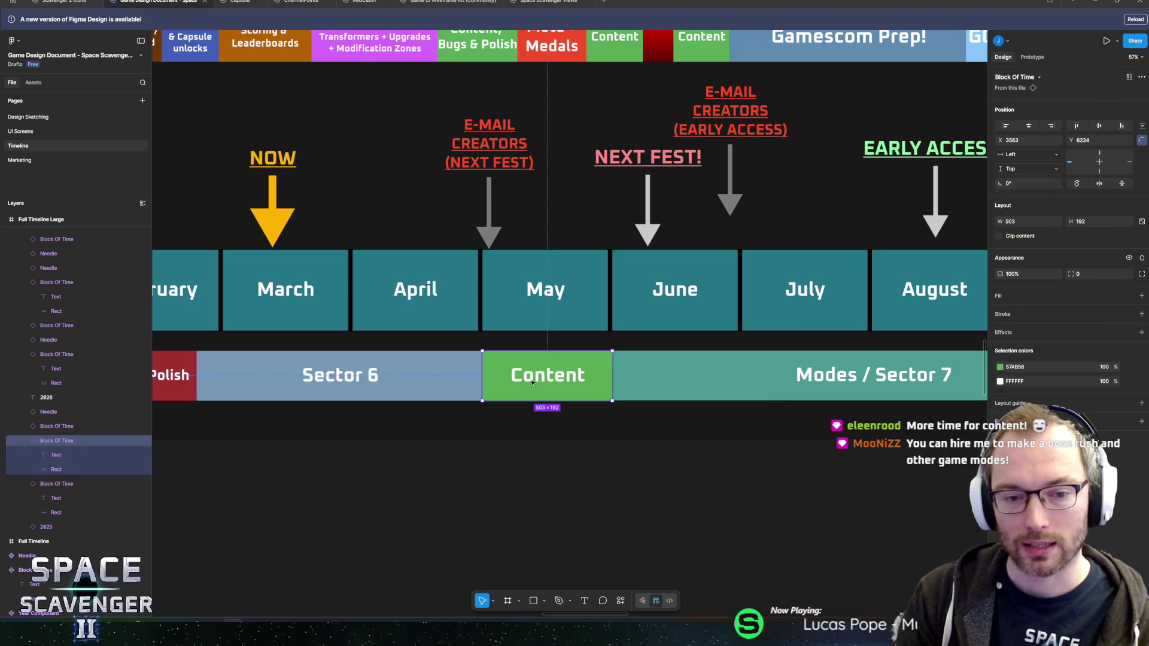
{"action": "left_click", "coordinate": [453, 381]}
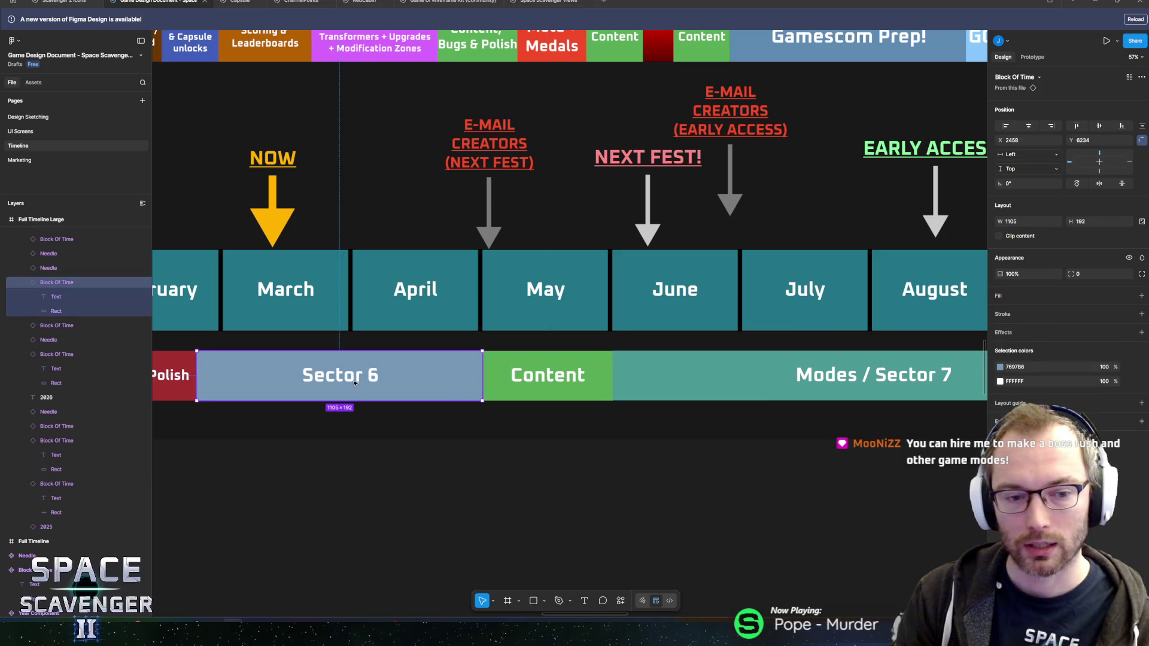
{"action": "left_click", "coordinate": [496, 389]}
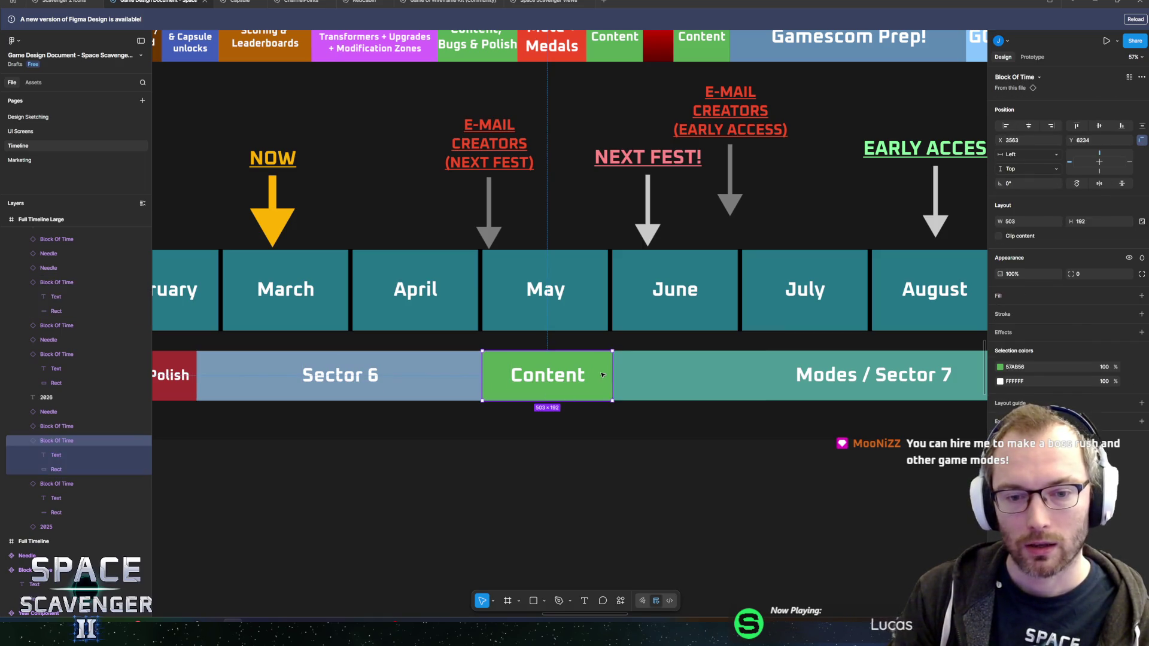
{"action": "double_click", "coordinate": [582, 384]}
{"action": "left_click", "coordinate": [604, 382]}
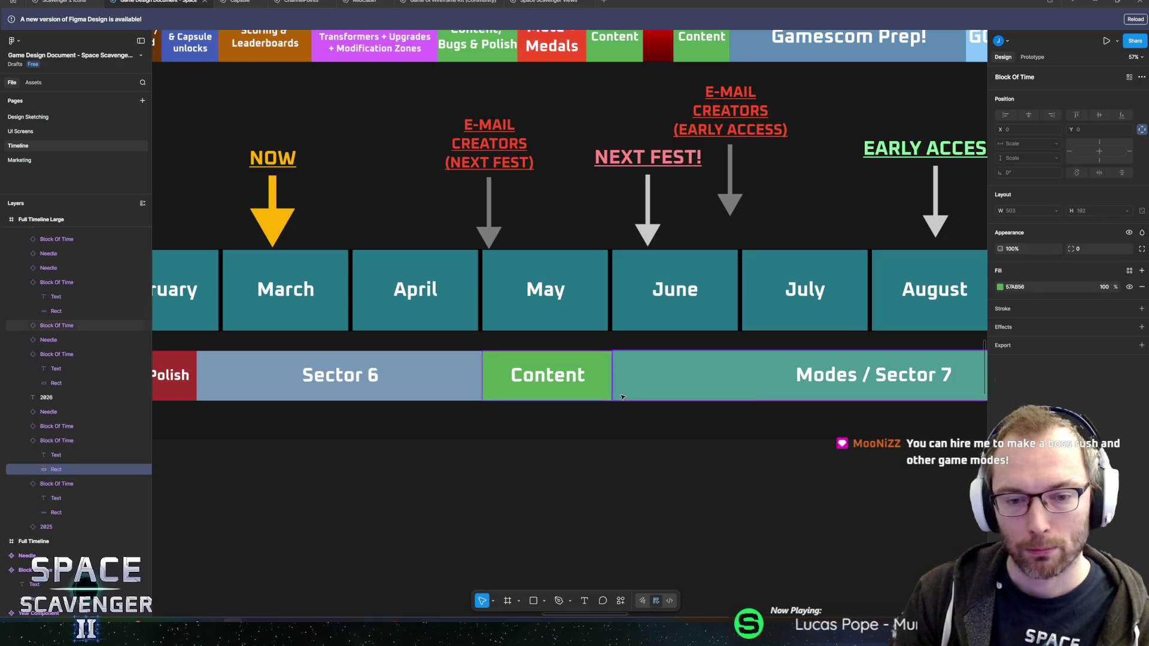
{"action": "left_click", "coordinate": [649, 381]}
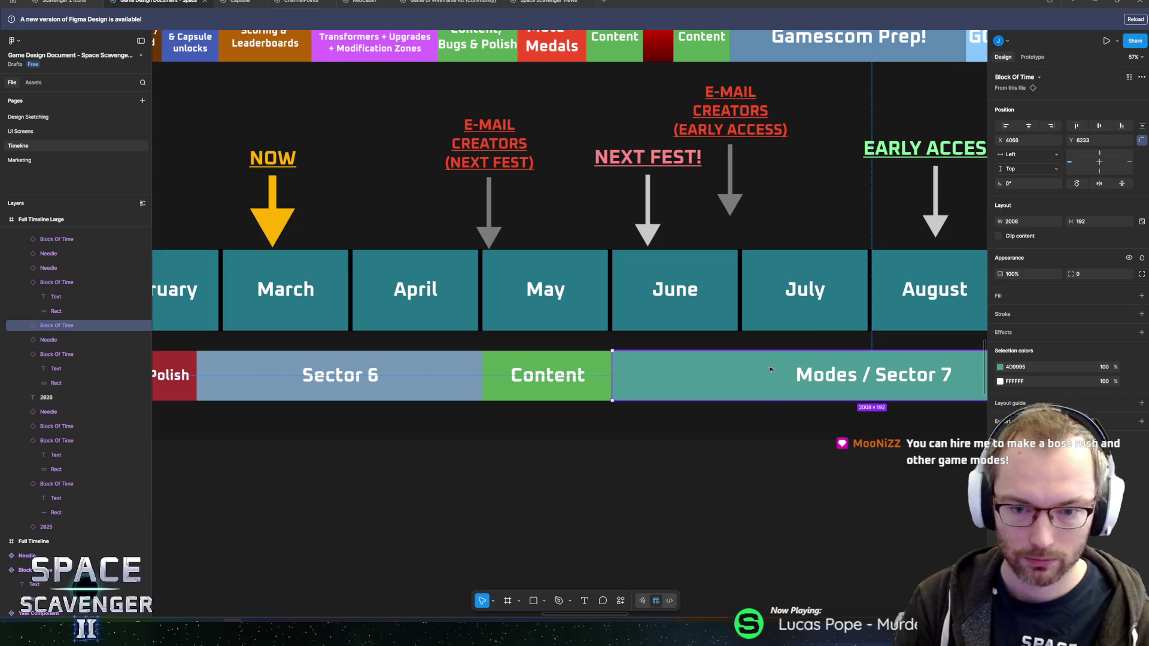
{"action": "scroll", "coordinate": [599, 344], "scroll_direction": "right", "scroll_amount": 3}
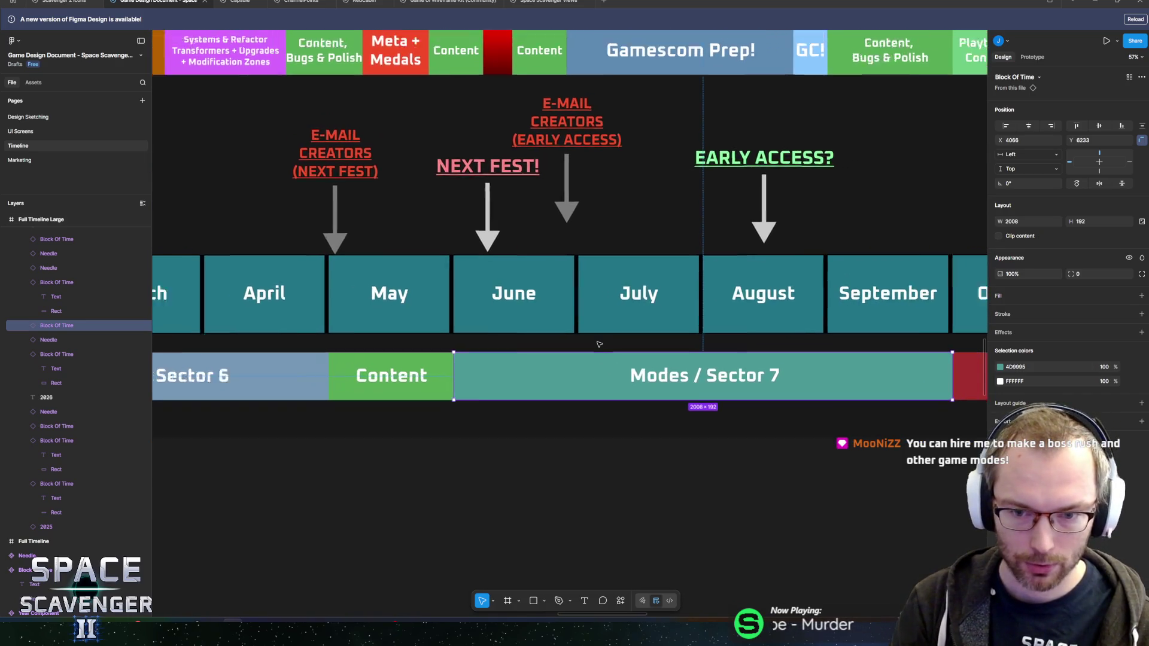
{"action": "scroll", "coordinate": [598, 344], "scroll_direction": "down", "scroll_amount": 3}
{"action": "scroll", "coordinate": [514, 377], "scroll_direction": "up", "scroll_amount": 4}
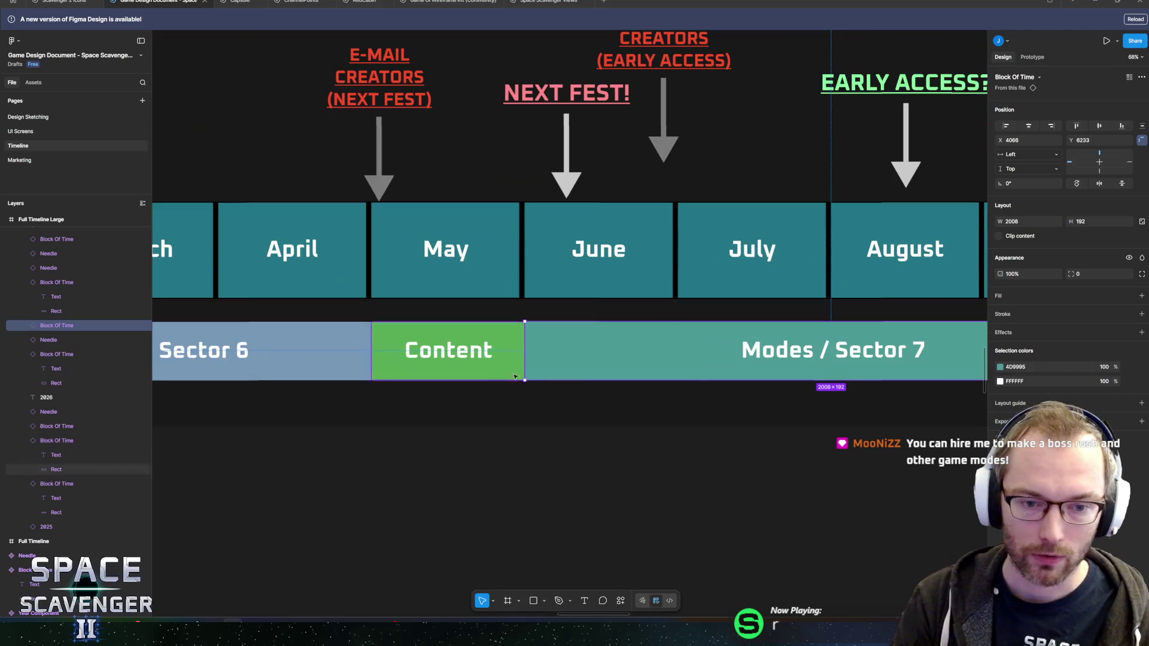
{"action": "scroll", "coordinate": [514, 377], "scroll_direction": "right", "scroll_amount": 2}
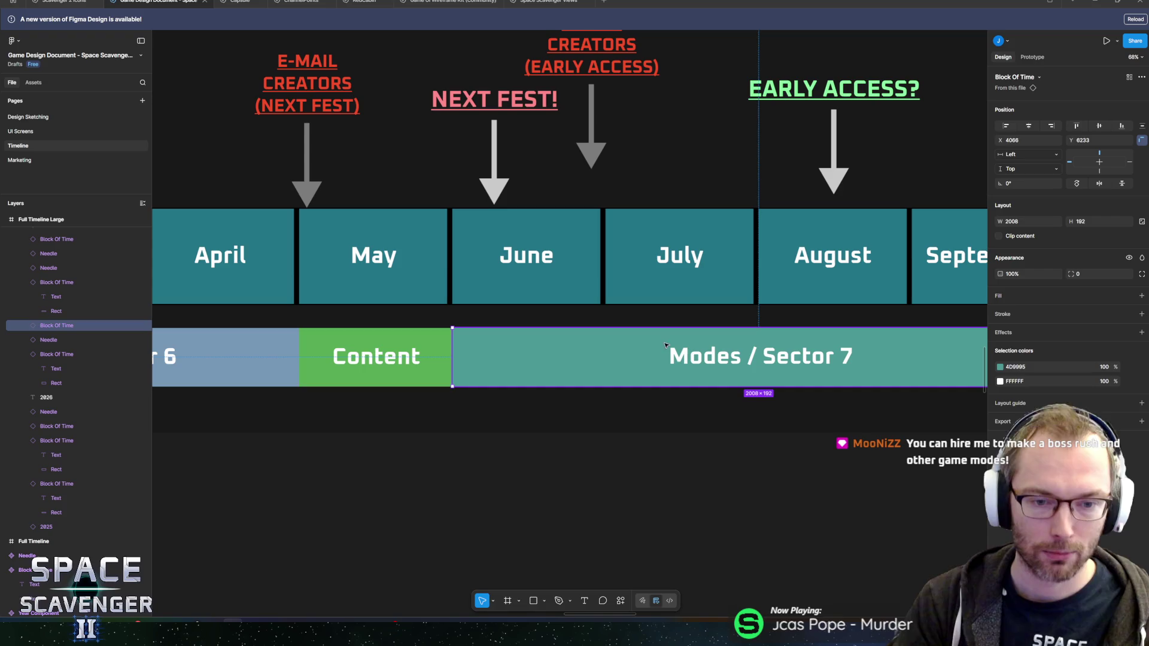
{"action": "scroll", "coordinate": [665, 345], "scroll_direction": "down", "scroll_amount": 5}
{"action": "scroll", "coordinate": [576, 434], "scroll_direction": "up", "scroll_amount": 2}
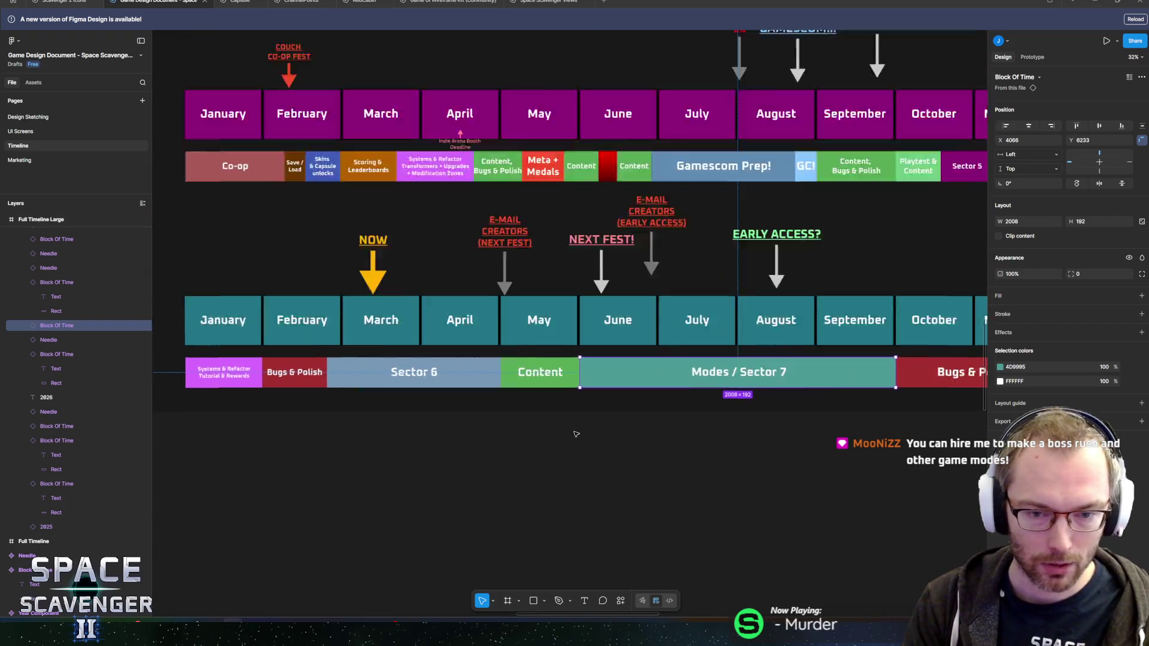
{"action": "scroll", "coordinate": [656, 463], "scroll_direction": "down", "scroll_amount": 2}
{"action": "scroll", "coordinate": [656, 463], "scroll_direction": "up", "scroll_amount": 2}
{"action": "scroll", "coordinate": [863, 448], "scroll_direction": "down", "scroll_amount": 3}
{"action": "left_click", "coordinate": [863, 447]}
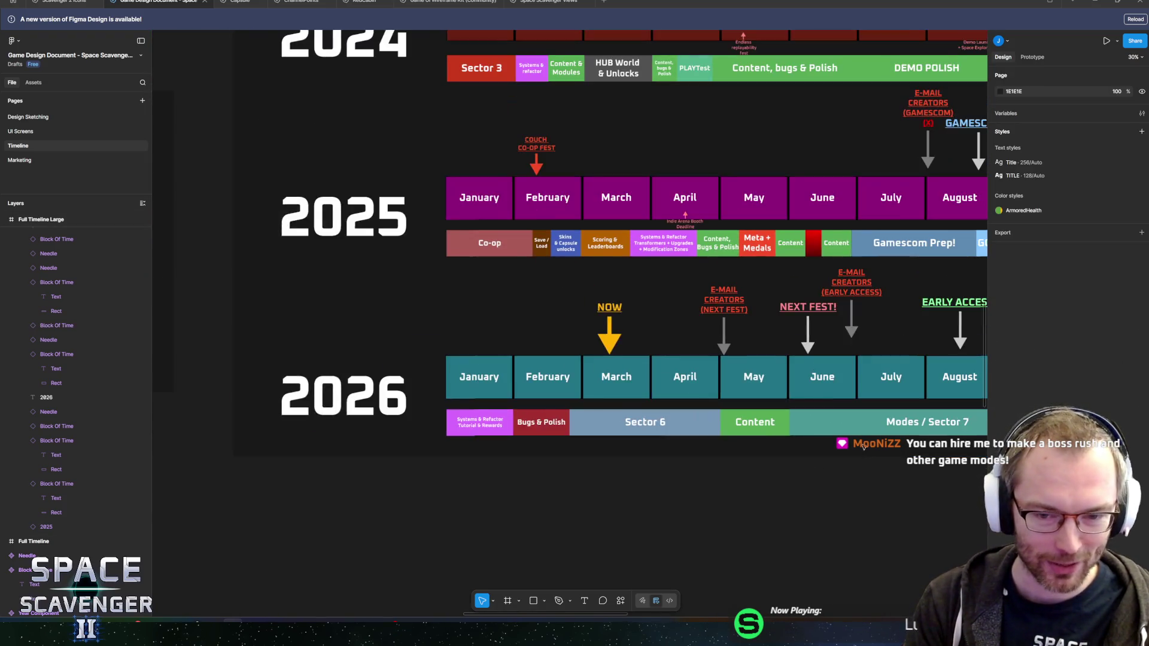
{"action": "mouse_move", "coordinate": [863, 448]}
{"action": "left_mouse_down"}
{"action": "mouse_move", "coordinate": [667, 497]}
{"action": "mouse_move", "coordinate": [705, 503]}
{"action": "mouse_move", "coordinate": [367, 469]}
{"action": "mouse_move", "coordinate": [675, 485]}
{"action": "left_mouse_up"}
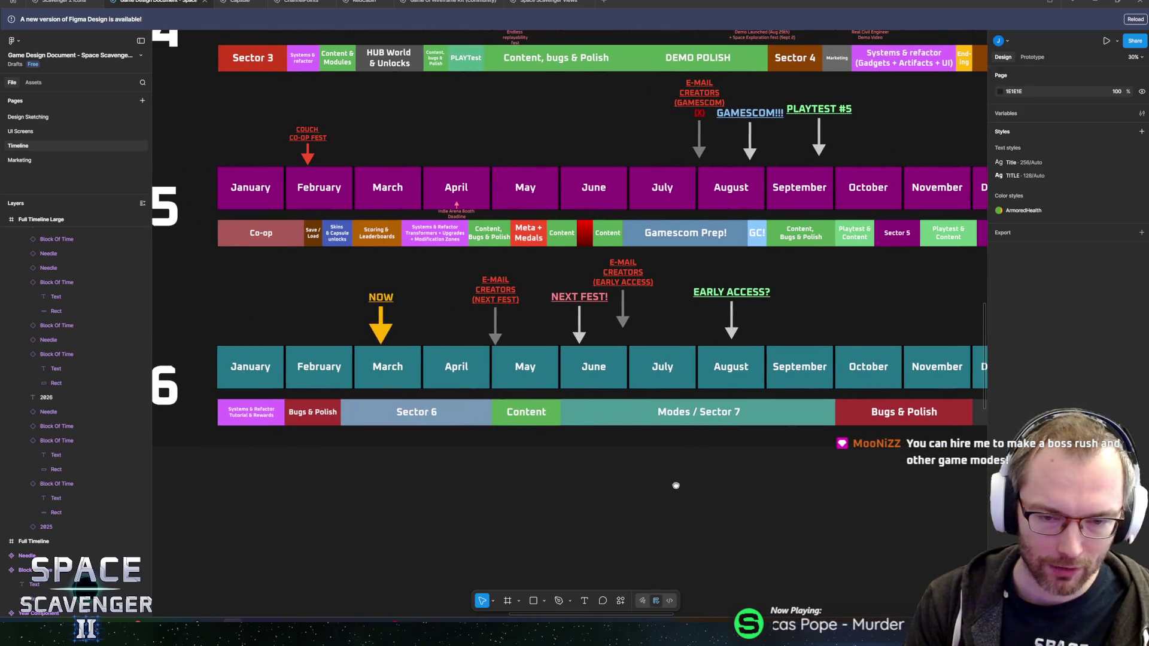
{"action": "scroll", "coordinate": [659, 473], "scroll_direction": "up", "scroll_amount": 5}
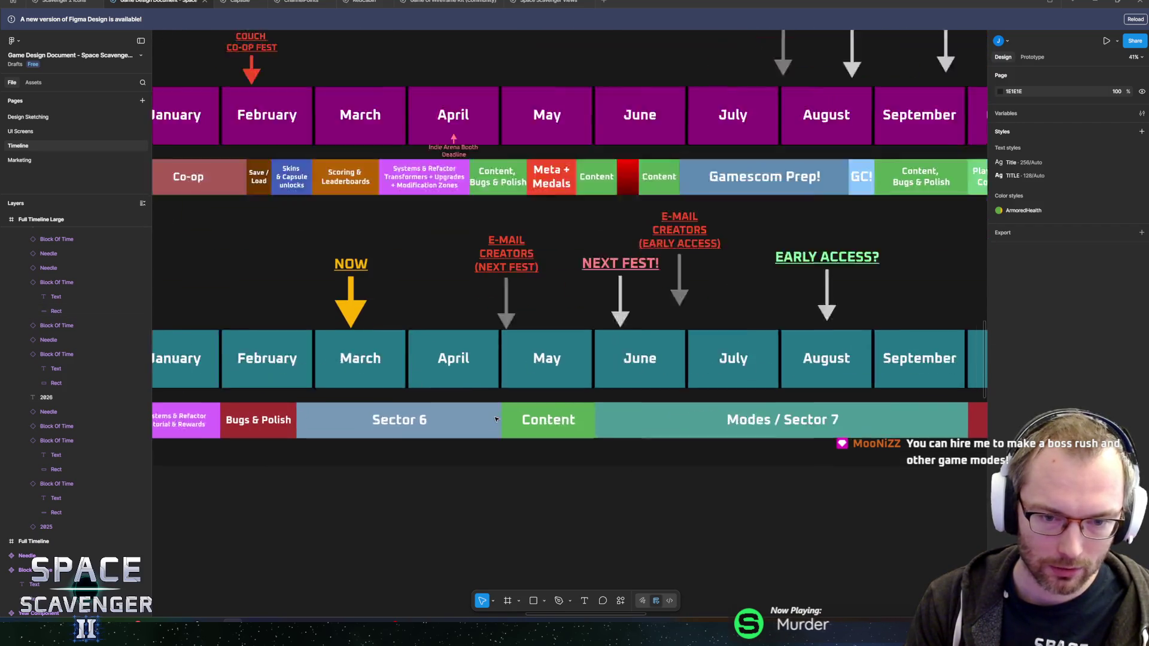
{"action": "scroll", "coordinate": [602, 476], "scroll_direction": "down", "scroll_amount": 6}
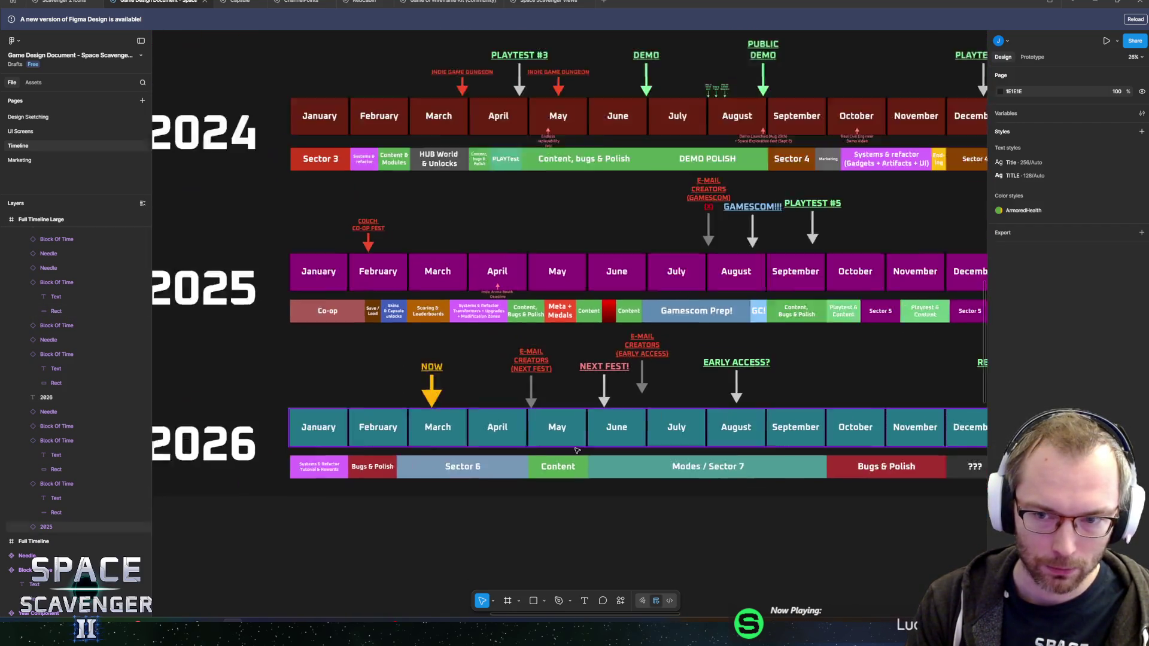
{"action": "left_click_drag", "start_coordinate": [663, 443], "coordinate": [529, 429]}
{"action": "left_click", "coordinate": [875, 431]}
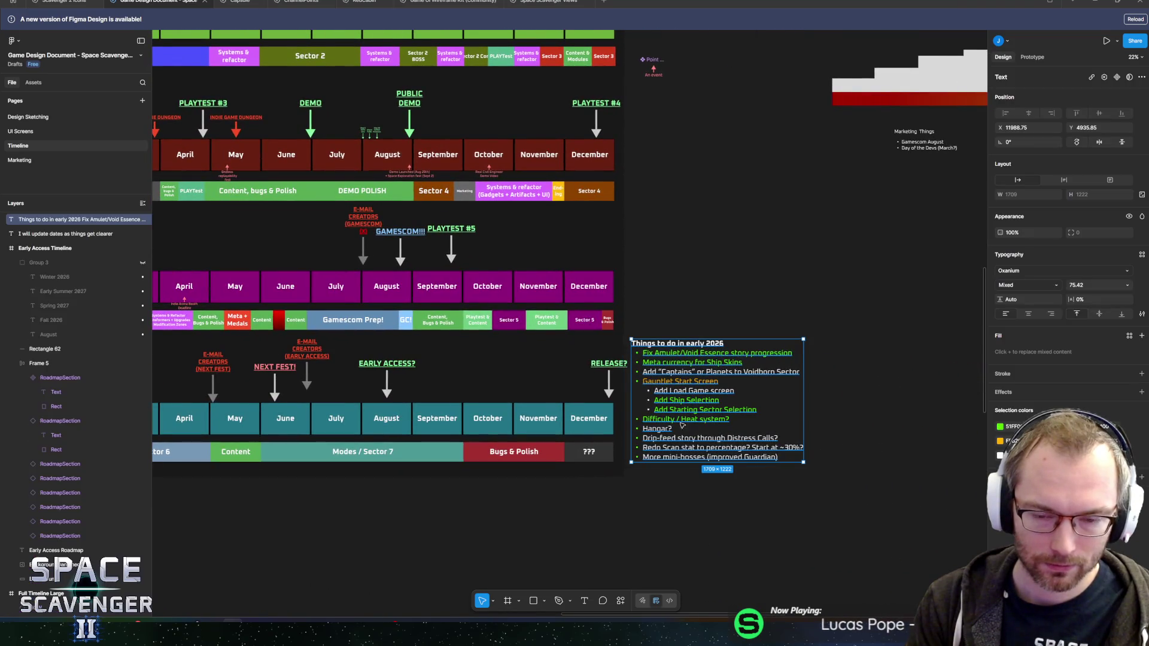
{"action": "left_click_drag", "start_coordinate": [875, 431], "coordinate": [709, 423]}
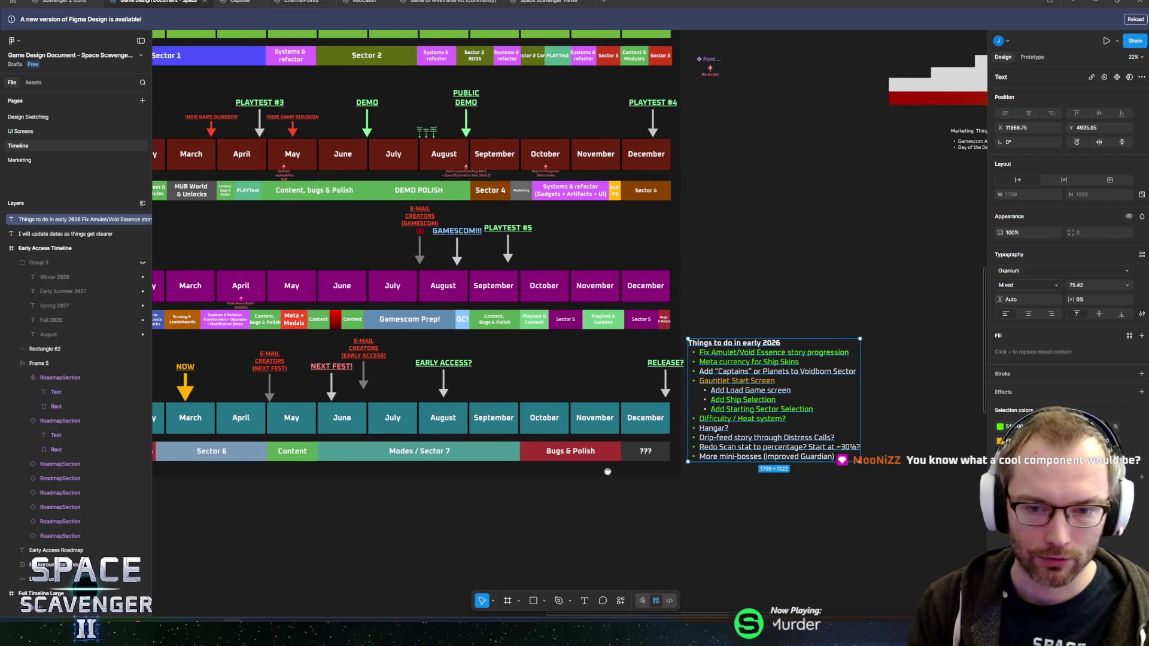
{"action": "scroll", "coordinate": [608, 469], "scroll_direction": "left", "scroll_amount": 5}
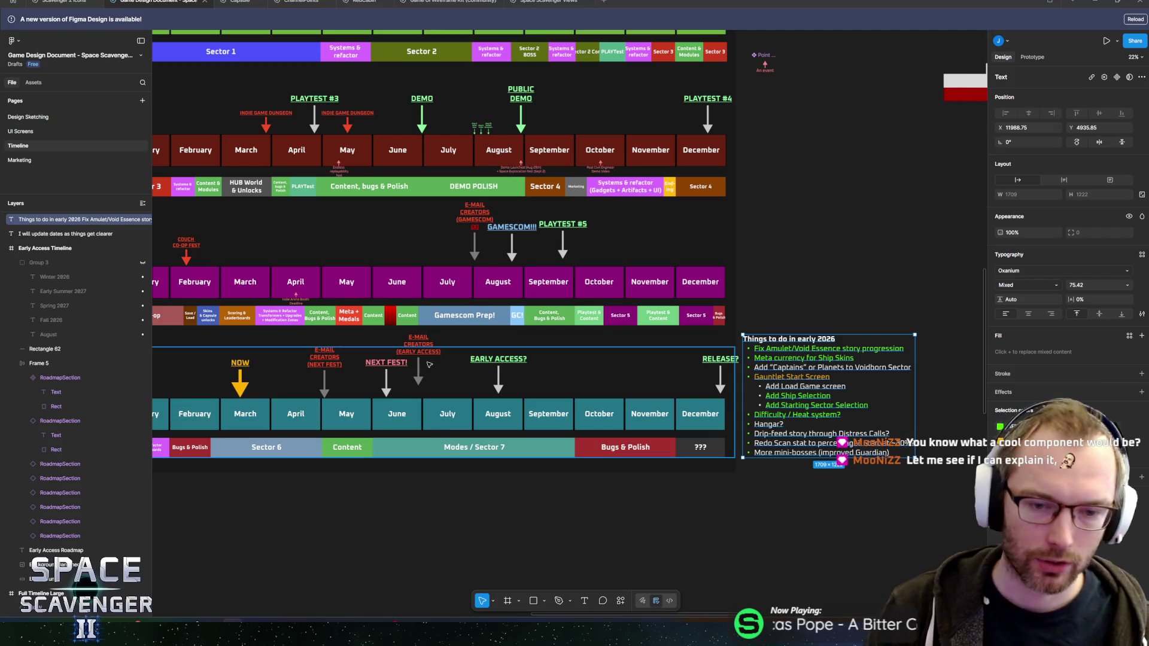
{"action": "scroll", "coordinate": [429, 364], "scroll_direction": "up", "scroll_amount": 5, "text": "ctrl"}
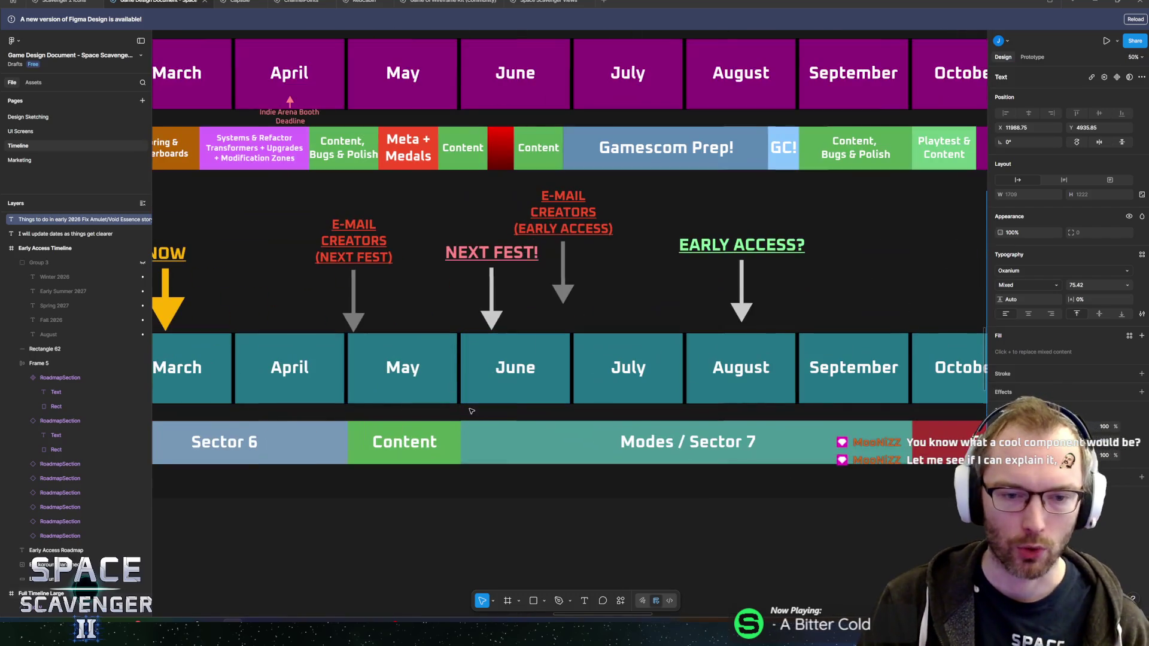
{"action": "scroll", "coordinate": [471, 411], "scroll_direction": "left", "scroll_amount": 3}
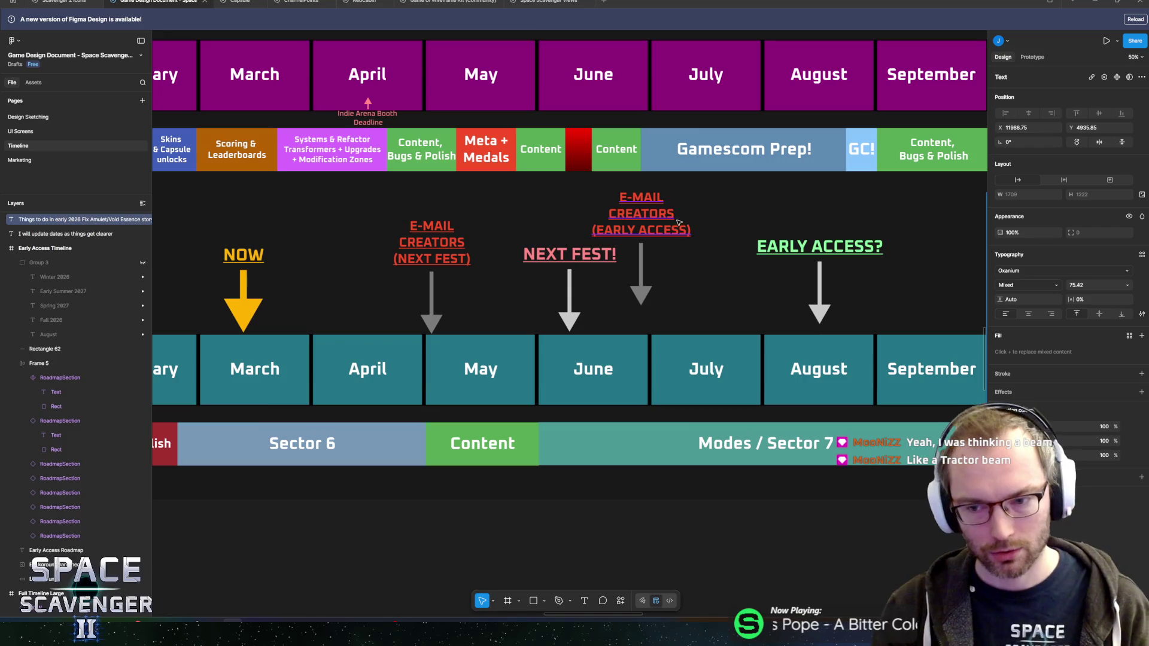
{"action": "scroll", "coordinate": [524, 374], "scroll_direction": "left", "scroll_amount": 2}
{"action": "scroll", "coordinate": [524, 374], "scroll_direction": "down", "scroll_amount": 2}
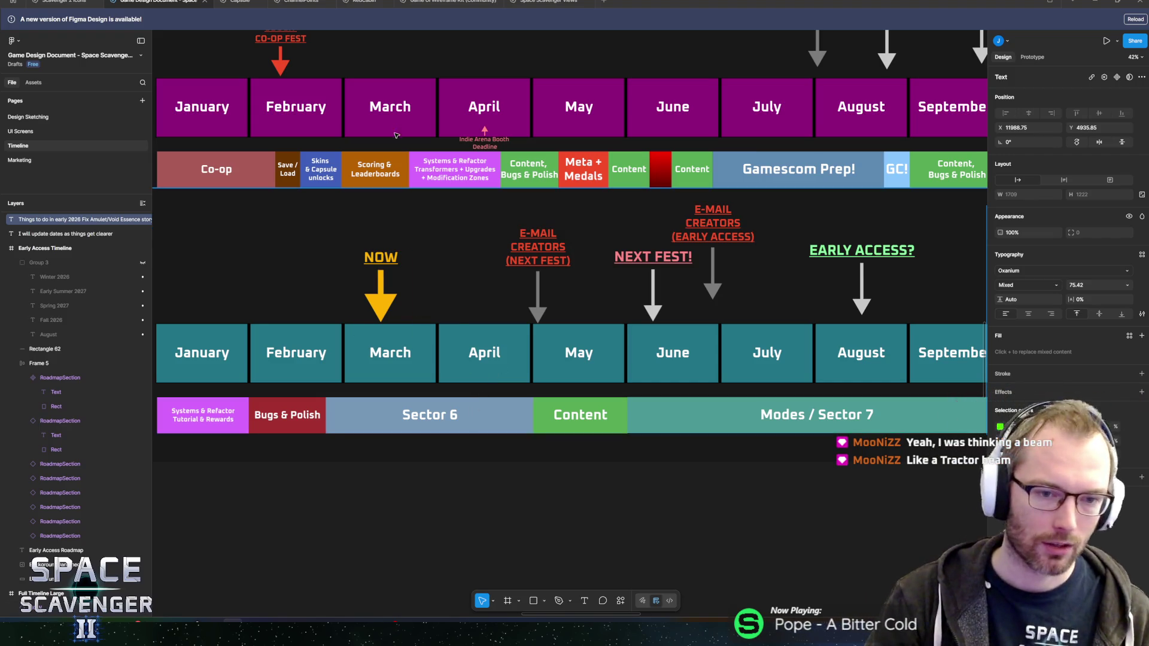
Pan the roadmap onto the 2025 and 2026 timelines, then switch to the Unity editor
{"action": "mouse_move", "coordinate": [505, 244]}
{"action": "left_mouse_down"}
{"action": "mouse_move", "coordinate": [560, 237]}
{"action": "mouse_move", "coordinate": [517, 233]}
{"action": "left_mouse_up"}
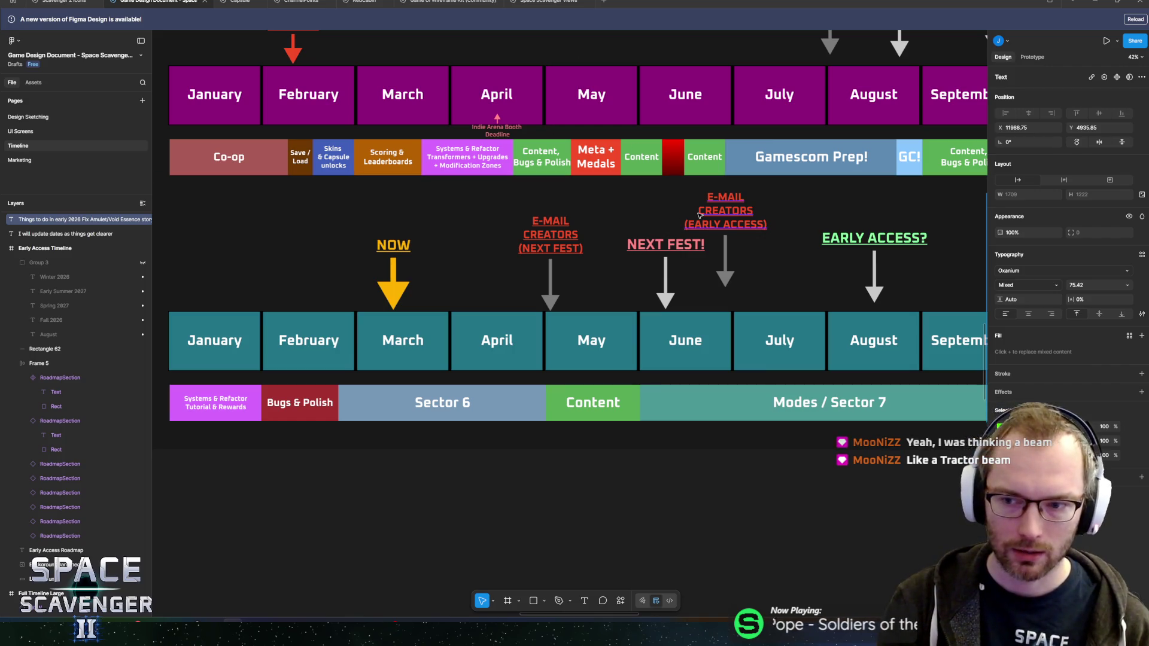
{"action": "scroll", "coordinate": [610, 303], "scroll_direction": "left", "scroll_amount": 3}
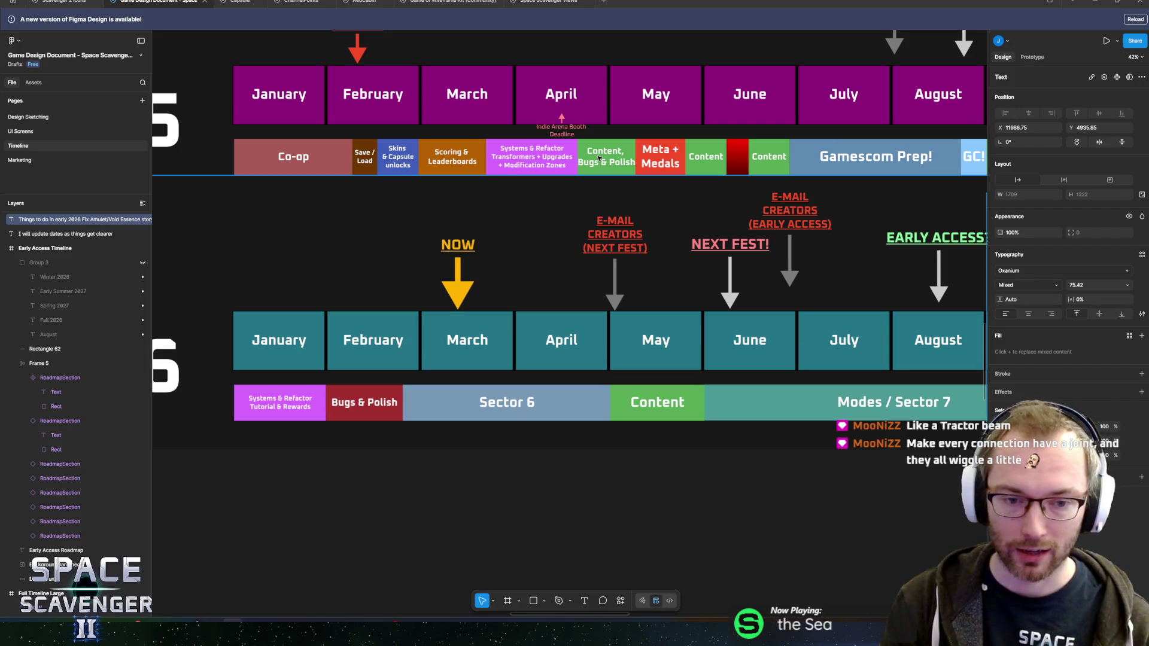
{"action": "scroll", "coordinate": [529, 350], "scroll_direction": "up", "scroll_amount": 3}
{"action": "scroll", "coordinate": [529, 350], "scroll_direction": "down", "scroll_amount": 1}
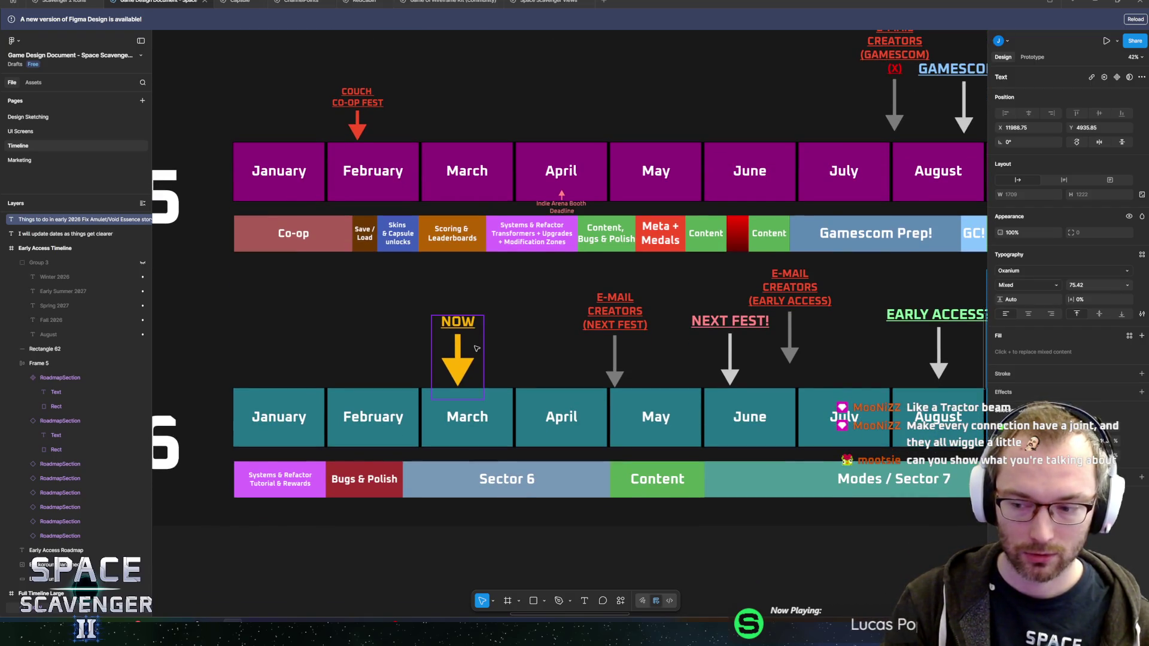
{"action": "left_click_drag", "start_coordinate": [500, 342], "coordinate": [552, 334]}
{"action": "key", "text": "alt+Tab"}
{"action": "key", "text": "alt+Tab"}
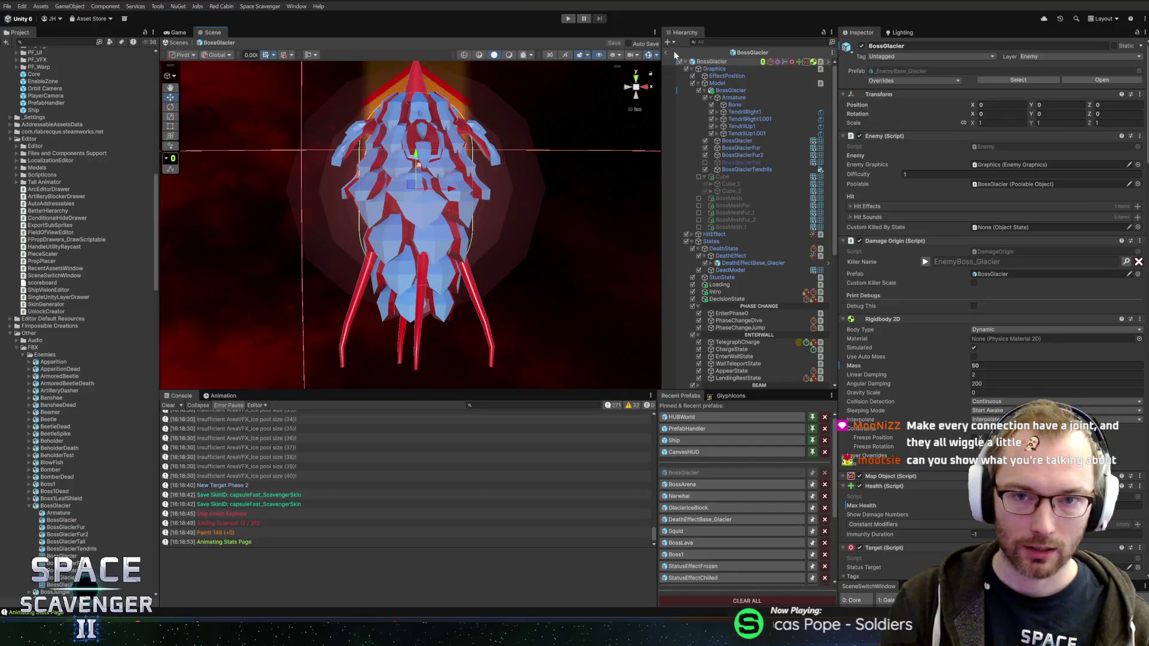
Play the game, launch the ship into flight against the Prince of Frost, then stop playing
{"action": "left_click", "coordinate": [569, 19]}
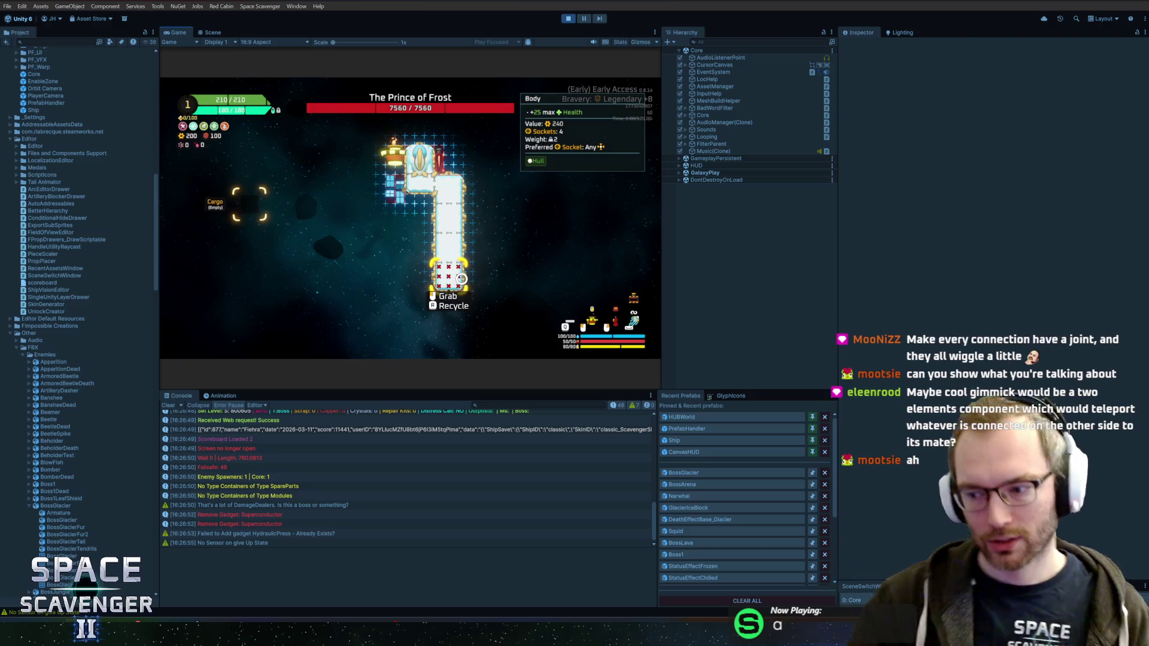
{"action": "key", "text": "Escape"}
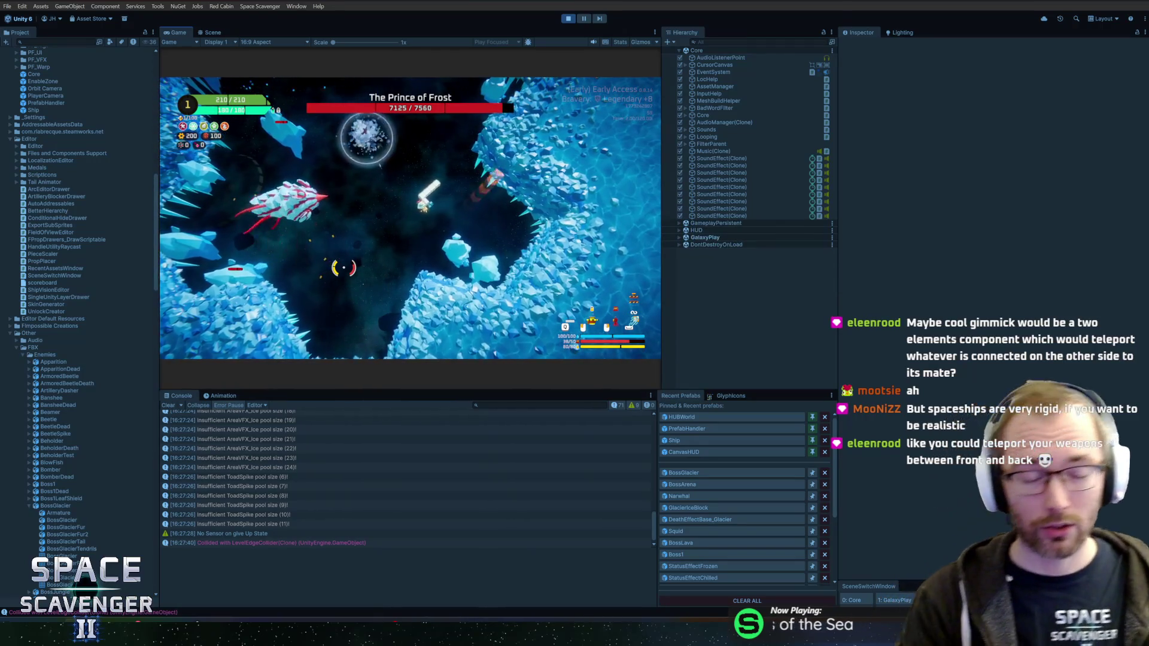
{"action": "key", "text": "ctrl+p"}
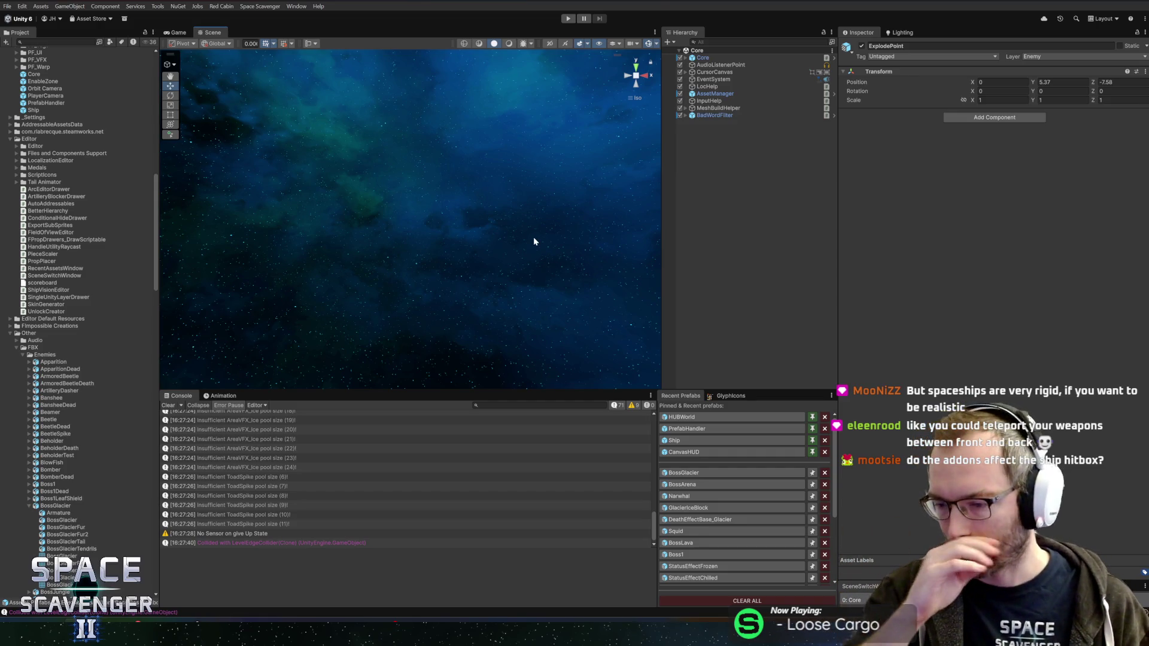
Check the Game view, return to the Scene view, then bring Blender's boss scene forward
{"action": "left_click", "coordinate": [174, 33]}
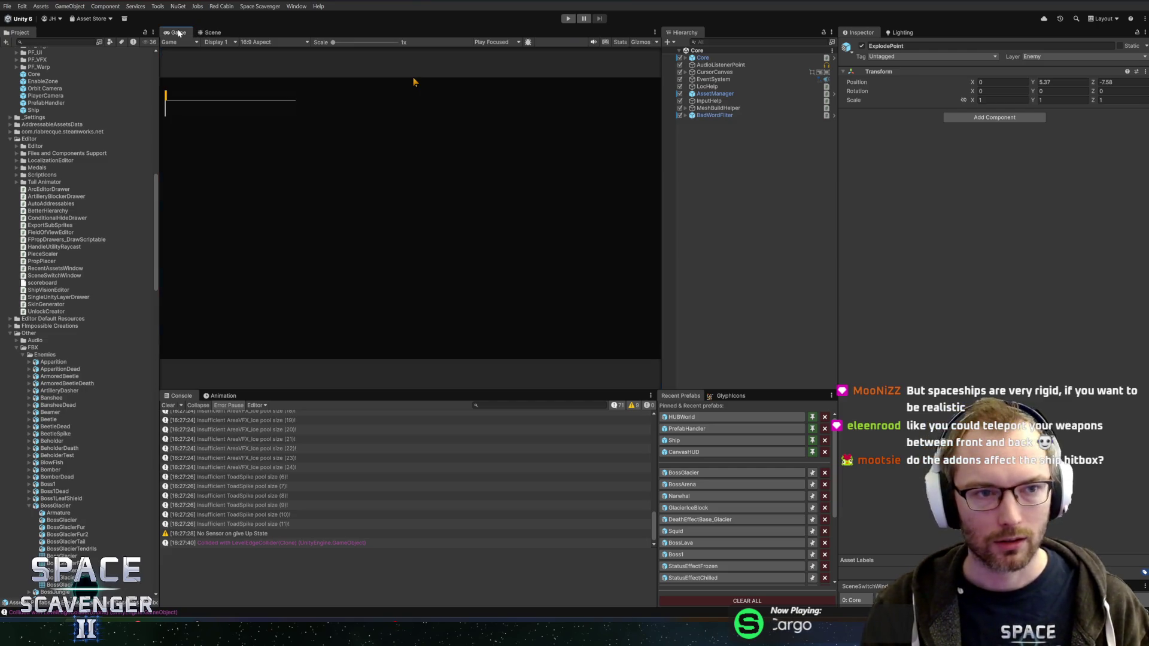
{"action": "left_click", "coordinate": [213, 32]}
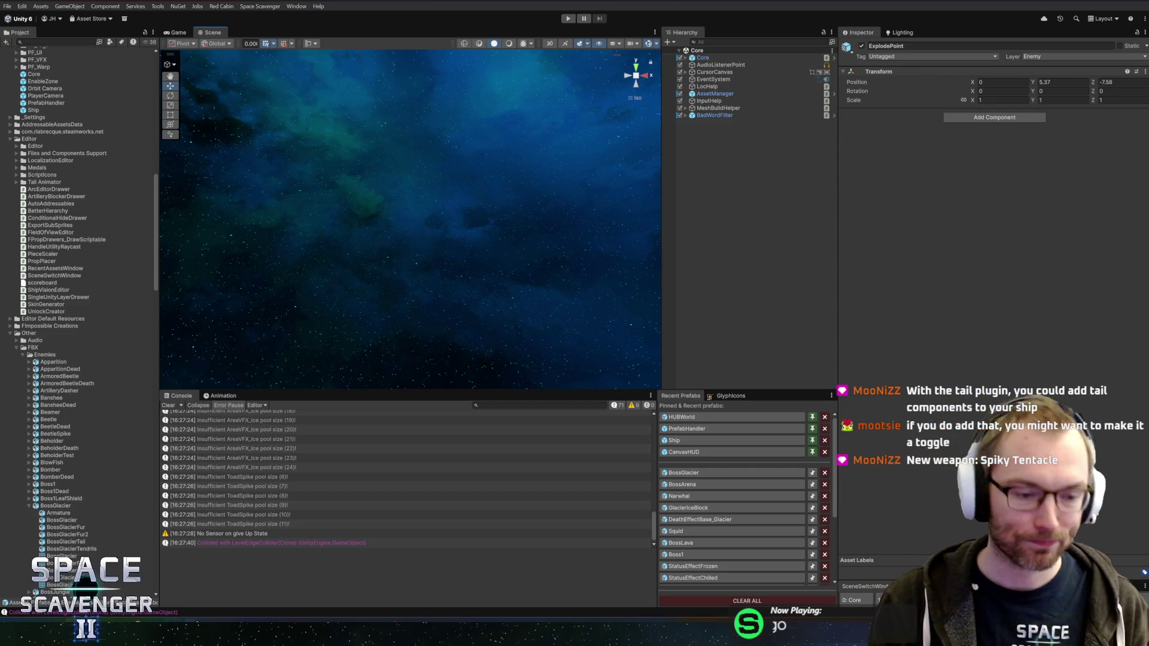
{"action": "key", "text": "alt+Tab"}
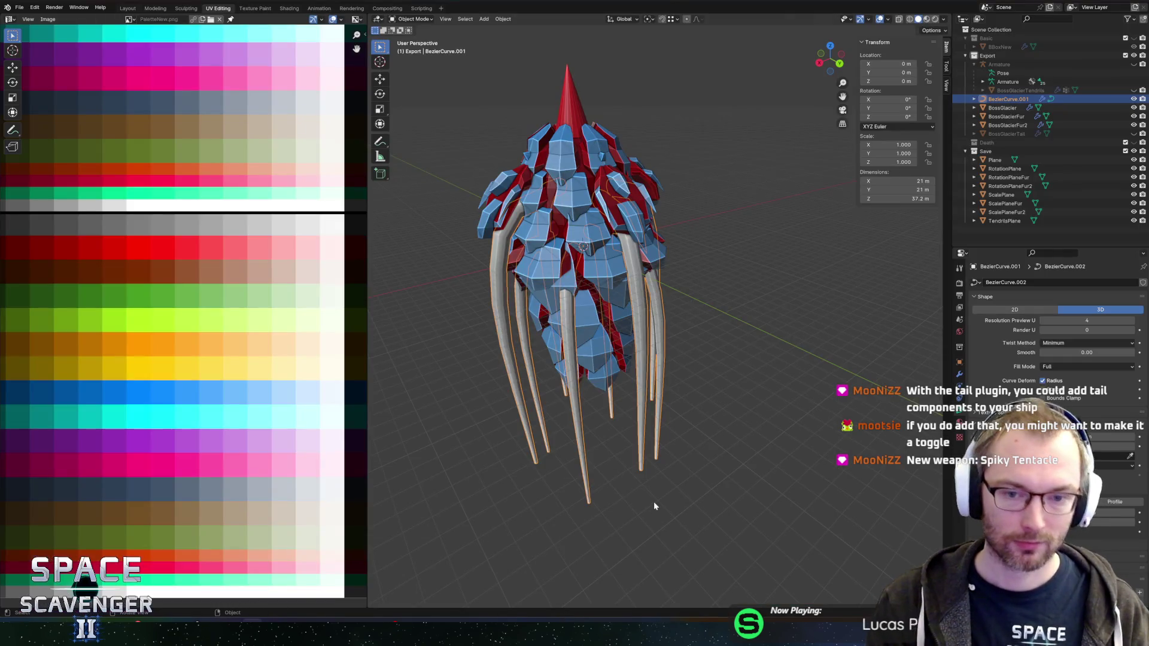
Enter Edit Mode on the tentacle curve, view it from the front, and box-select the lower right tentacle's tip
{"action": "scroll", "coordinate": [736, 297], "scroll_direction": "down", "scroll_amount": 4}
{"action": "scroll", "coordinate": [736, 297], "scroll_direction": "up", "scroll_amount": 5}
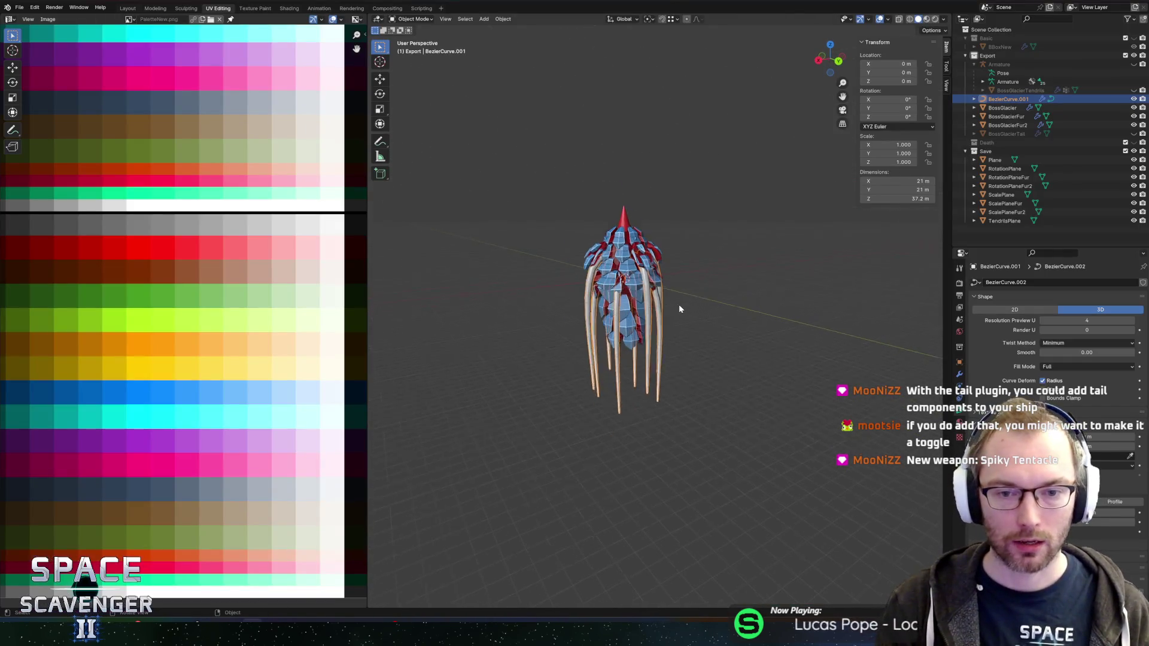
{"action": "key", "text": "Tab"}
{"action": "mouse_move", "coordinate": [710, 315]}
{"action": "left_mouse_down"}
{"action": "mouse_move", "coordinate": [759, 309]}
{"action": "mouse_move", "coordinate": [755, 323]}
{"action": "mouse_move", "coordinate": [738, 294]}
{"action": "mouse_move", "coordinate": [731, 308]}
{"action": "mouse_move", "coordinate": [790, 303]}
{"action": "mouse_move", "coordinate": [766, 308]}
{"action": "mouse_move", "coordinate": [749, 259]}
{"action": "mouse_move", "coordinate": [735, 266]}
{"action": "left_mouse_up"}
{"action": "key", "text": "Tab"}
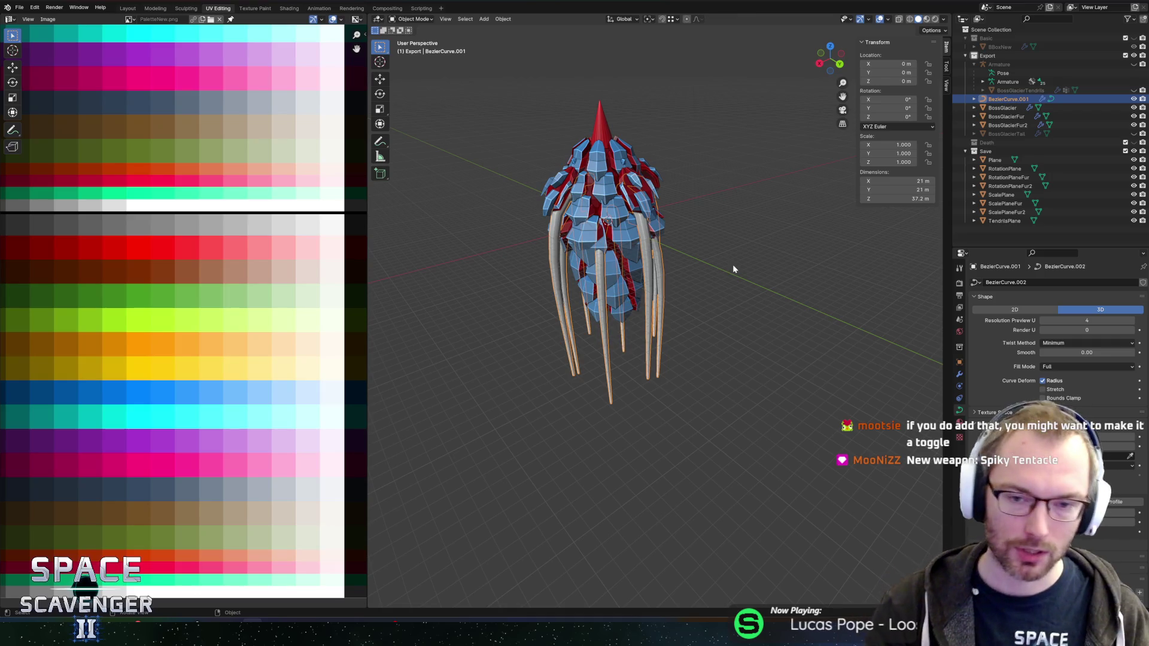
{"action": "scroll", "coordinate": [701, 244], "scroll_direction": "up", "scroll_amount": 2}
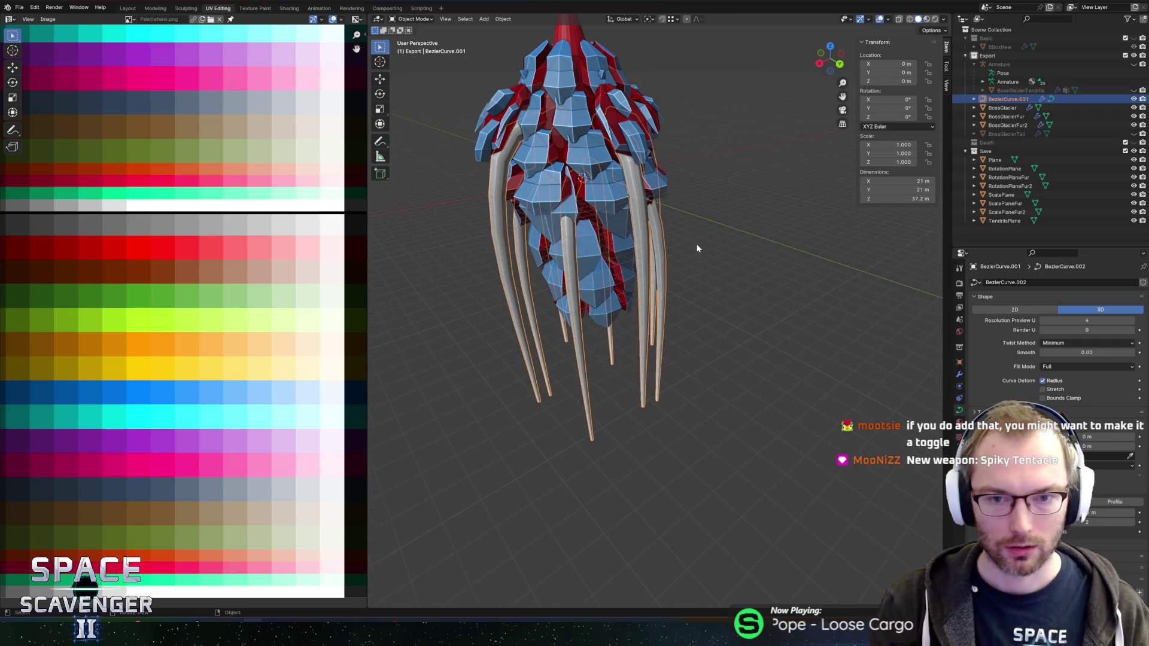
{"action": "mouse_move", "coordinate": [712, 244]}
{"action": "left_mouse_down"}
{"action": "mouse_move", "coordinate": [756, 267]}
{"action": "mouse_move", "coordinate": [716, 287]}
{"action": "mouse_move", "coordinate": [790, 264]}
{"action": "mouse_move", "coordinate": [730, 253]}
{"action": "left_mouse_up"}
{"action": "scroll", "coordinate": [746, 264], "scroll_direction": "down", "scroll_amount": 3}
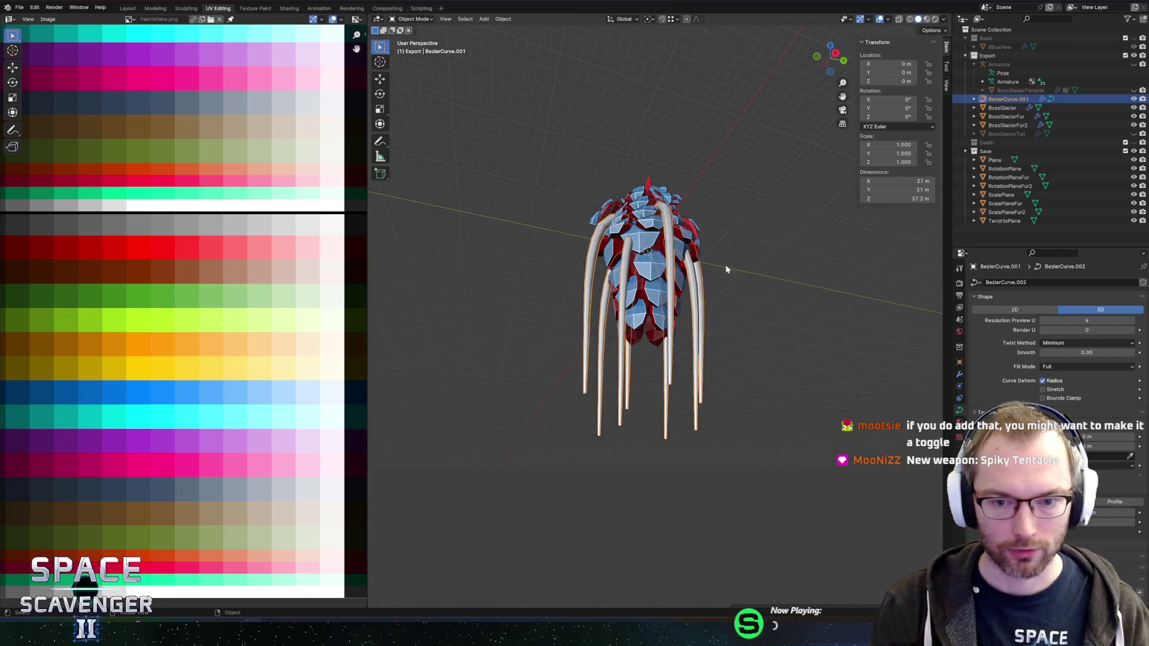
{"action": "scroll", "coordinate": [802, 362], "scroll_direction": "up", "scroll_amount": 2}
{"action": "key", "text": "Tab"}
{"action": "mouse_move", "coordinate": [802, 362]}
{"action": "left_mouse_down"}
{"action": "mouse_move", "coordinate": [764, 379]}
{"action": "mouse_move", "coordinate": [702, 341]}
{"action": "left_mouse_up"}
{"action": "left_click_drag", "start_coordinate": [664, 377], "coordinate": [688, 432]}
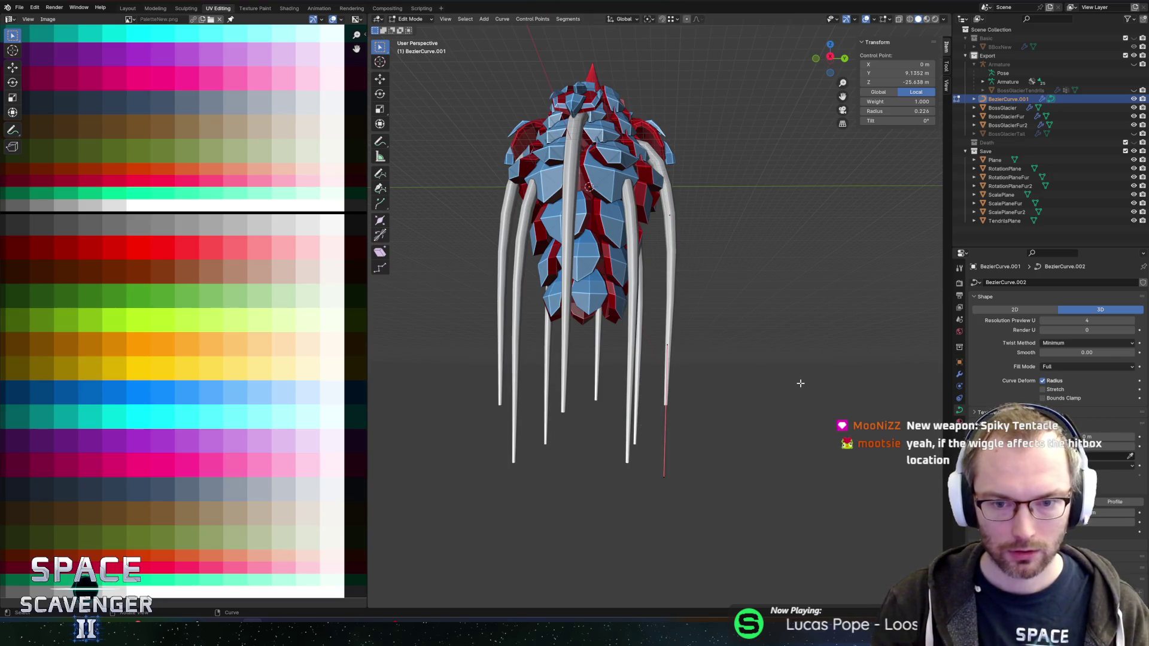
Adjust the tentacle tip's radius with Alt+S and fatten a second control point
{"action": "key", "text": "alt+s"}
{"action": "left_click", "coordinate": [780, 354]}
{"action": "mouse_move", "coordinate": [759, 275]}
{"action": "left_mouse_down"}
{"action": "mouse_move", "coordinate": [738, 290]}
{"action": "mouse_move", "coordinate": [800, 352]}
{"action": "mouse_move", "coordinate": [756, 304]}
{"action": "mouse_move", "coordinate": [838, 337]}
{"action": "left_mouse_up"}
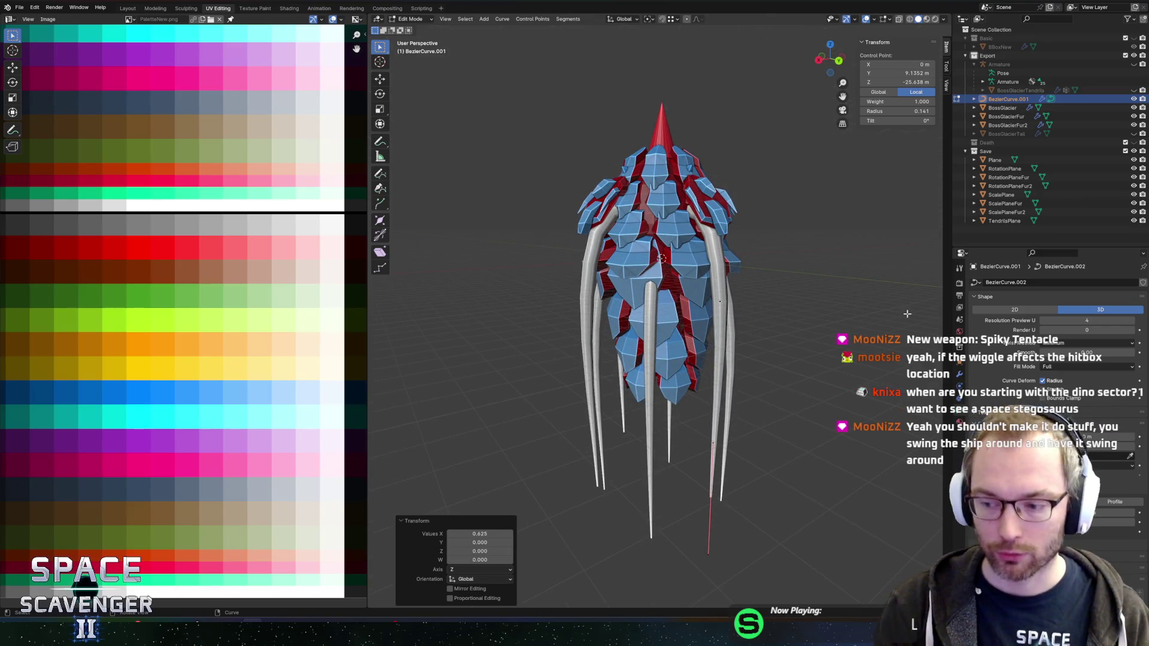
{"action": "left_click_drag", "start_coordinate": [821, 282], "coordinate": [658, 302]}
{"action": "left_click", "coordinate": [658, 302]}
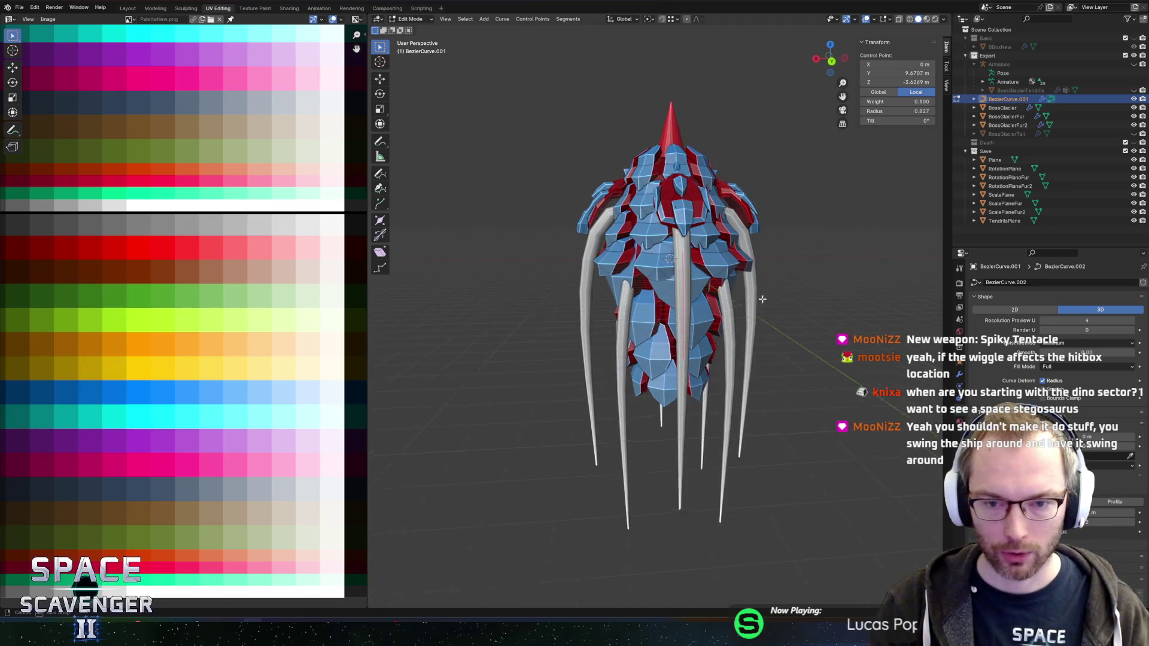
{"action": "left_click_drag", "start_coordinate": [756, 300], "coordinate": [778, 297]}
{"action": "scroll", "coordinate": [798, 295], "scroll_direction": "up", "scroll_amount": 5}
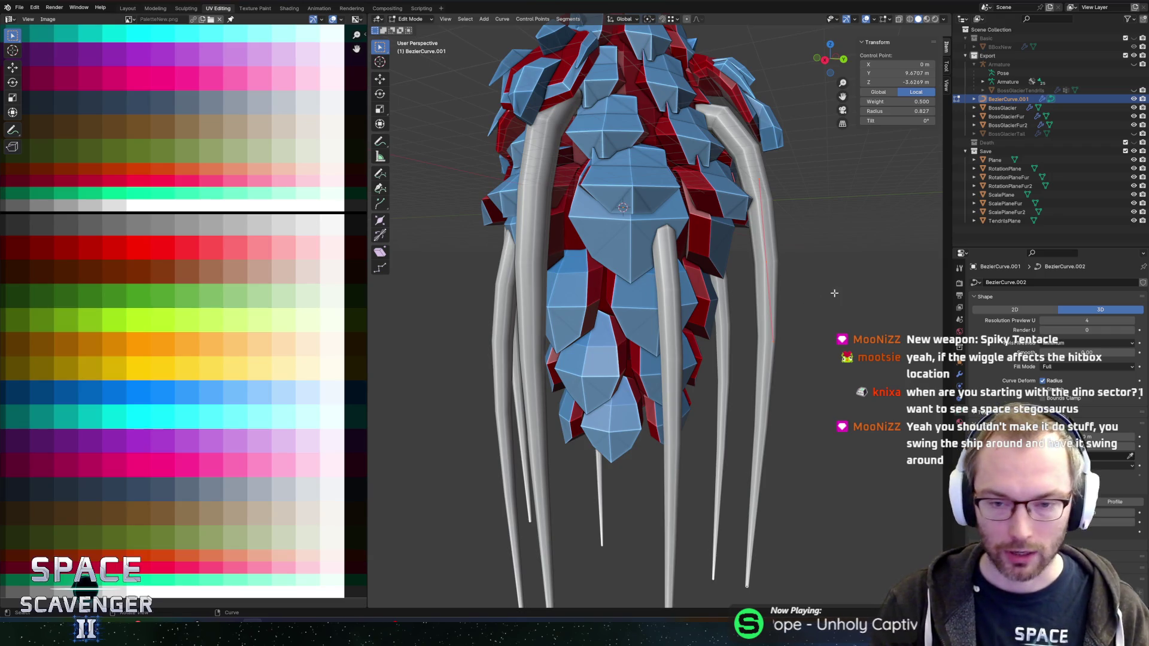
{"action": "key", "text": "alt+s"}
{"action": "left_click", "coordinate": [862, 295]}
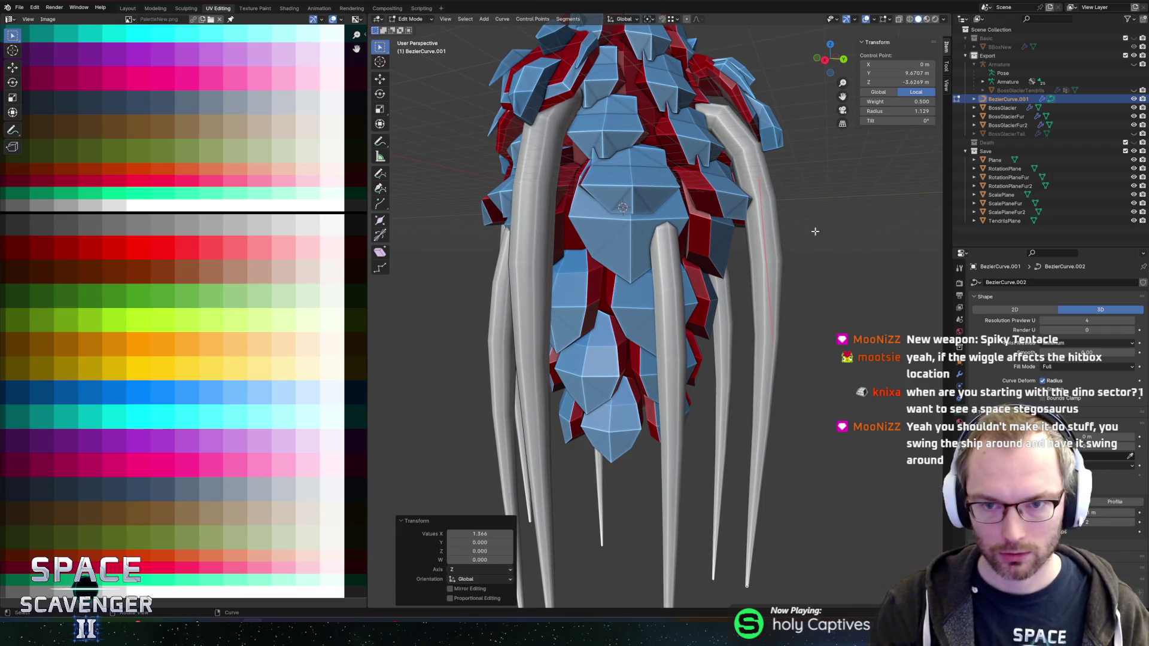
Fatten another tentacle control point to a radius of 1.143
{"action": "left_click", "coordinate": [810, 145]}
{"action": "mouse_move", "coordinate": [810, 146]}
{"action": "left_mouse_down"}
{"action": "mouse_move", "coordinate": [825, 203]}
{"action": "mouse_move", "coordinate": [840, 185]}
{"action": "mouse_move", "coordinate": [873, 211]}
{"action": "mouse_move", "coordinate": [799, 192]}
{"action": "mouse_move", "coordinate": [825, 189]}
{"action": "left_mouse_up"}
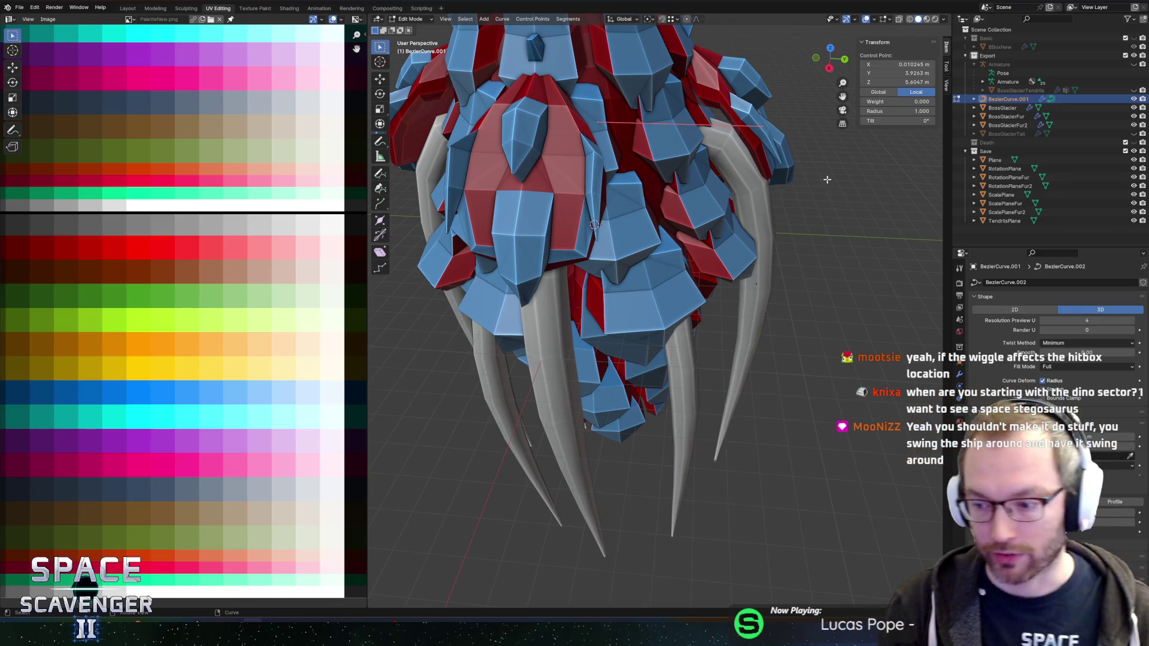
{"action": "key", "text": "alt+s"}
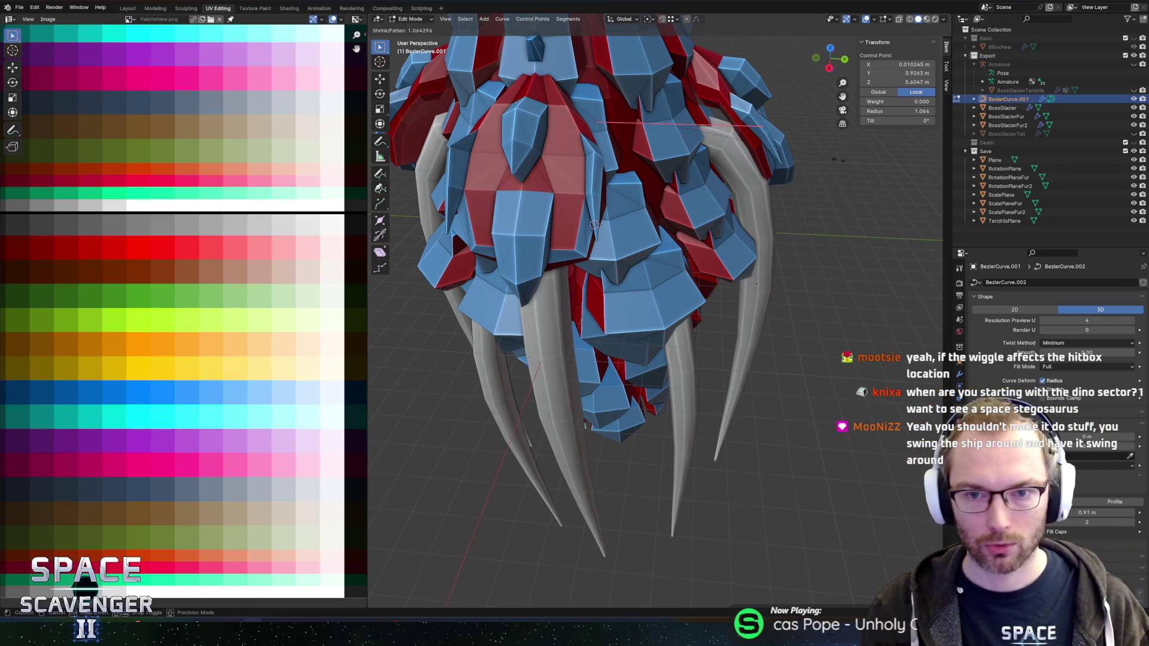
{"action": "left_click", "coordinate": [852, 156]}
{"action": "scroll", "coordinate": [777, 161], "scroll_direction": "down", "scroll_amount": 5}
{"action": "scroll", "coordinate": [742, 148], "scroll_direction": "up", "scroll_amount": 5}
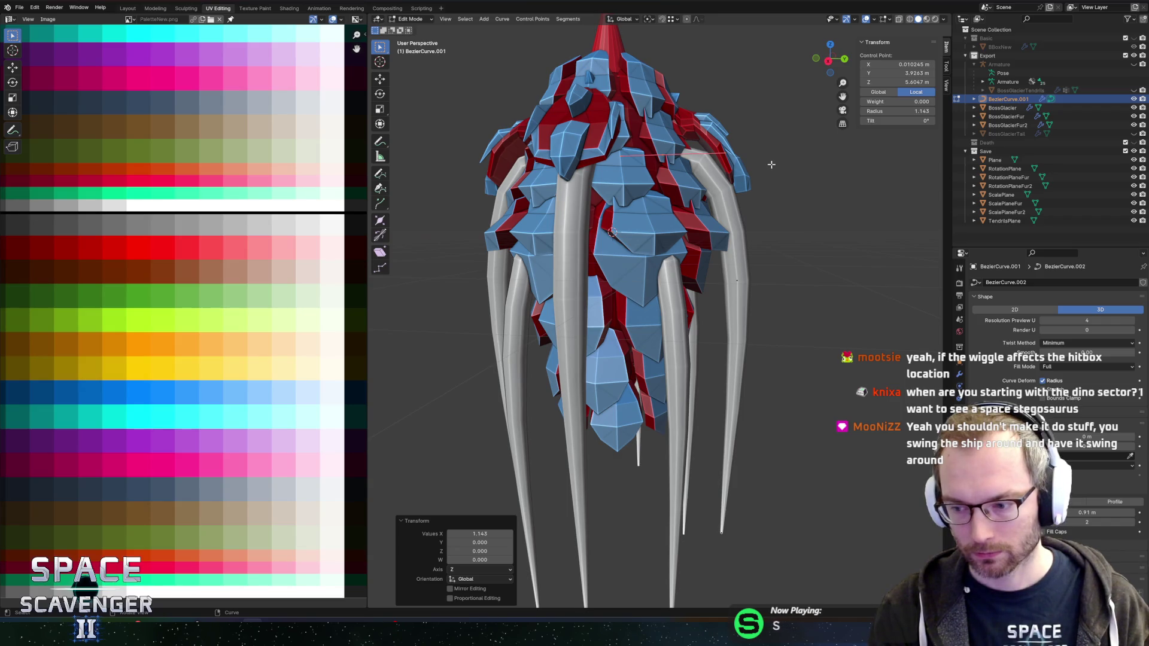
Move a single tentacle point about -0.8 m along Y and return to Object Mode
{"action": "left_click_drag", "start_coordinate": [763, 193], "coordinate": [761, 200]}
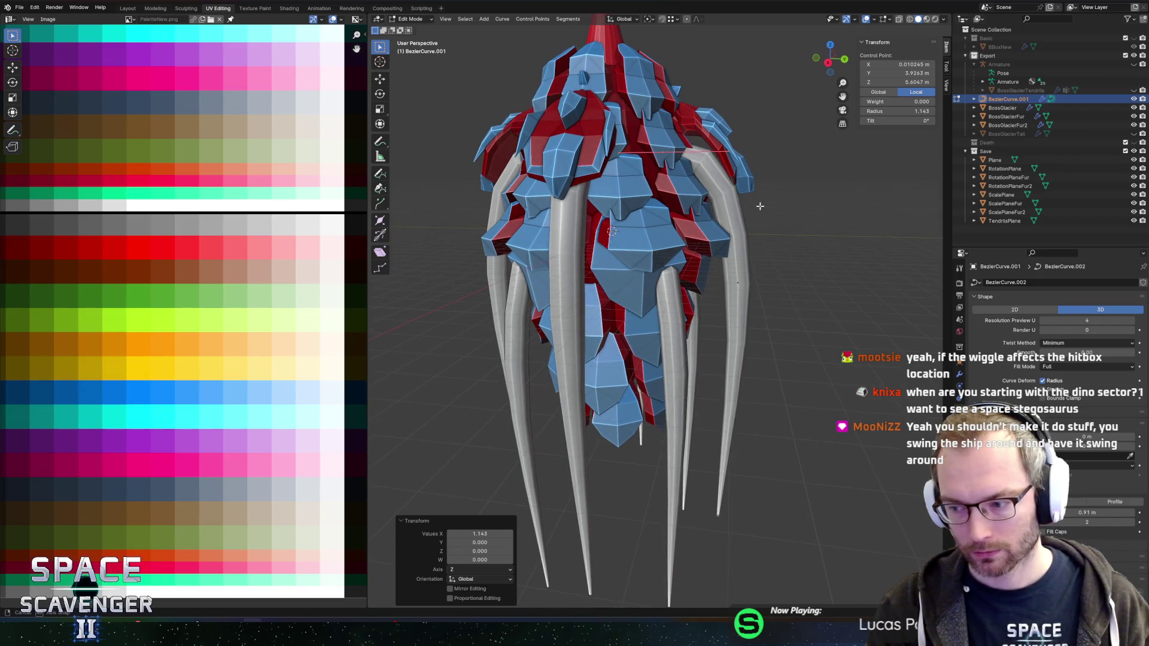
{"action": "left_click_drag", "start_coordinate": [769, 119], "coordinate": [722, 174]}
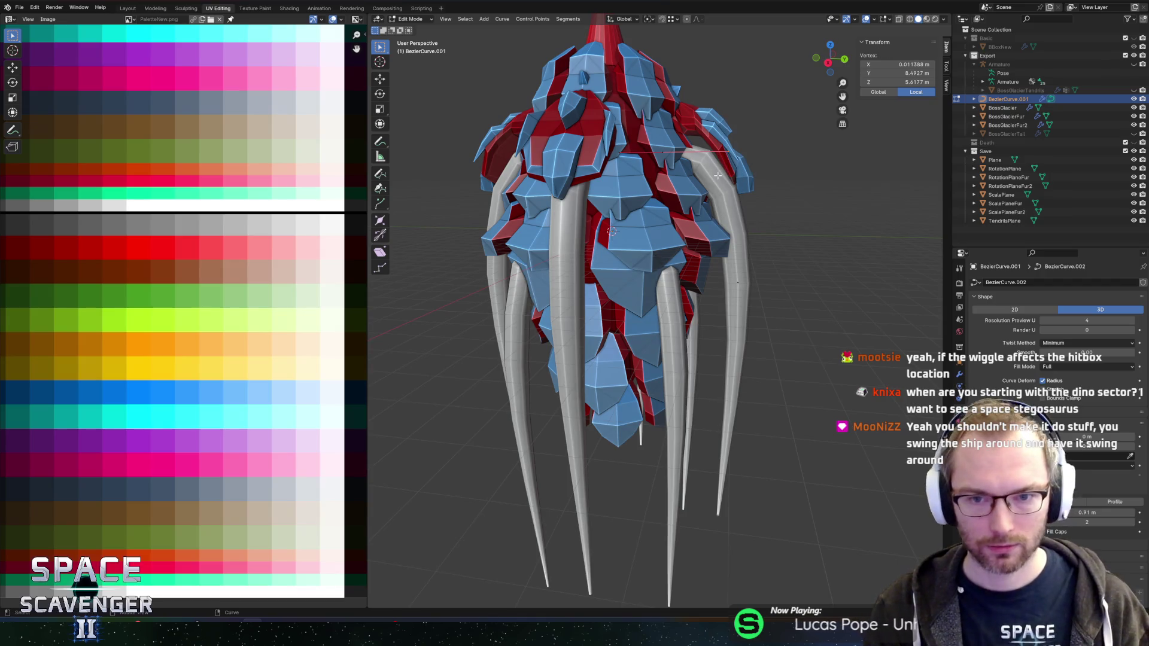
{"action": "key", "text": "g"}
{"action": "key", "text": "y"}
{"action": "left_click", "coordinate": [706, 176]}
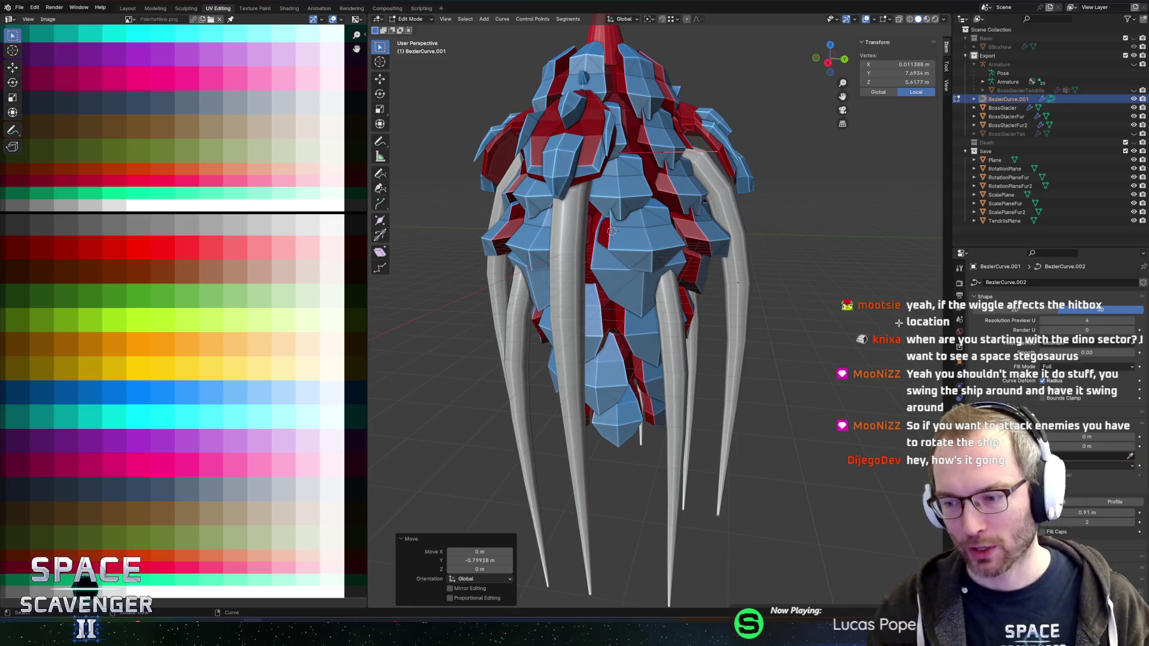
{"action": "mouse_move", "coordinate": [934, 282]}
{"action": "left_mouse_down"}
{"action": "mouse_move", "coordinate": [882, 240]}
{"action": "mouse_move", "coordinate": [765, 266]}
{"action": "mouse_move", "coordinate": [792, 191]}
{"action": "mouse_move", "coordinate": [829, 213]}
{"action": "left_mouse_up"}
{"action": "key", "text": "Tab"}
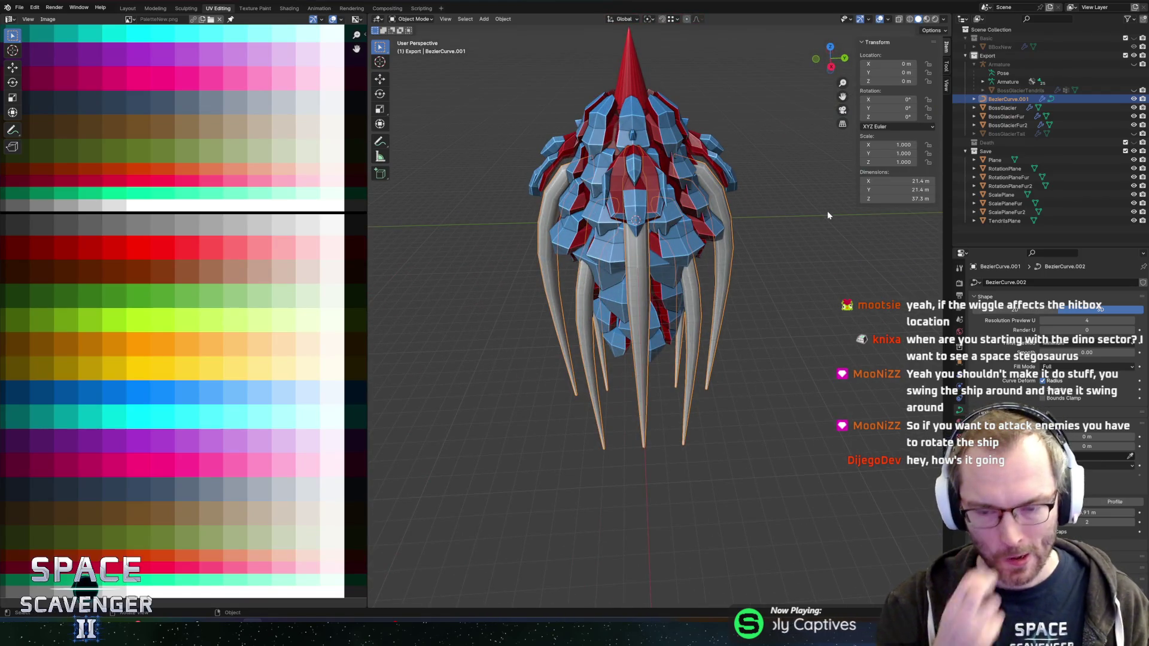
Raise BezierCurve.001's Array modifier count from 2 to 3 to lengthen the tentacles
{"action": "left_click_drag", "start_coordinate": [824, 248], "coordinate": [702, 174]}
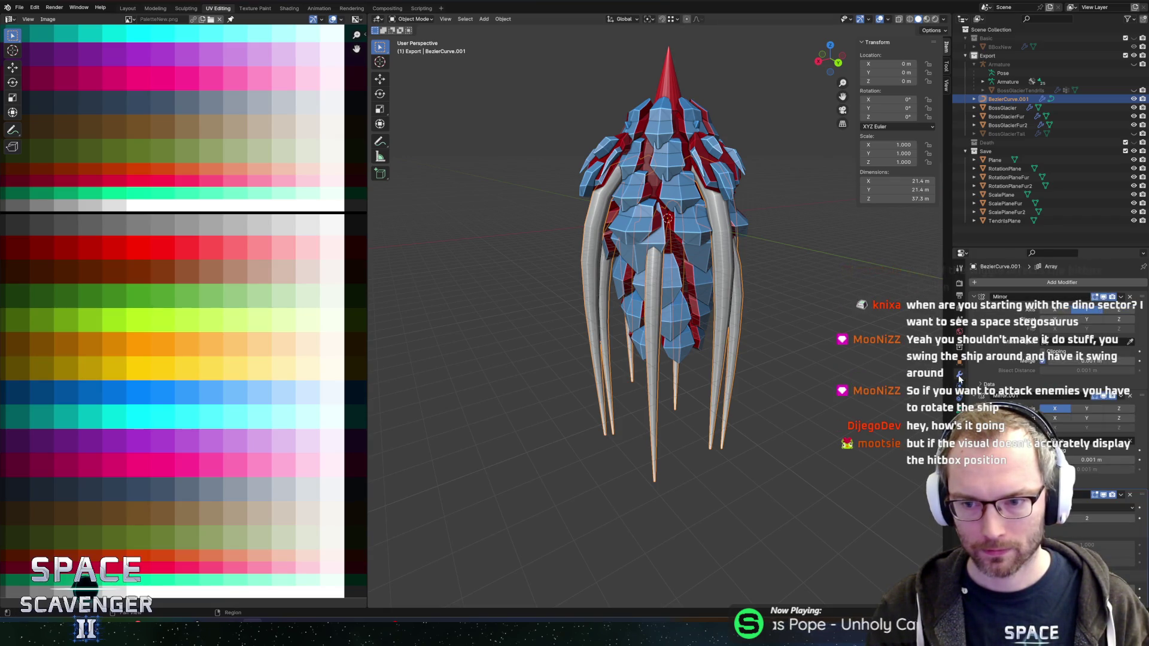
{"action": "key", "text": "ctrl+Tab"}
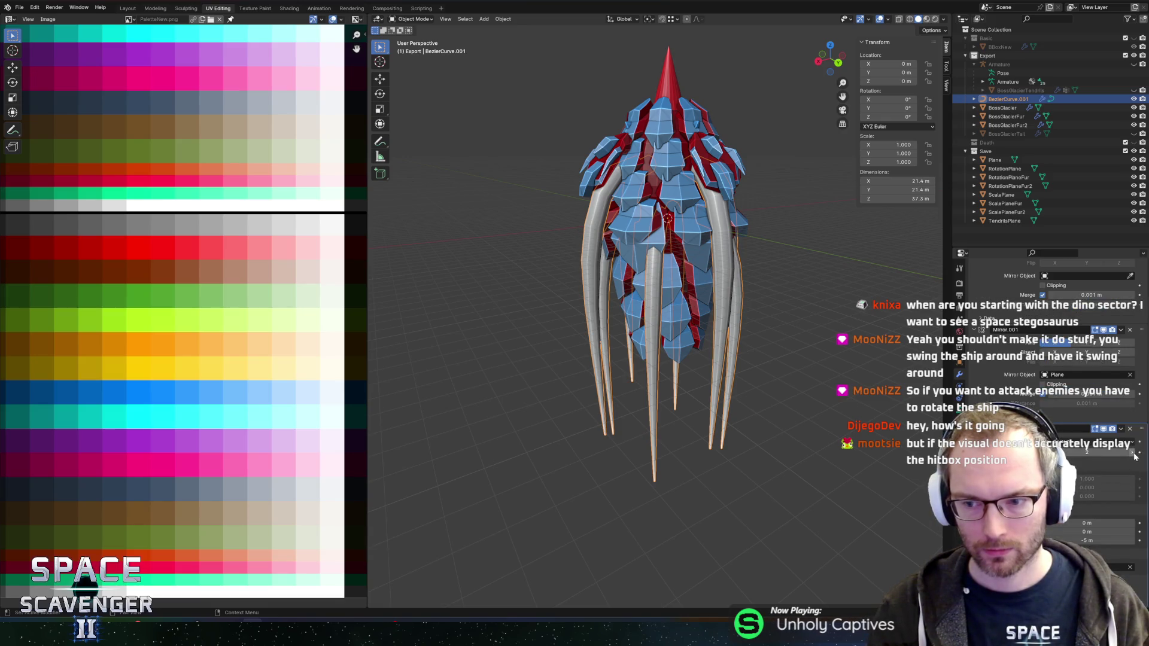
{"action": "left_click", "coordinate": [1132, 456]}
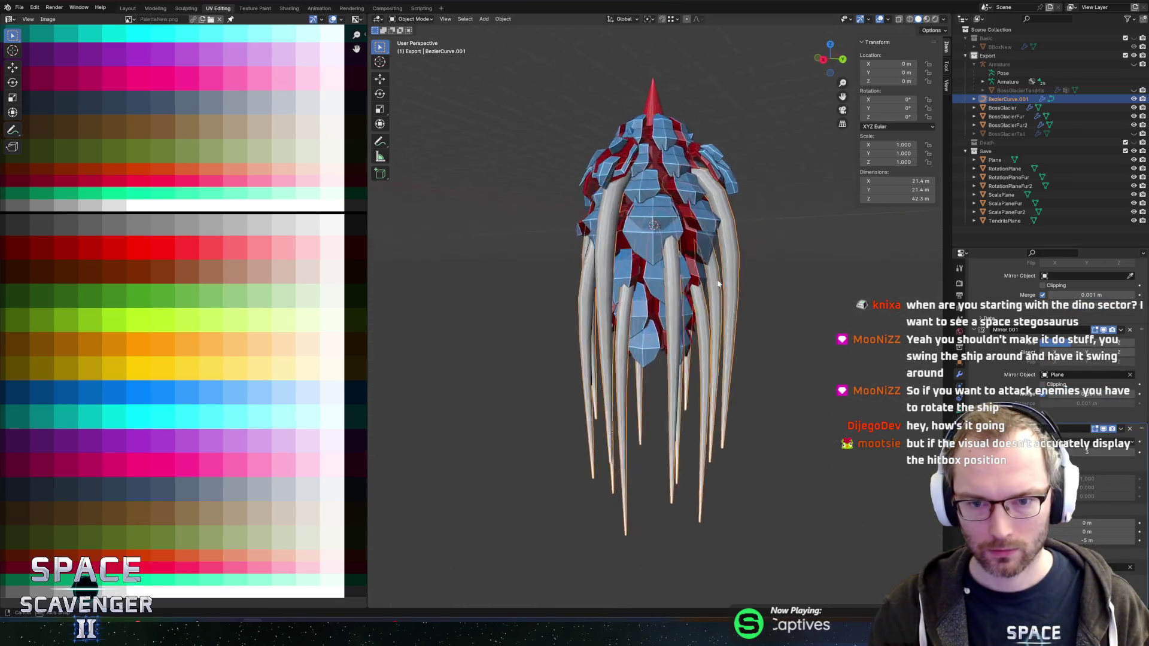
{"action": "key", "text": "Tab"}
{"action": "scroll", "coordinate": [493, 300], "scroll_direction": "down", "scroll_amount": 5}
{"action": "key", "text": "Tab"}
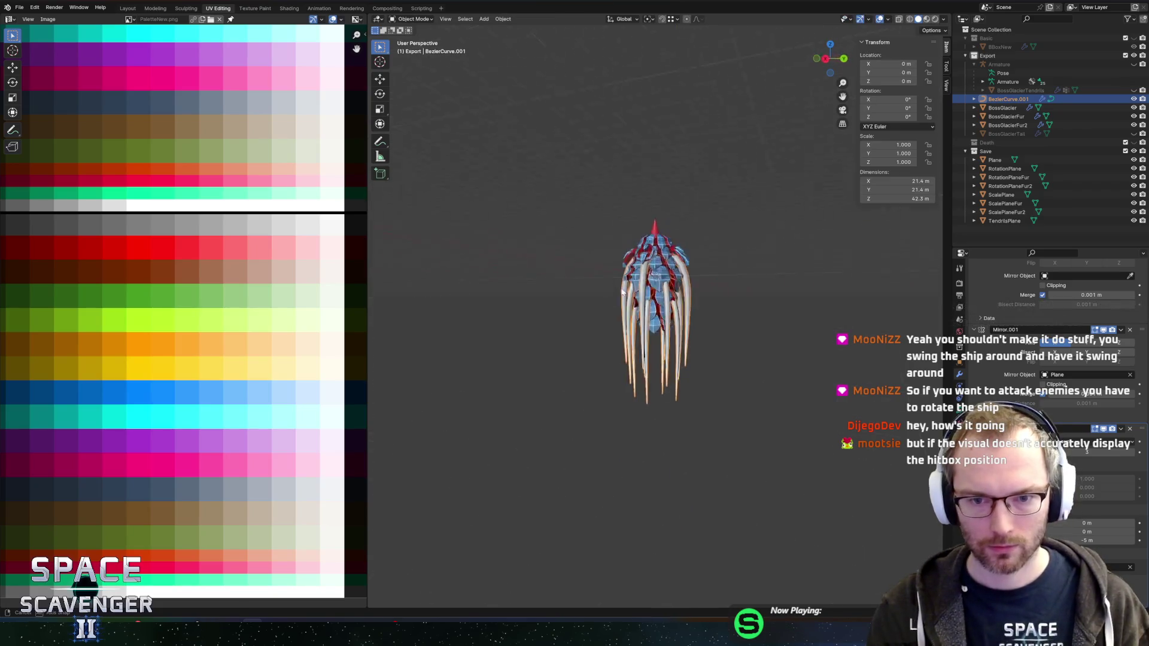
{"action": "scroll", "coordinate": [696, 286], "scroll_direction": "up", "scroll_amount": 6}
{"action": "scroll", "coordinate": [696, 286], "scroll_direction": "down", "scroll_amount": 6}
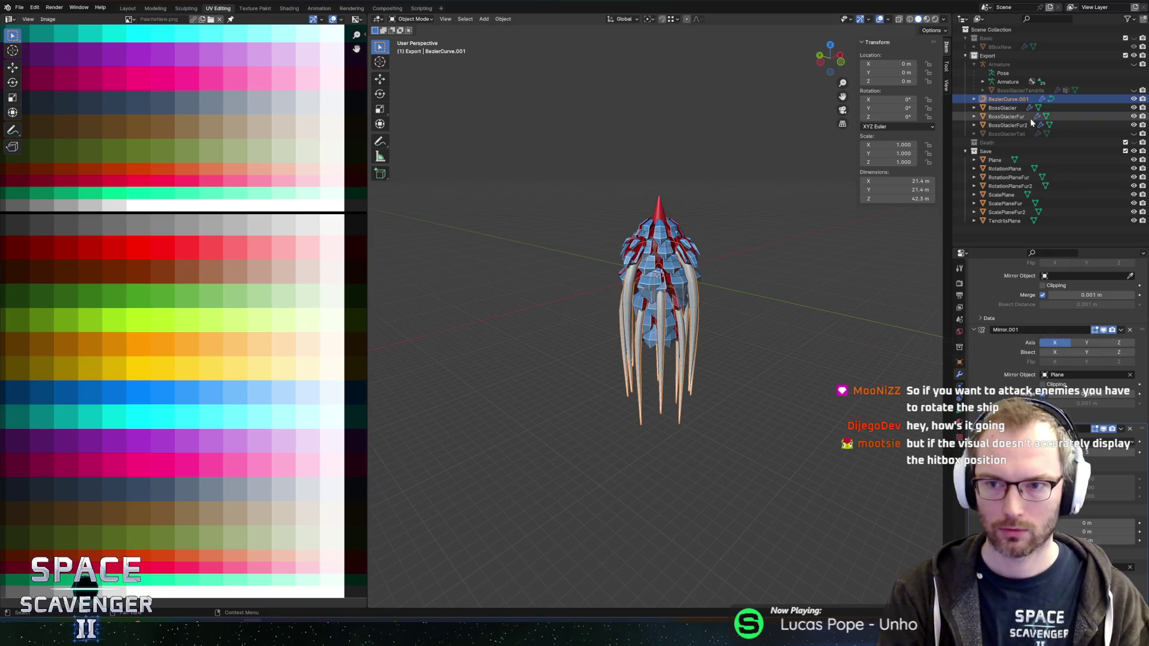
{"action": "left_click", "coordinate": [1004, 220]}
Scale TendrilsPlane to 0.877 along Z, then reselect BezierCurve.001 to inspect the shorter tentacles
{"action": "key", "text": "s"}
{"action": "key", "text": "z"}
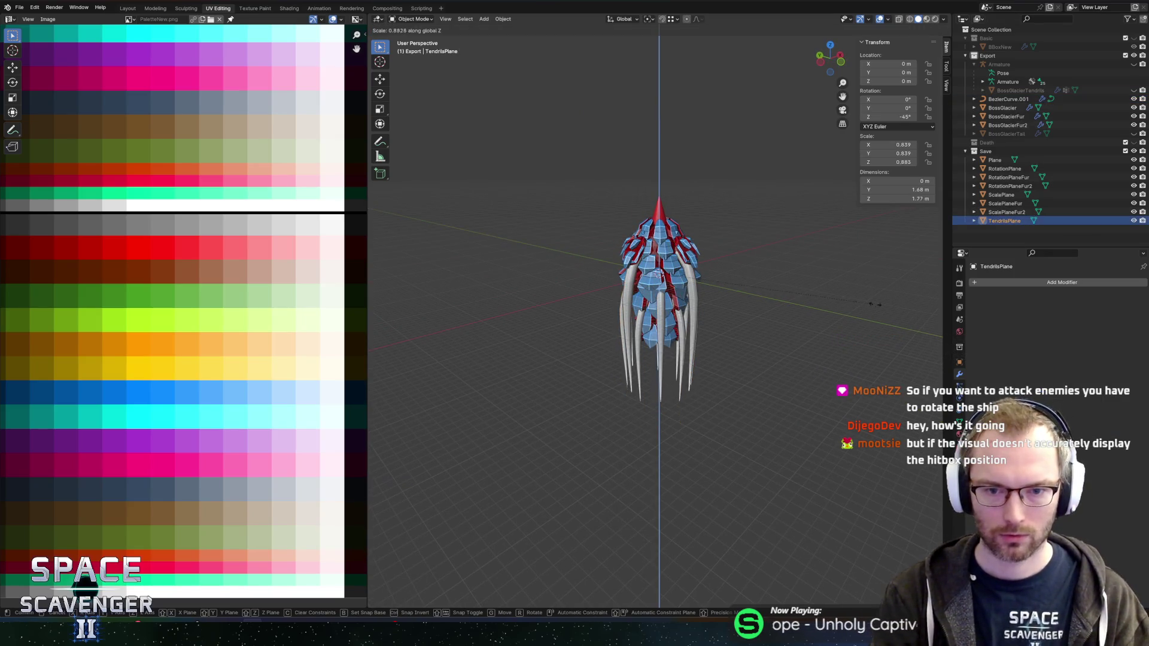
{"action": "left_click", "coordinate": [875, 307]}
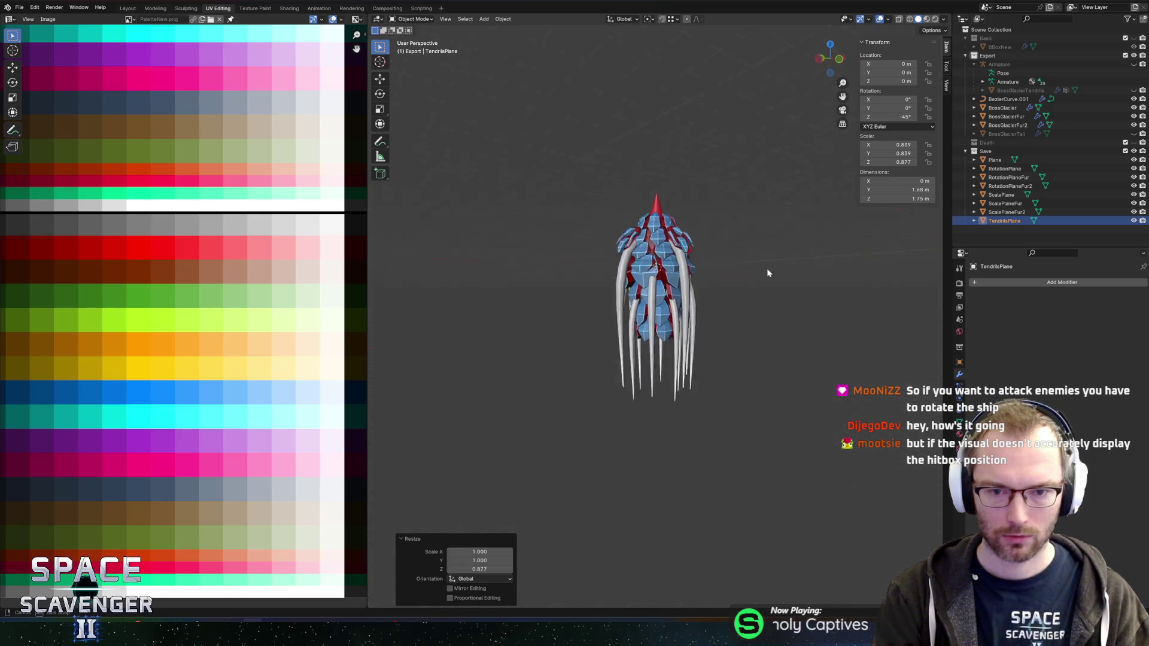
{"action": "mouse_move", "coordinate": [712, 309]}
{"action": "left_mouse_down"}
{"action": "mouse_move", "coordinate": [500, 307]}
{"action": "mouse_move", "coordinate": [594, 292]}
{"action": "left_mouse_up"}
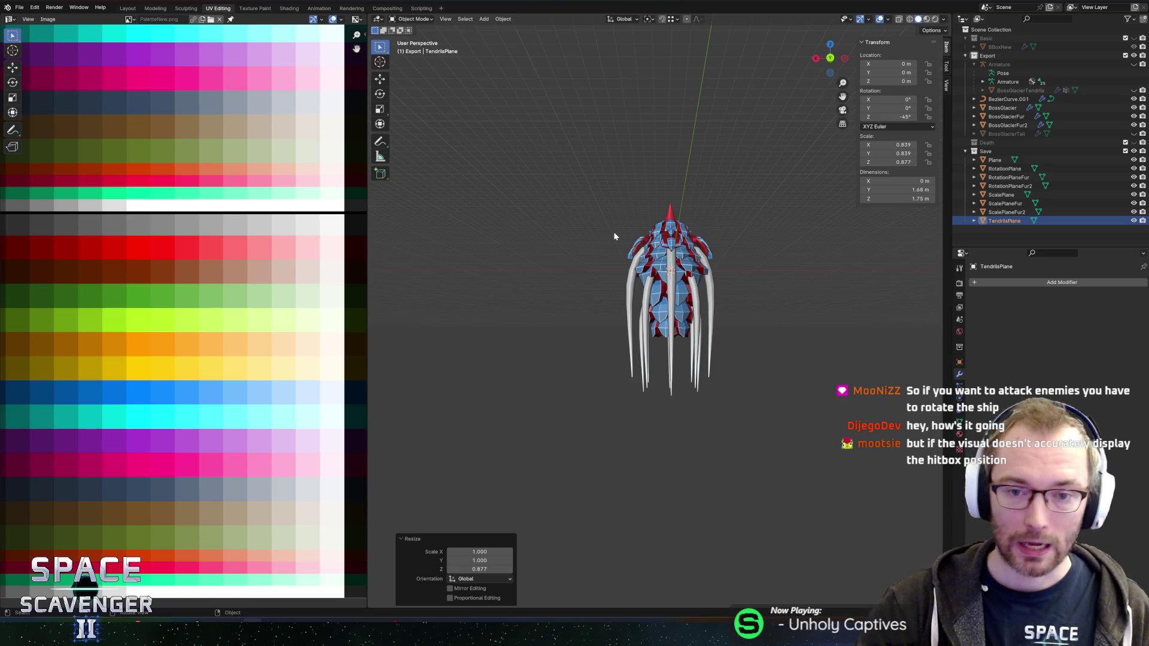
{"action": "left_click_drag", "start_coordinate": [747, 221], "coordinate": [820, 226]}
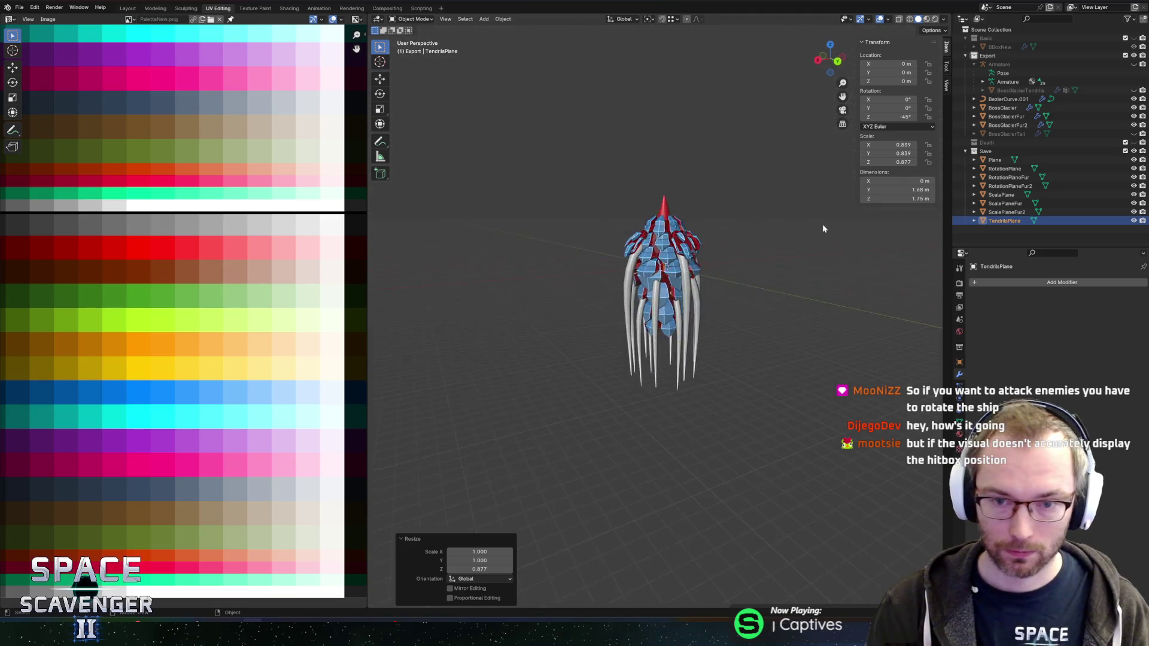
{"action": "scroll", "coordinate": [820, 226], "scroll_direction": "up", "scroll_amount": 4}
{"action": "mouse_move", "coordinate": [726, 194]}
{"action": "left_mouse_down"}
{"action": "mouse_move", "coordinate": [711, 184]}
{"action": "mouse_move", "coordinate": [730, 166]}
{"action": "mouse_move", "coordinate": [689, 256]}
{"action": "left_mouse_up"}
{"action": "left_click", "coordinate": [689, 256]}
{"action": "mouse_move", "coordinate": [784, 238]}
{"action": "left_mouse_down"}
{"action": "mouse_move", "coordinate": [569, 214]}
{"action": "mouse_move", "coordinate": [578, 181]}
{"action": "mouse_move", "coordinate": [539, 210]}
{"action": "mouse_move", "coordinate": [453, 228]}
{"action": "mouse_move", "coordinate": [572, 231]}
{"action": "mouse_move", "coordinate": [672, 217]}
{"action": "mouse_move", "coordinate": [716, 241]}
{"action": "mouse_move", "coordinate": [741, 215]}
{"action": "mouse_move", "coordinate": [706, 201]}
{"action": "mouse_move", "coordinate": [715, 186]}
{"action": "mouse_move", "coordinate": [784, 208]}
{"action": "left_mouse_up"}
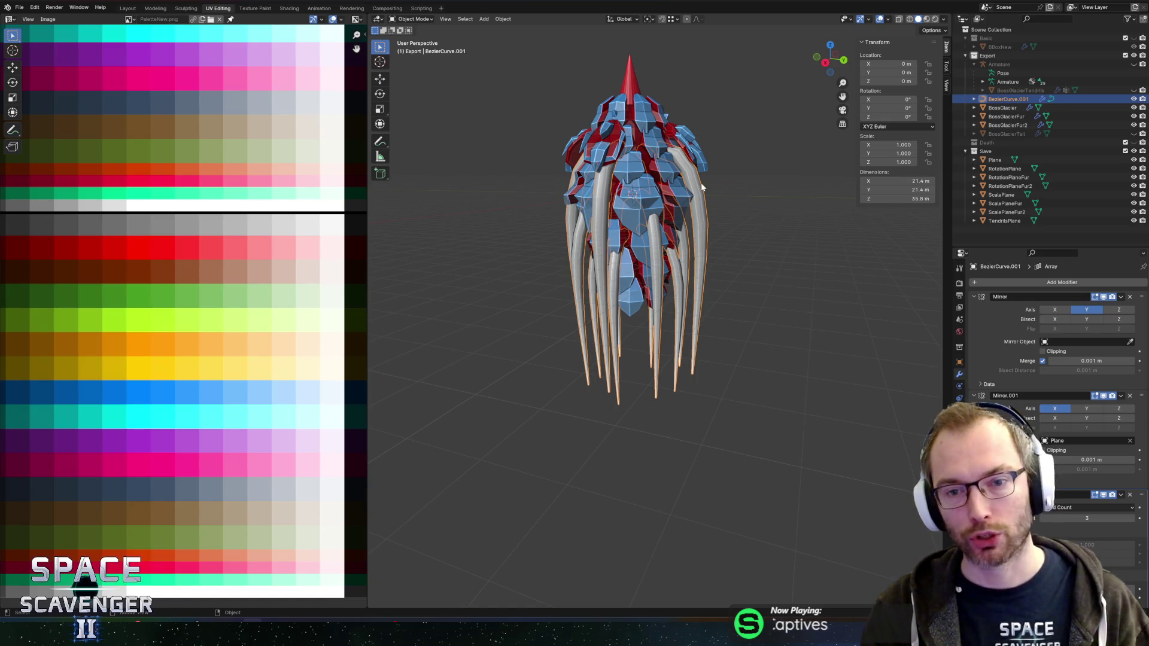
Duplicate BezierCurve.001 in place, move the copy into the Save collection, and hide it
{"action": "left_click_drag", "start_coordinate": [702, 187], "coordinate": [743, 171]}
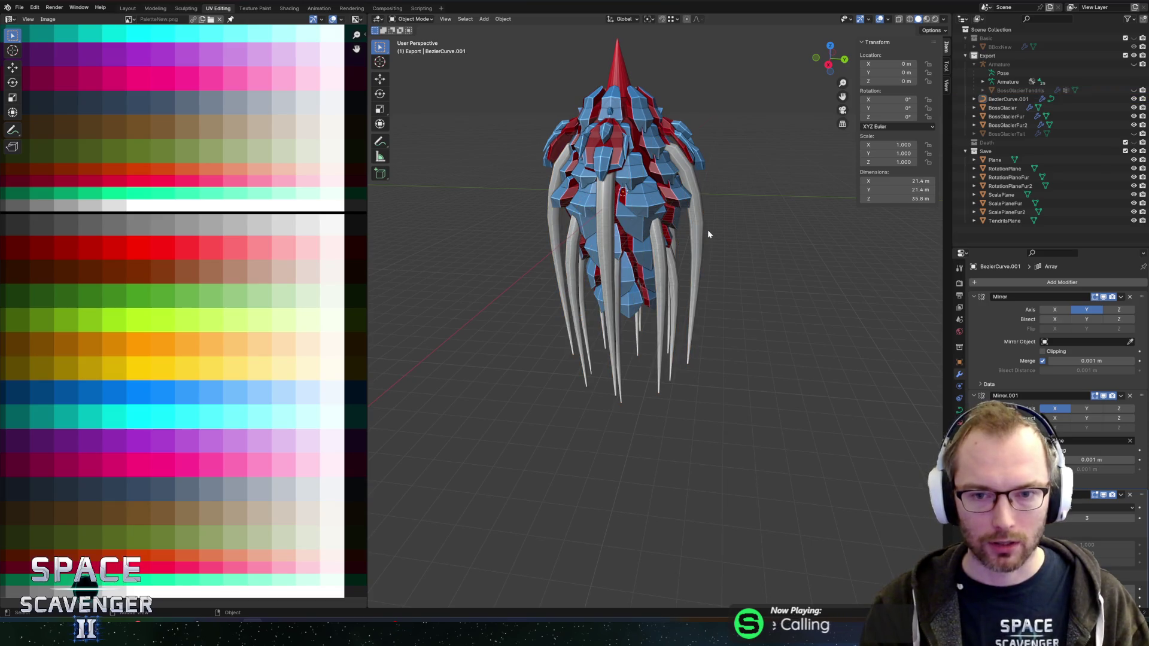
{"action": "left_click_drag", "start_coordinate": [742, 235], "coordinate": [713, 242]}
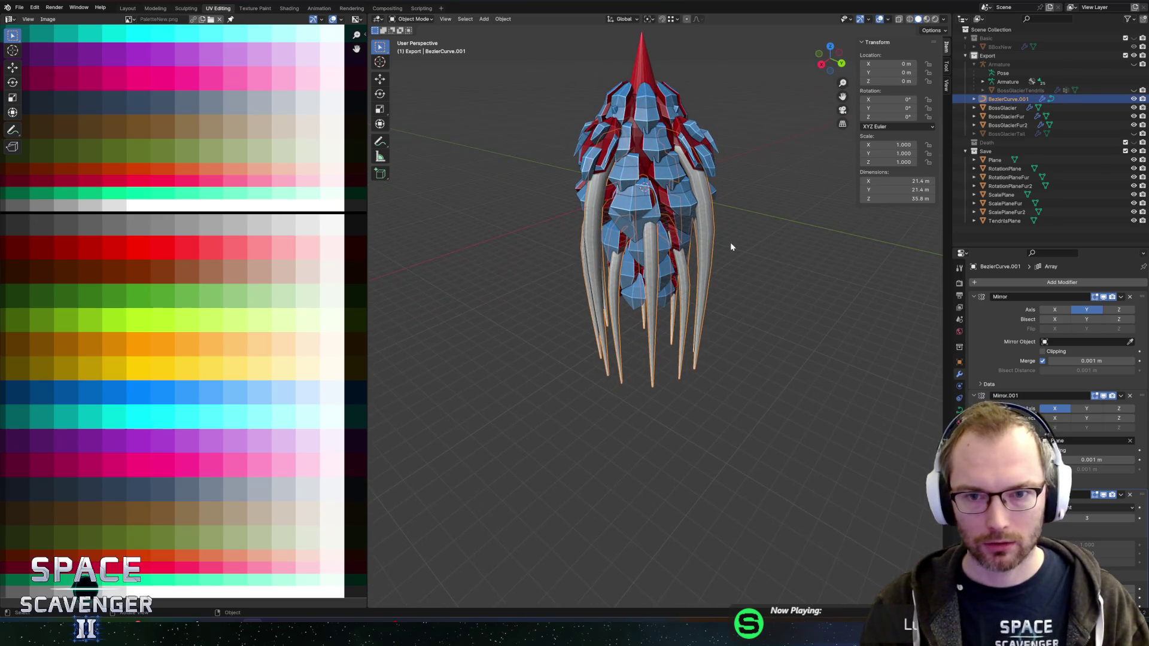
{"action": "key", "text": "shift+d"}
{"action": "key", "text": "Escape"}
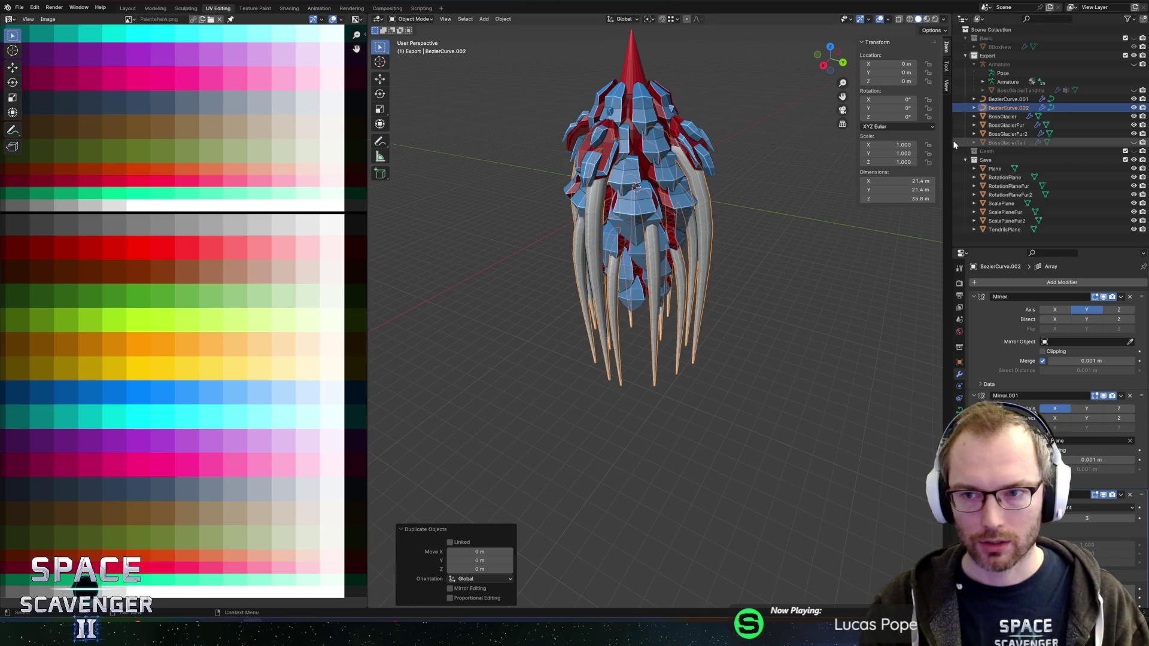
{"action": "left_click_drag", "start_coordinate": [996, 109], "coordinate": [1016, 163]}
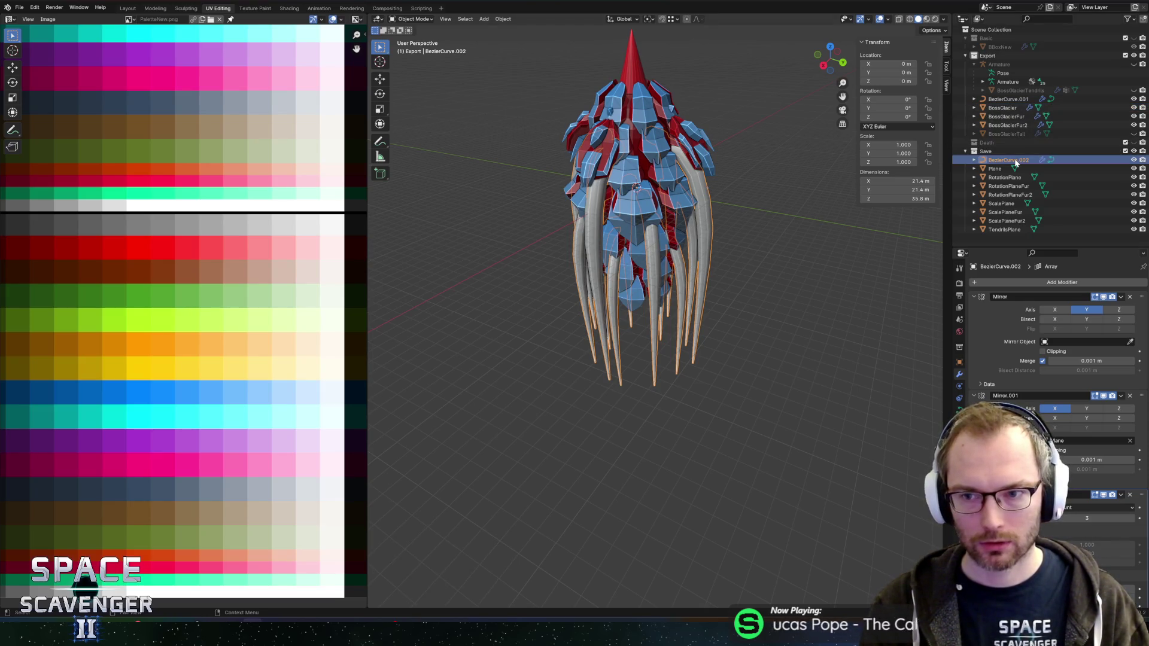
{"action": "key", "text": "h"}
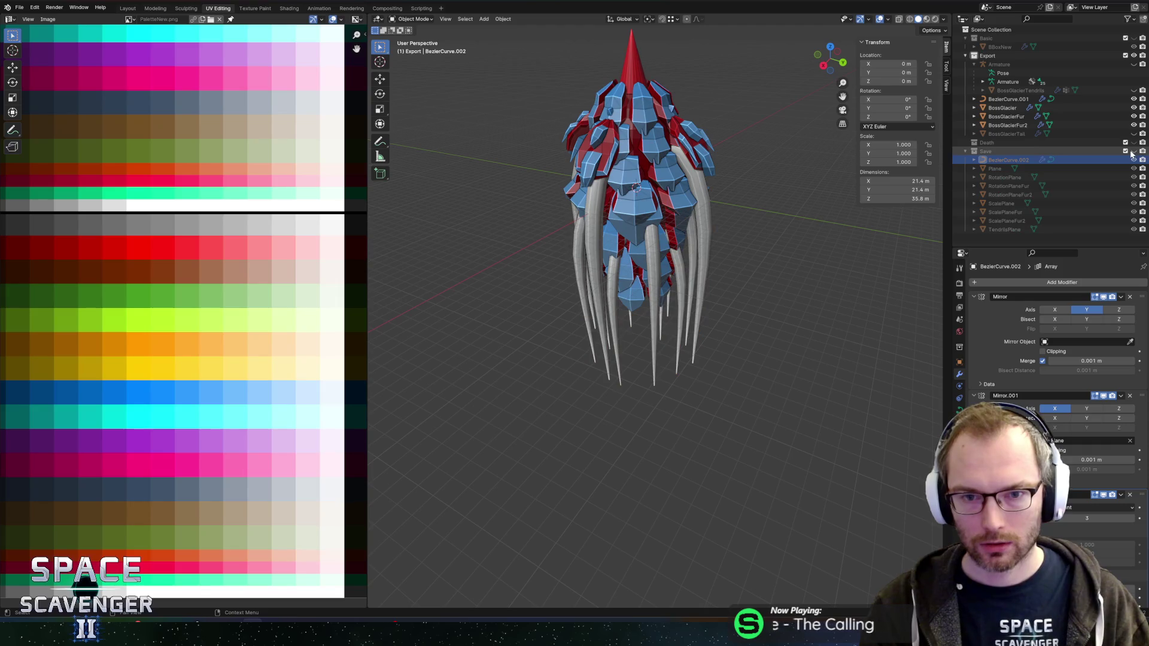
{"action": "left_click", "coordinate": [1009, 100]}
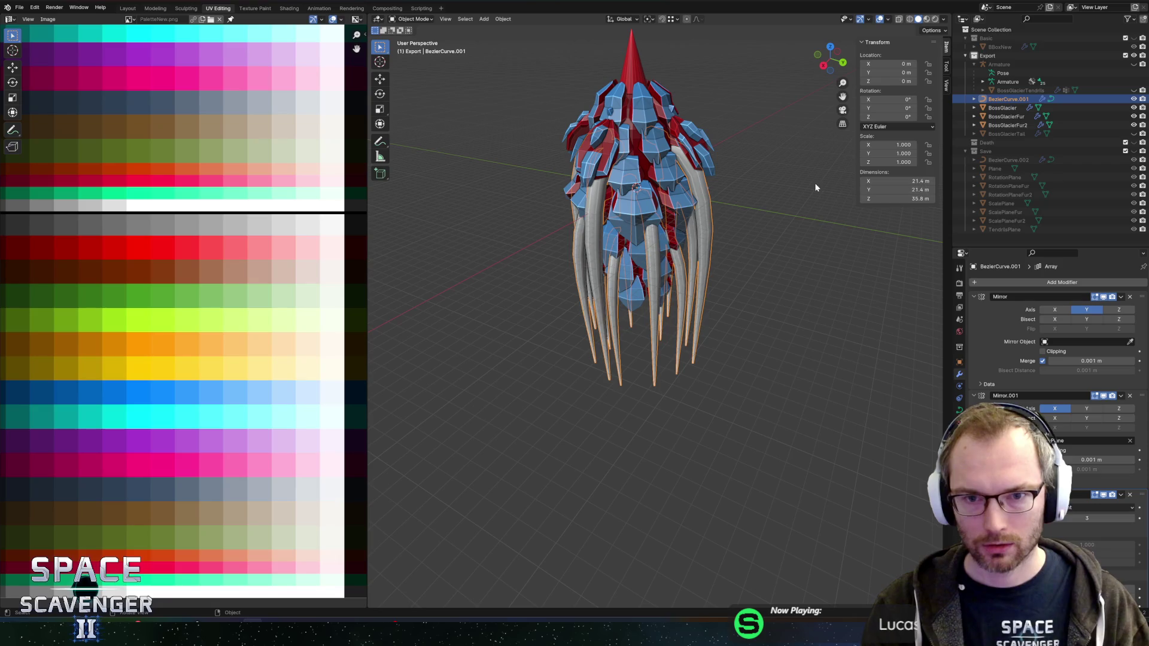
{"action": "key", "text": "Tab"}
{"action": "key", "text": "Tab"}
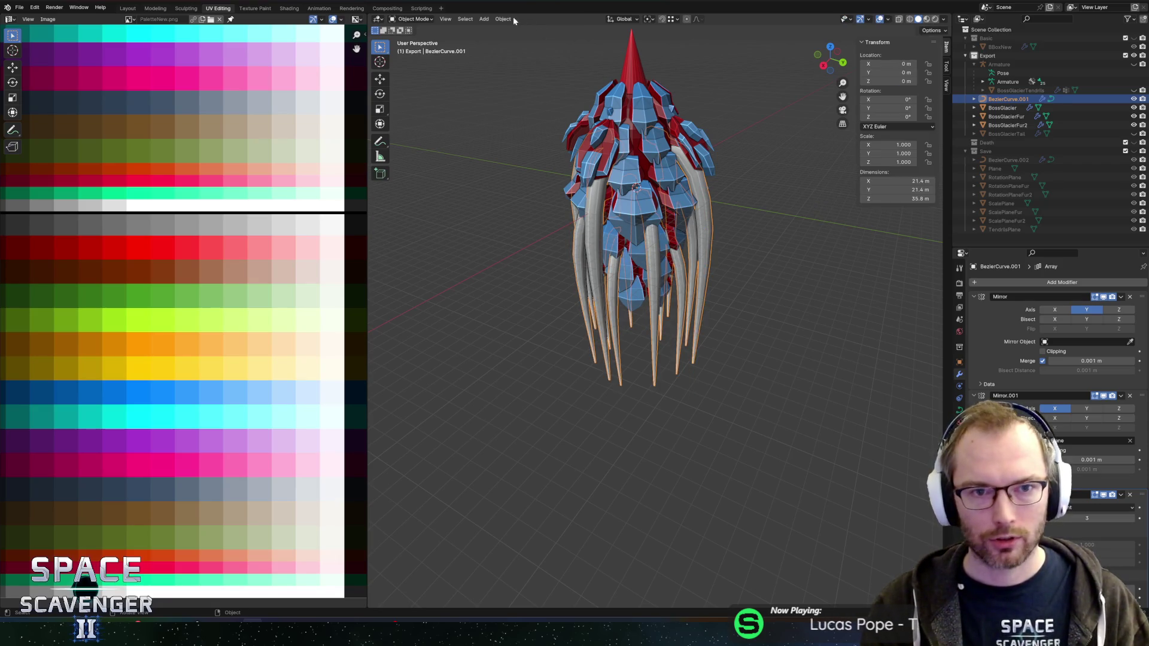
{"action": "left_click", "coordinate": [501, 18]}
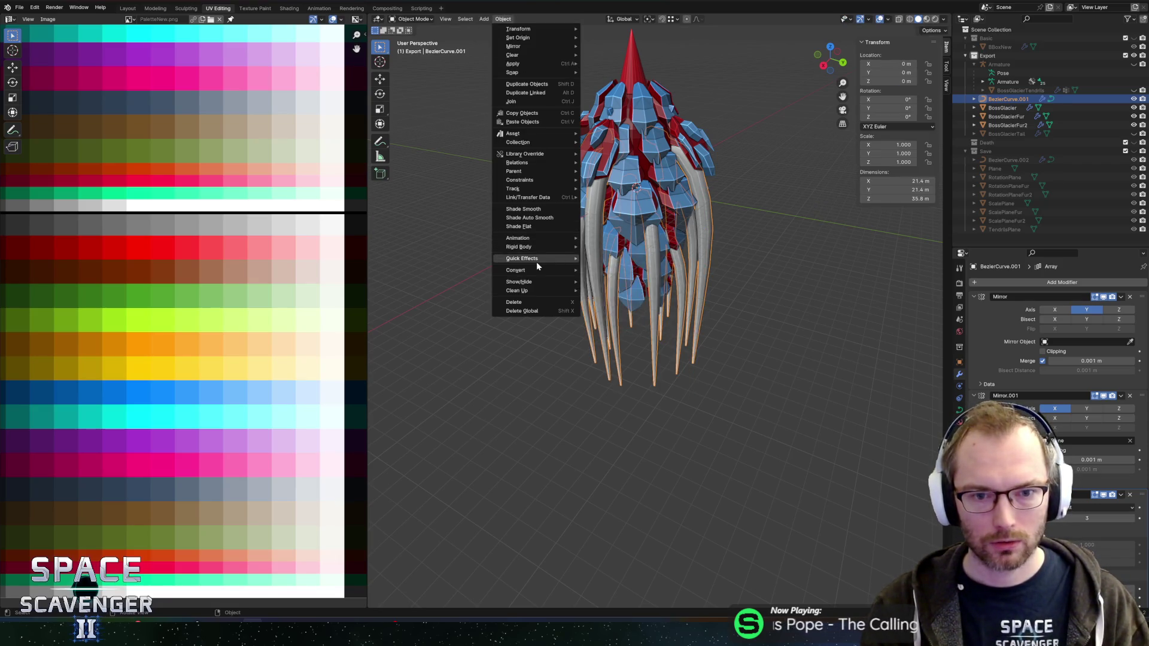
{"action": "mouse_move", "coordinate": [534, 272]}
{"action": "left_click", "coordinate": [598, 279]}
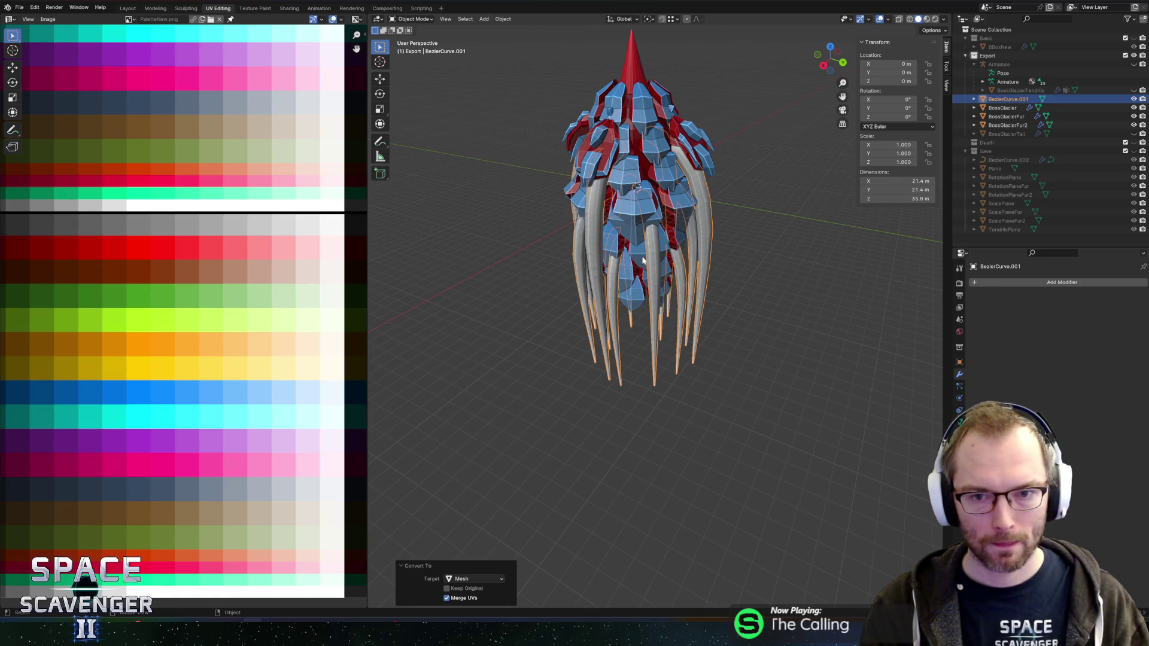
{"action": "key", "text": "Tab"}
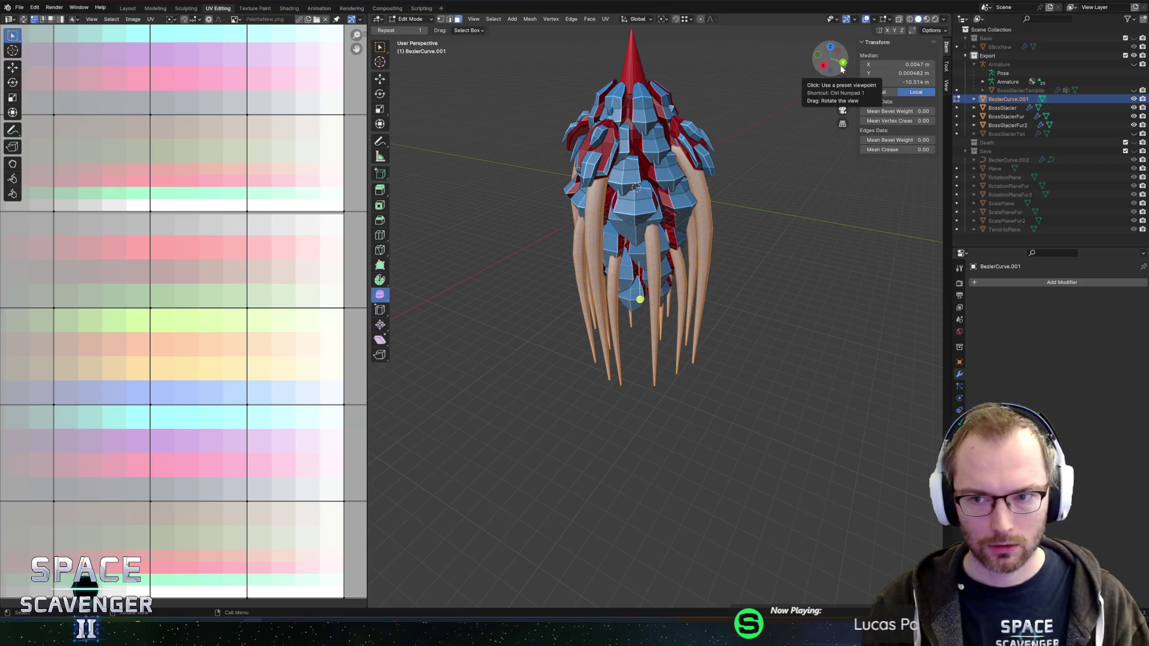
{"action": "left_click", "coordinate": [773, 212]}
{"action": "key", "text": "Tab"}
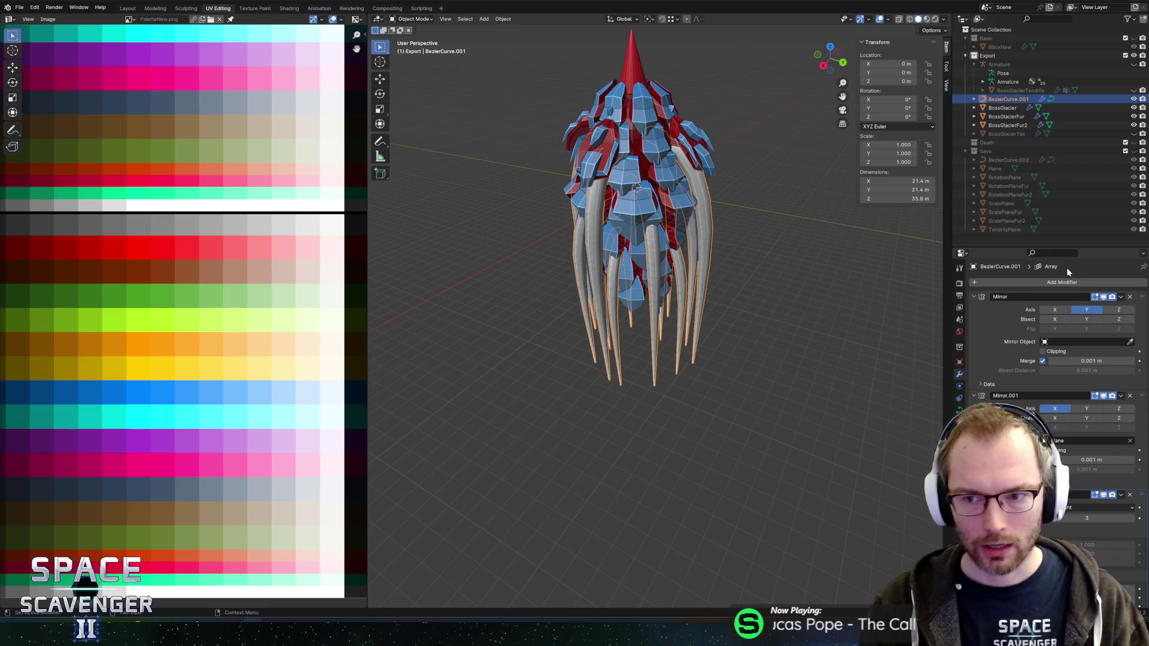
{"action": "right_click", "coordinate": [1051, 275]}
{"action": "mouse_move", "coordinate": [1051, 278]}
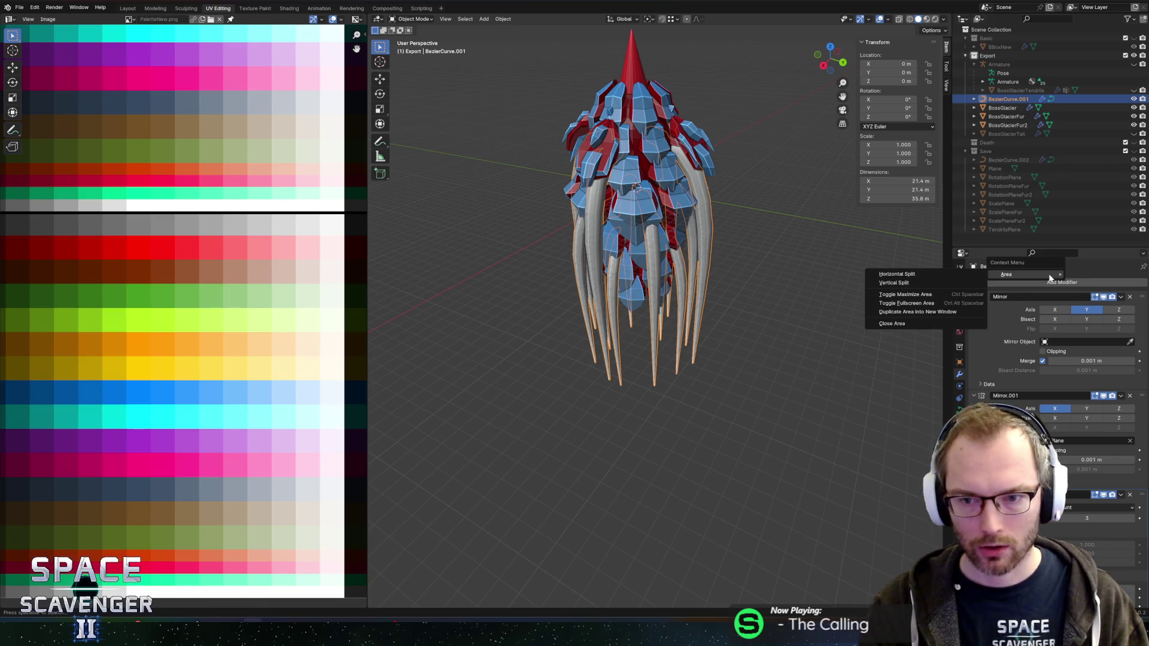
Reselect BezierCurve.001 and bring up the Object menu's Convert options
{"action": "scroll", "coordinate": [1022, 373], "scroll_direction": "down", "scroll_amount": 3}
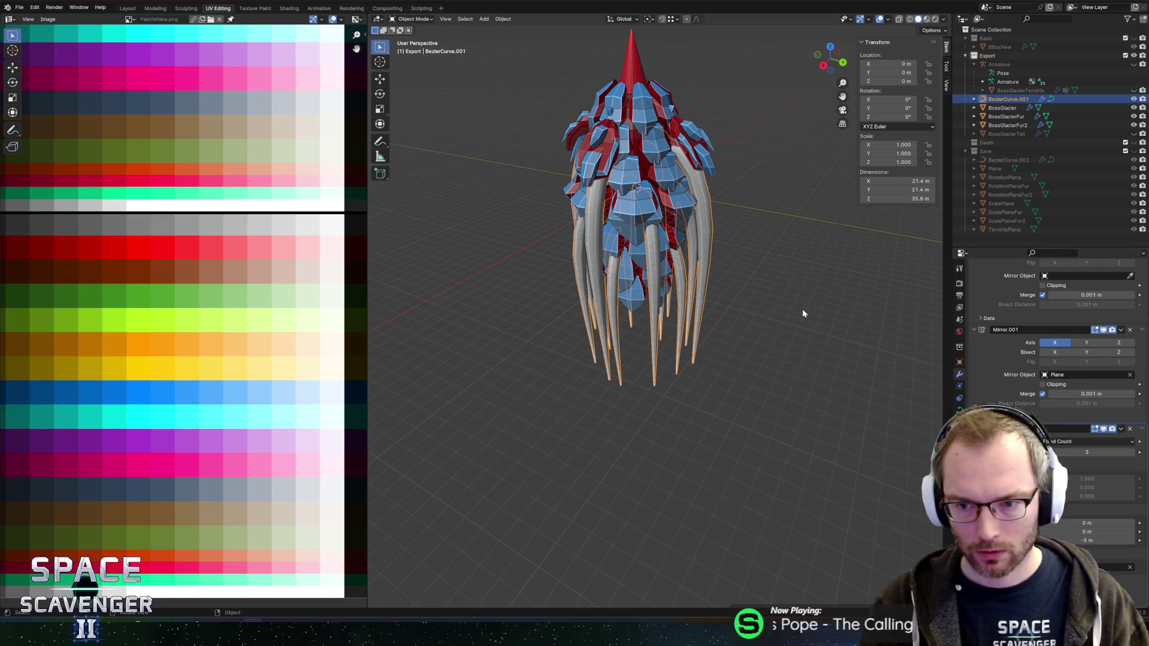
{"action": "scroll", "coordinate": [1071, 361], "scroll_direction": "up", "scroll_amount": 3}
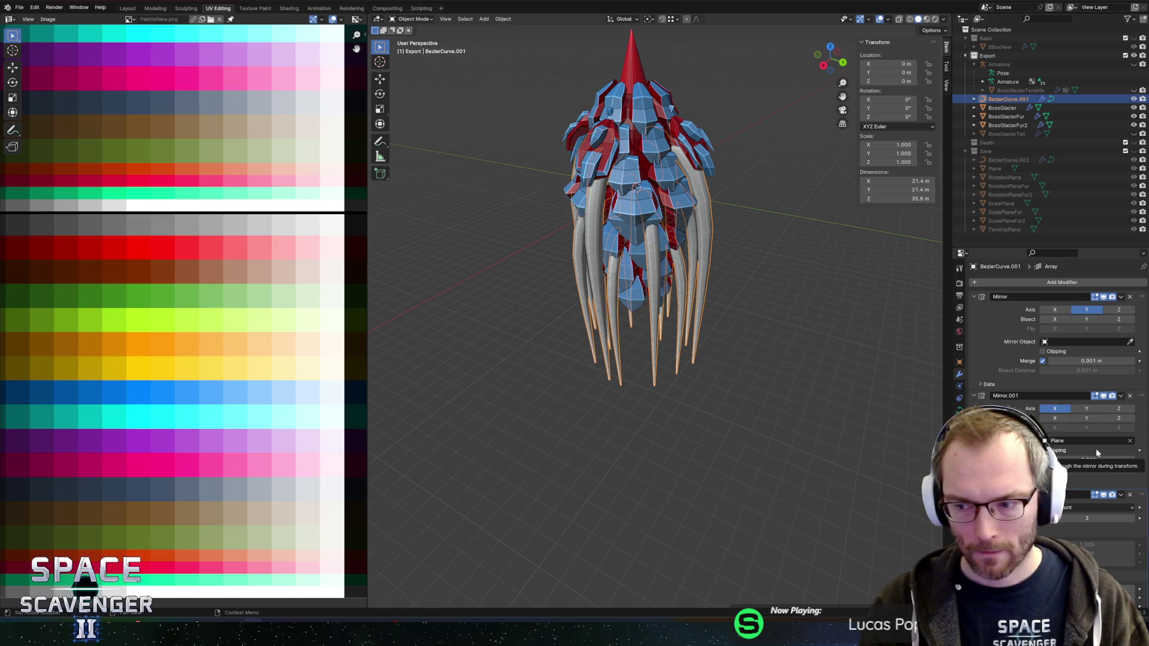
{"action": "left_click", "coordinate": [751, 203]}
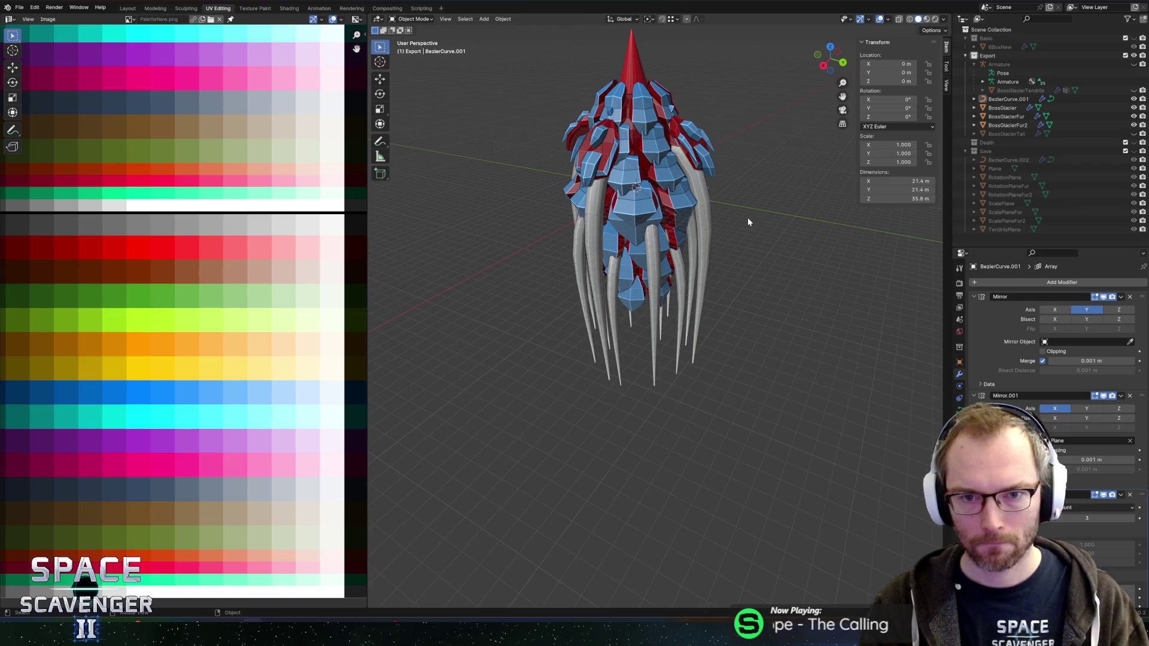
{"action": "left_click", "coordinate": [710, 210]}
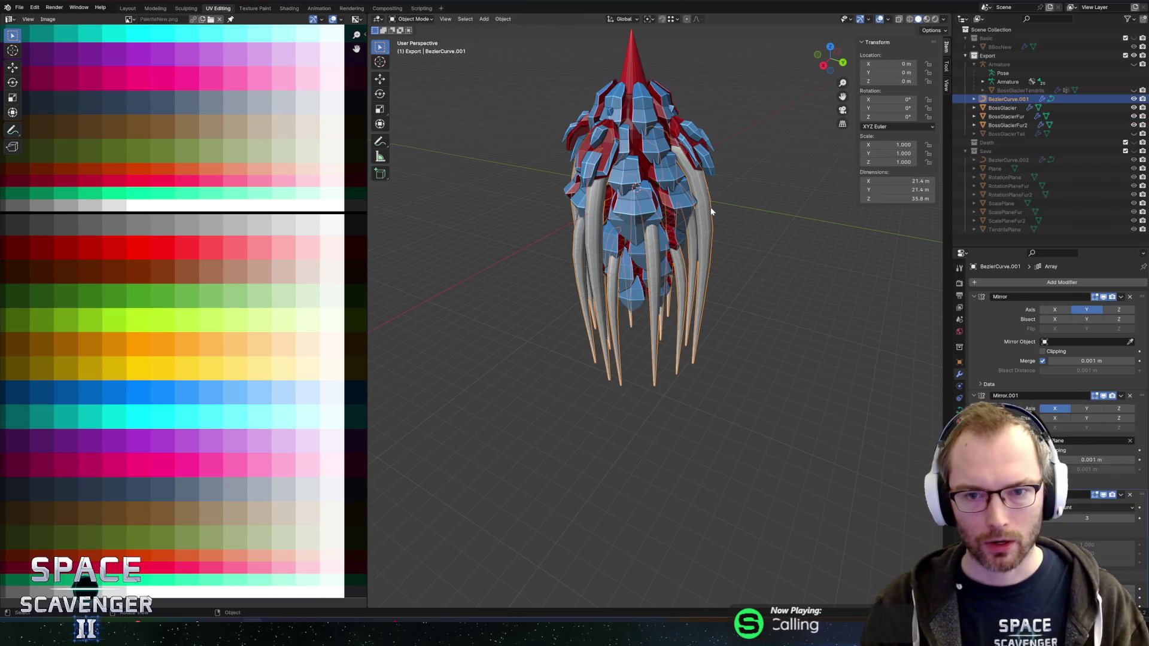
{"action": "left_click", "coordinate": [502, 19]}
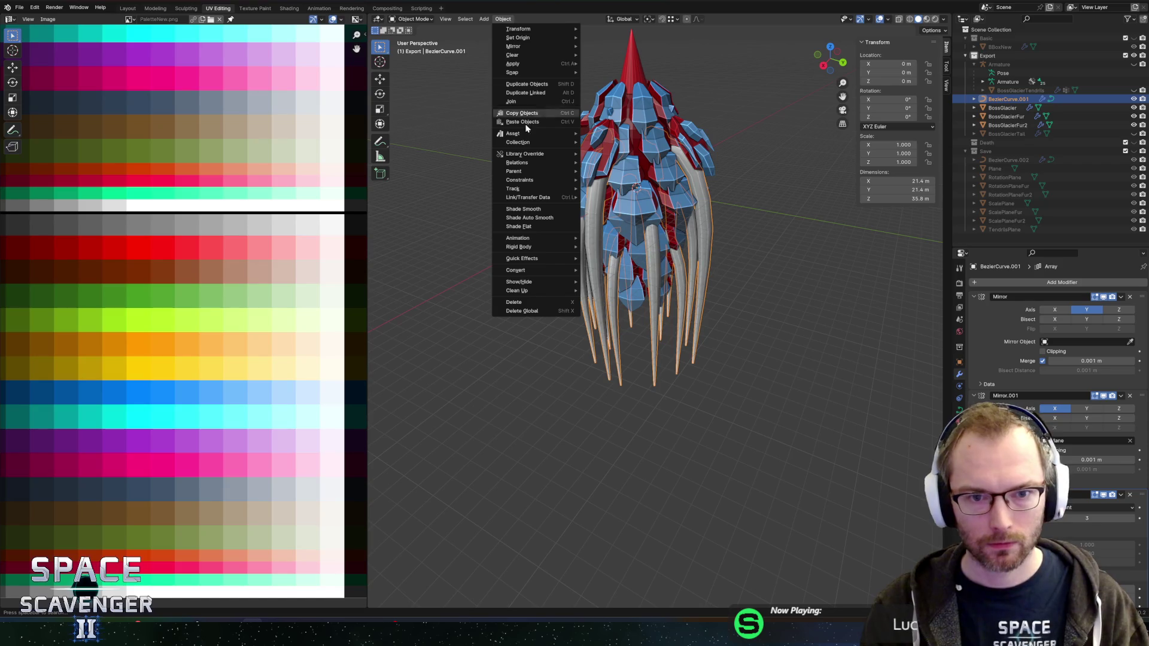
{"action": "mouse_move", "coordinate": [531, 258]}
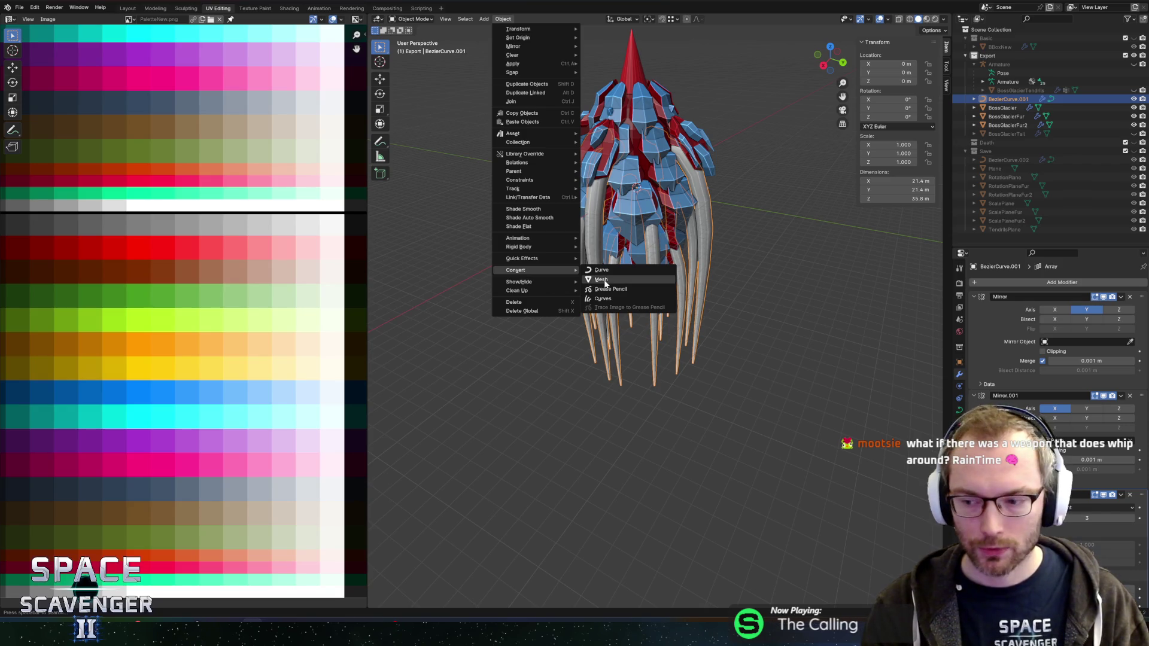
Convert the tentacle curves to a mesh and edit it in a see-through back view
{"action": "left_click", "coordinate": [605, 282]}
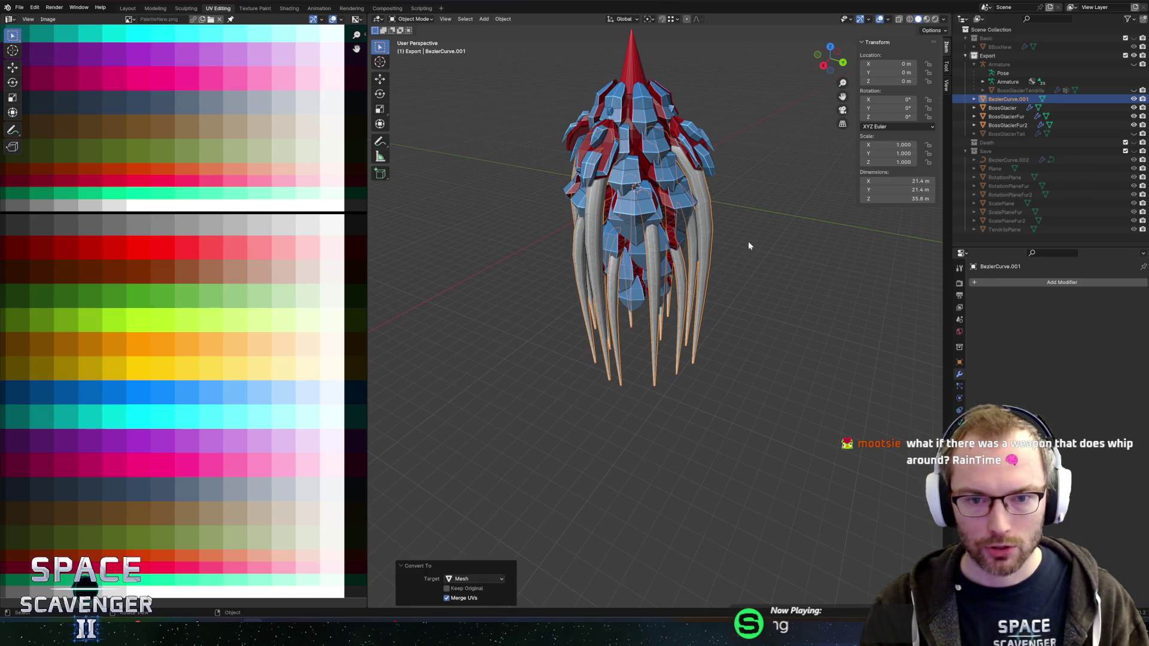
{"action": "key", "text": "Tab"}
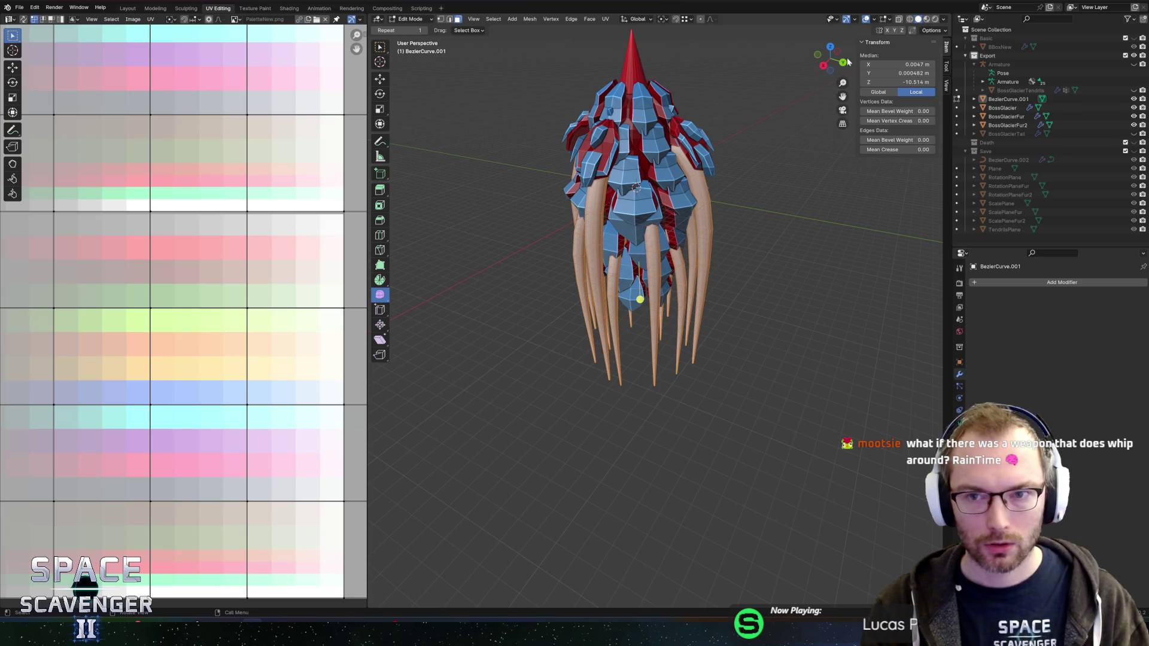
{"action": "left_click", "coordinate": [843, 63]}
{"action": "key", "text": "alt+z"}
{"action": "key", "text": "a"}
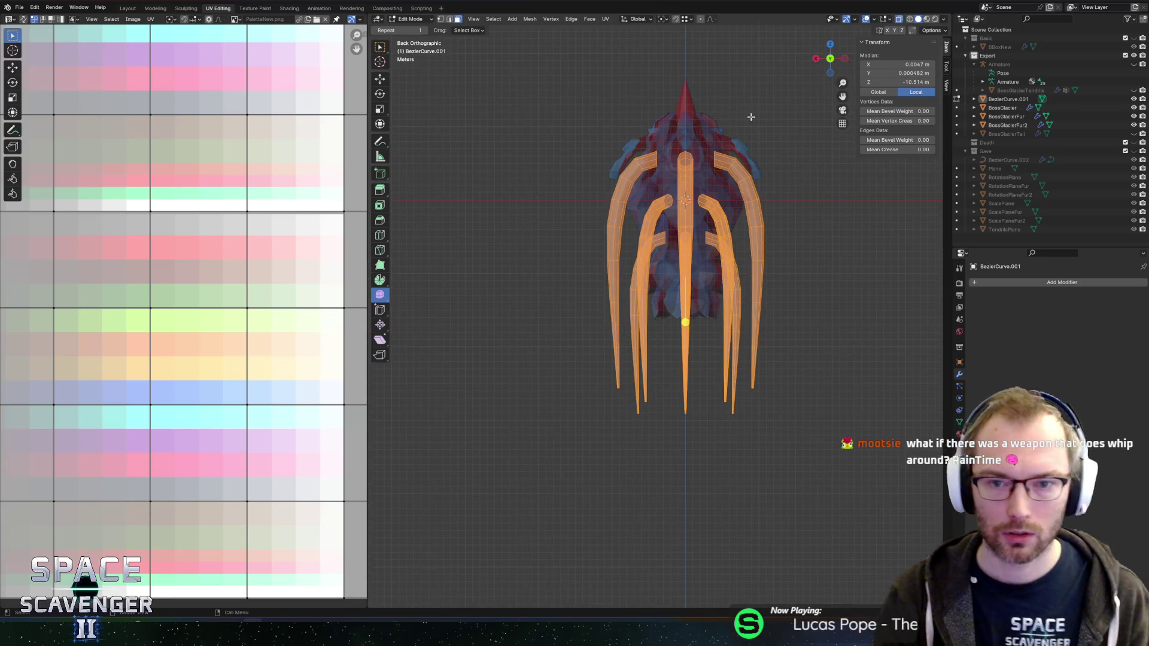
Box-select one half of the tentacles, including the edges along the central spine
{"action": "mouse_move", "coordinate": [699, 80]}
{"action": "left_mouse_down"}
{"action": "mouse_move", "coordinate": [878, 449]}
{"action": "mouse_move", "coordinate": [848, 460]}
{"action": "left_mouse_up"}
{"action": "mouse_move", "coordinate": [547, 91]}
{"action": "left_mouse_down"}
{"action": "mouse_move", "coordinate": [641, 576]}
{"action": "mouse_move", "coordinate": [683, 594]}
{"action": "left_mouse_up"}
{"action": "mouse_move", "coordinate": [786, 91]}
{"action": "left_mouse_down"}
{"action": "mouse_move", "coordinate": [728, 569]}
{"action": "mouse_move", "coordinate": [691, 611]}
{"action": "left_mouse_up"}
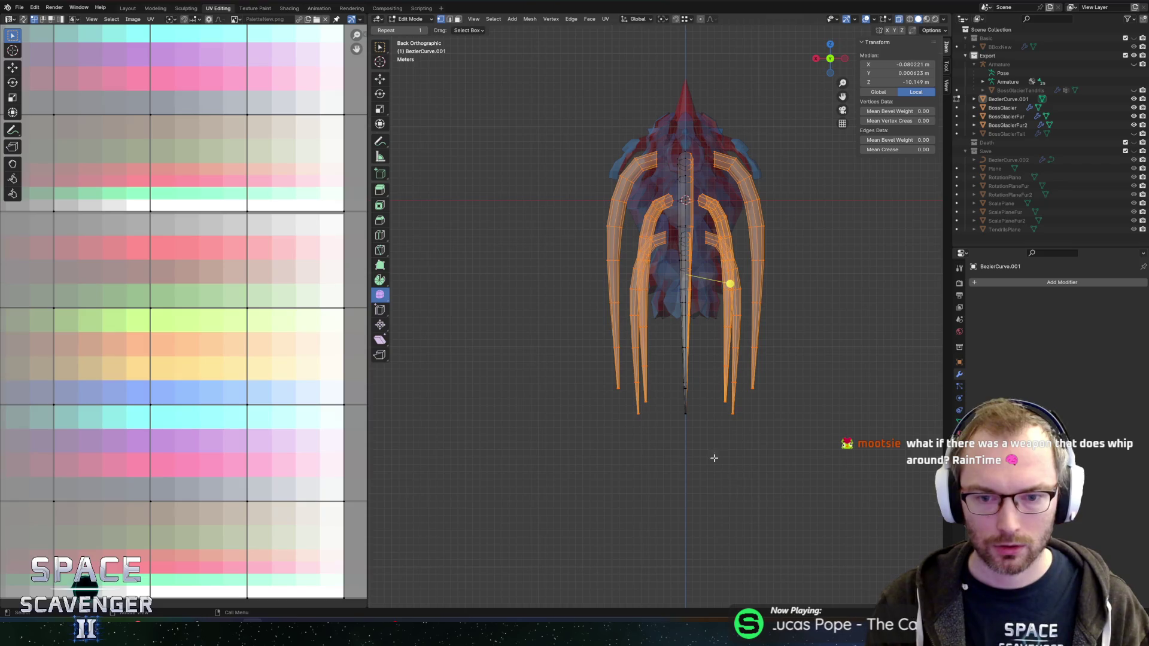
{"action": "scroll", "coordinate": [688, 397], "scroll_direction": "up", "scroll_amount": 8}
{"action": "left_click_drag", "start_coordinate": [739, 359], "coordinate": [682, 505]}
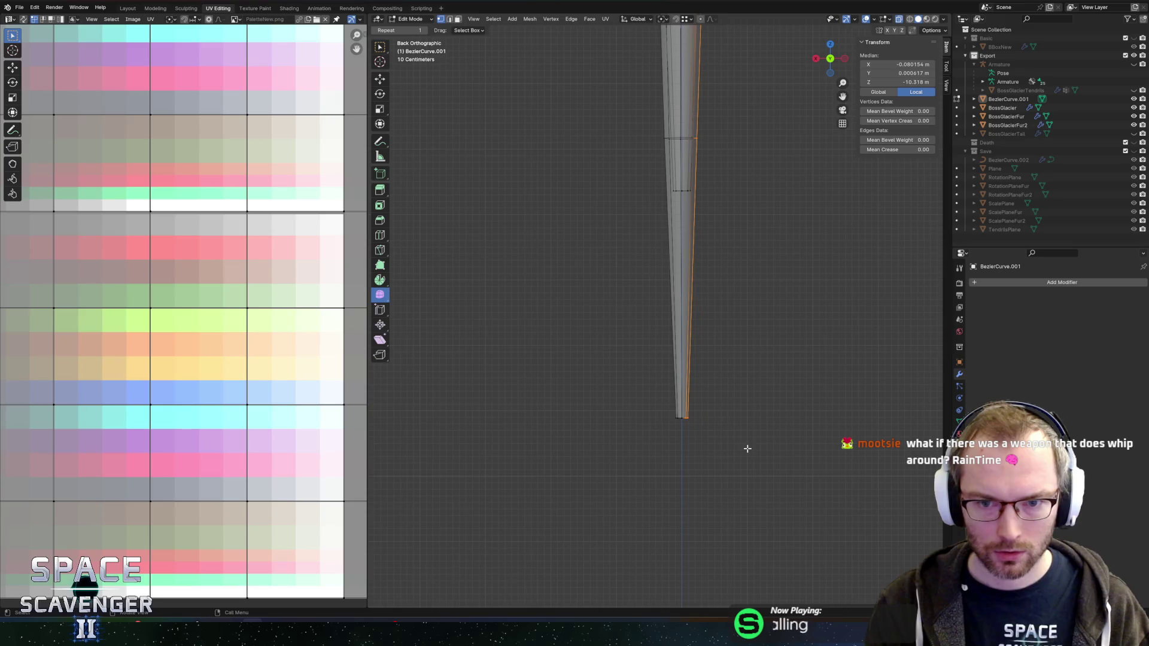
{"action": "left_click_drag", "start_coordinate": [753, 141], "coordinate": [682, 241]}
{"action": "left_click", "coordinate": [671, 193], "text": "shift"}
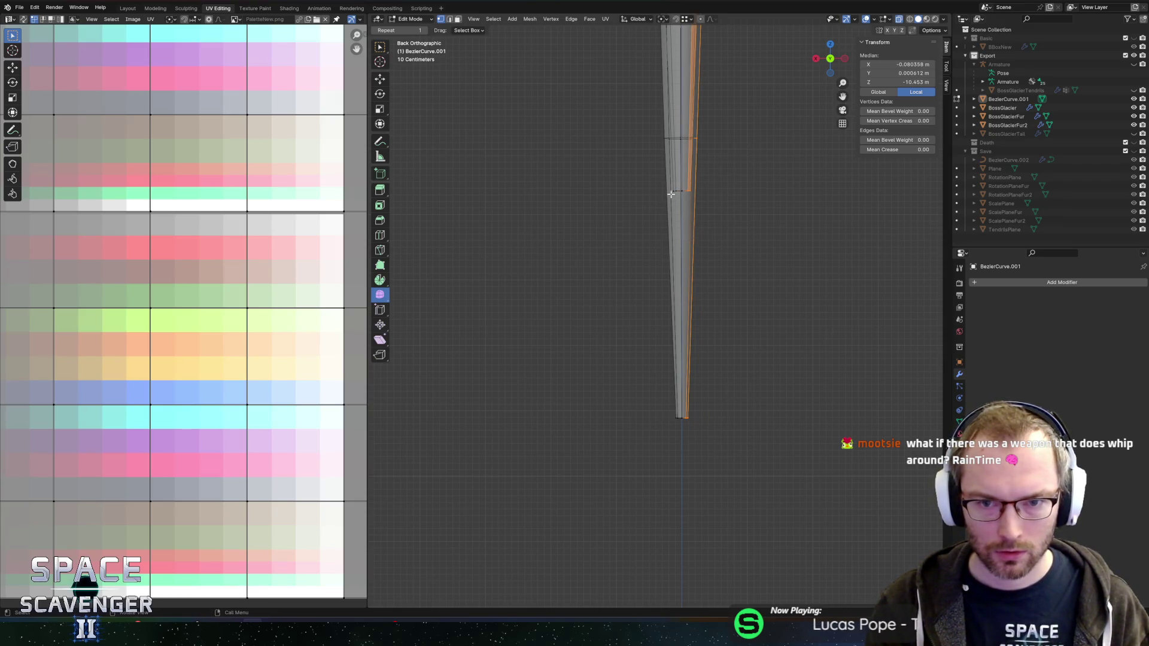
{"action": "scroll", "coordinate": [778, 198], "scroll_direction": "down", "scroll_amount": 5}
{"action": "mouse_move", "coordinate": [754, 198]}
{"action": "left_mouse_down"}
{"action": "mouse_move", "coordinate": [707, 102]}
{"action": "mouse_move", "coordinate": [672, 304]}
{"action": "mouse_move", "coordinate": [725, 318]}
{"action": "mouse_move", "coordinate": [736, 282]}
{"action": "mouse_move", "coordinate": [764, 349]}
{"action": "mouse_move", "coordinate": [681, 170]}
{"action": "left_mouse_up"}
{"action": "mouse_move", "coordinate": [644, 76]}
{"action": "left_mouse_down", "text": "shift"}
{"action": "mouse_move", "coordinate": [867, 512]}
{"action": "mouse_move", "coordinate": [865, 553]}
{"action": "left_mouse_up", "text": "shift"}
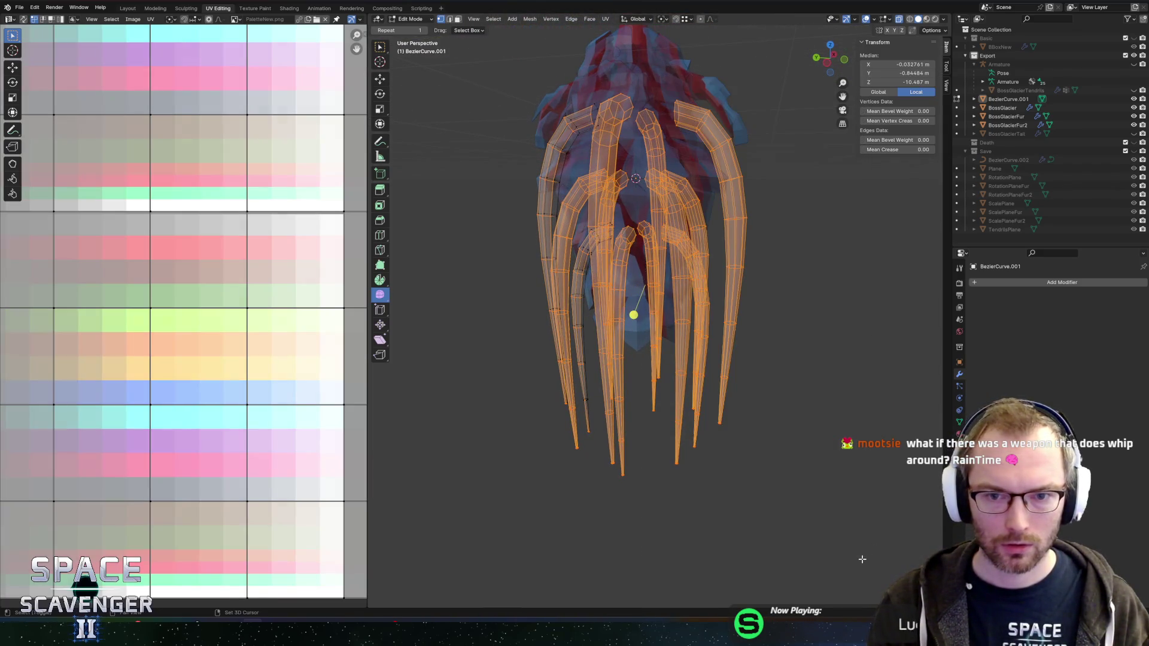
Delete the selected half, leaving a single 1.21 × 7.93 × 35.8 m tendril, and return to Object Mode
{"action": "key", "text": "Tab"}
{"action": "key", "text": "Tab"}
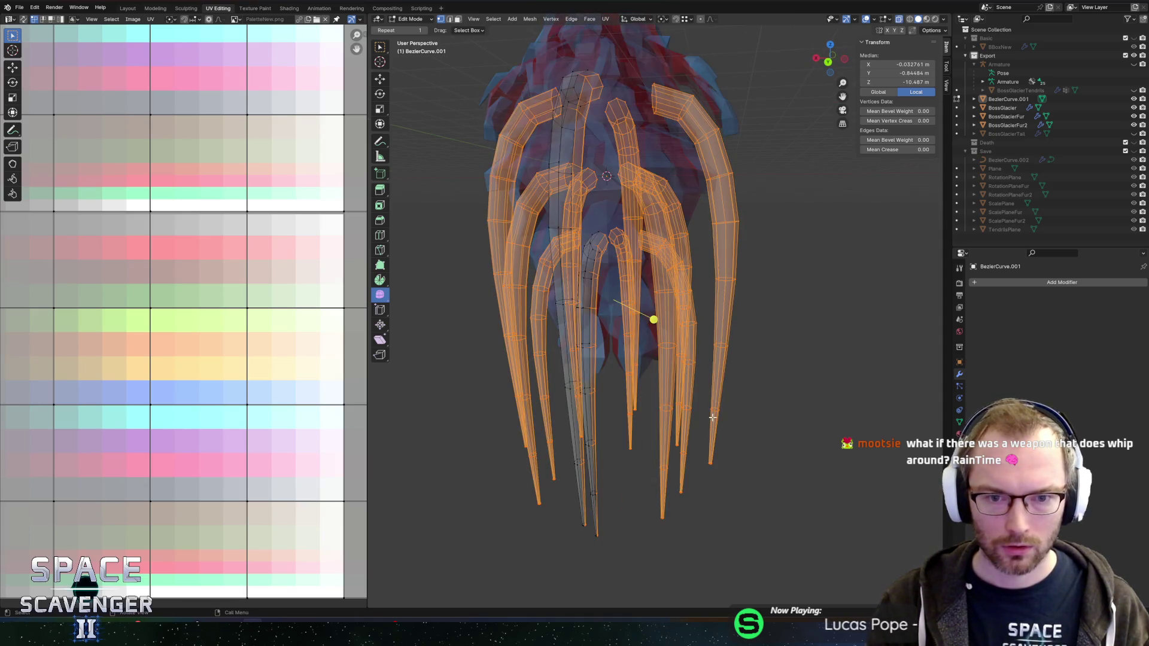
{"action": "key", "text": "x"}
{"action": "left_click", "coordinate": [694, 416]}
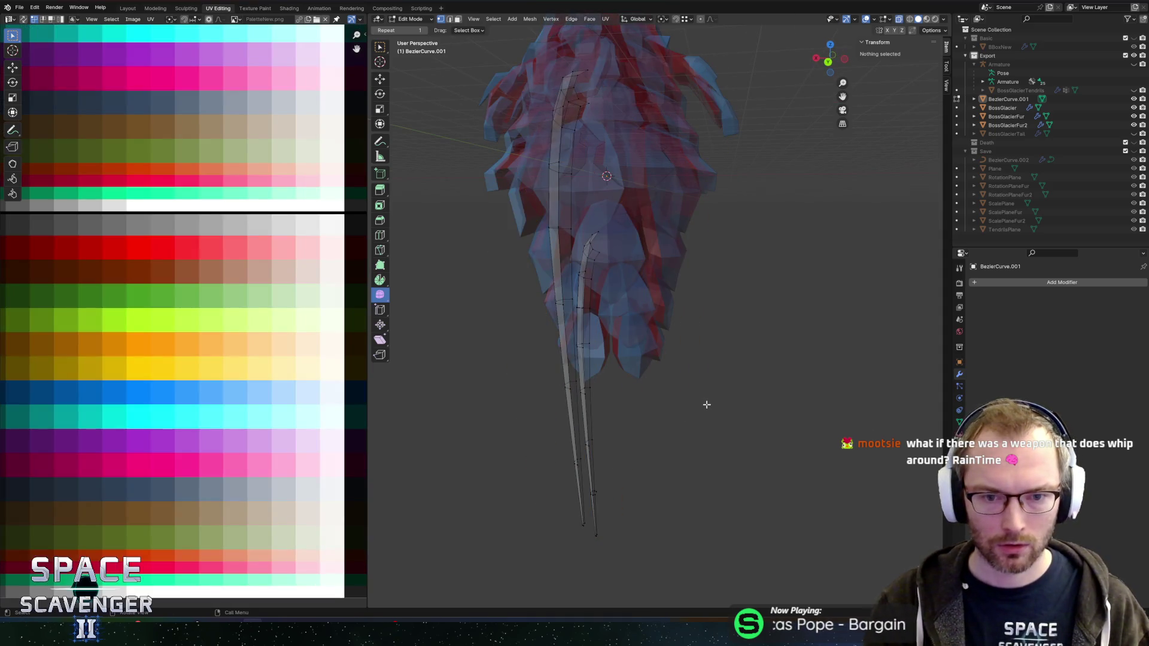
{"action": "key", "text": "KP_1"}
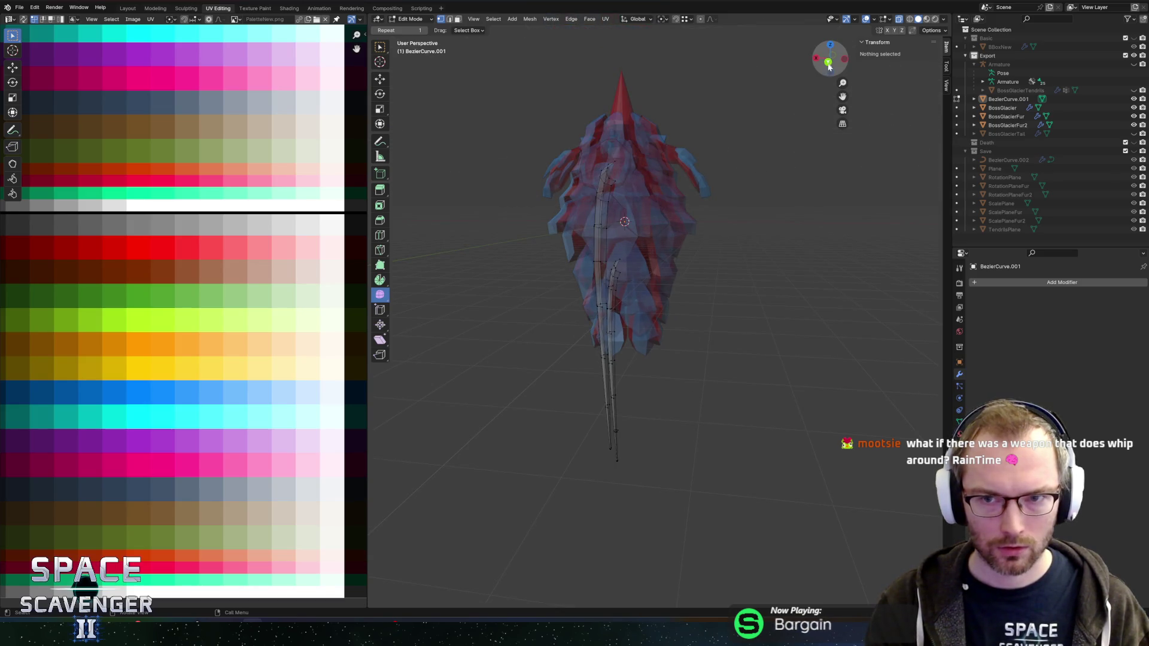
{"action": "left_click", "coordinate": [830, 59]}
{"action": "scroll", "coordinate": [705, 227], "scroll_direction": "up", "scroll_amount": 2}
{"action": "key", "text": "Tab"}
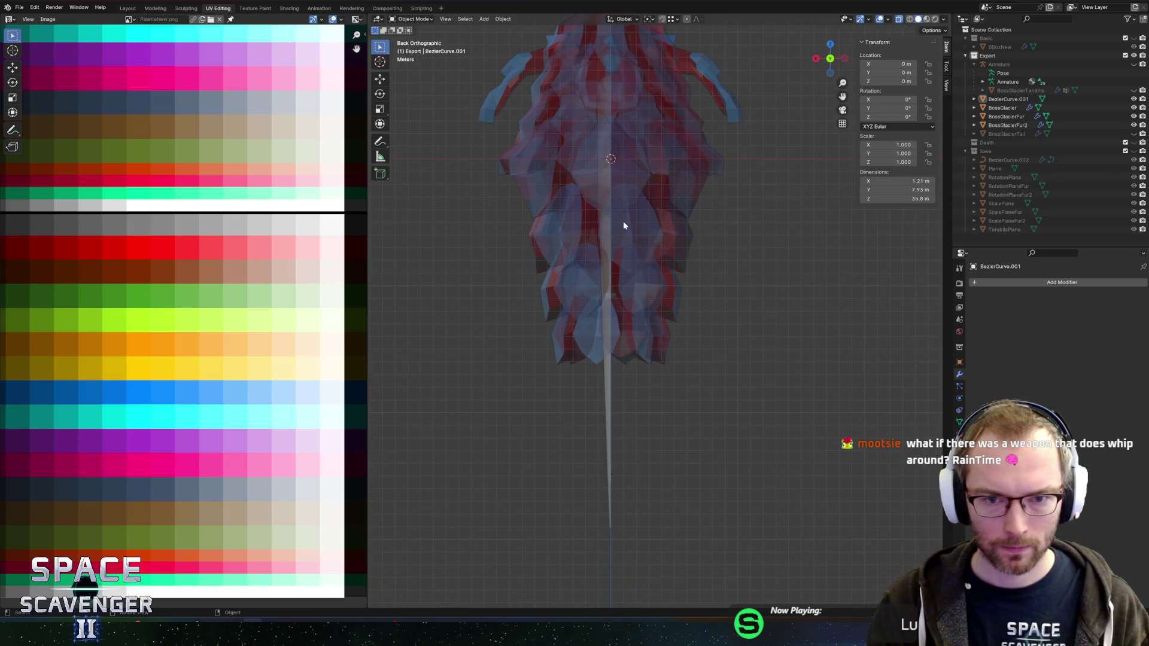
Add a Mirror modifier to the tentacle mesh with Clipping and the Y axis enabled
{"action": "left_click", "coordinate": [612, 223]}
{"action": "left_click", "coordinate": [612, 222]}
{"action": "left_click", "coordinate": [998, 282]}
{"action": "type", "text": "mirror"}
{"action": "key", "text": "Return"}
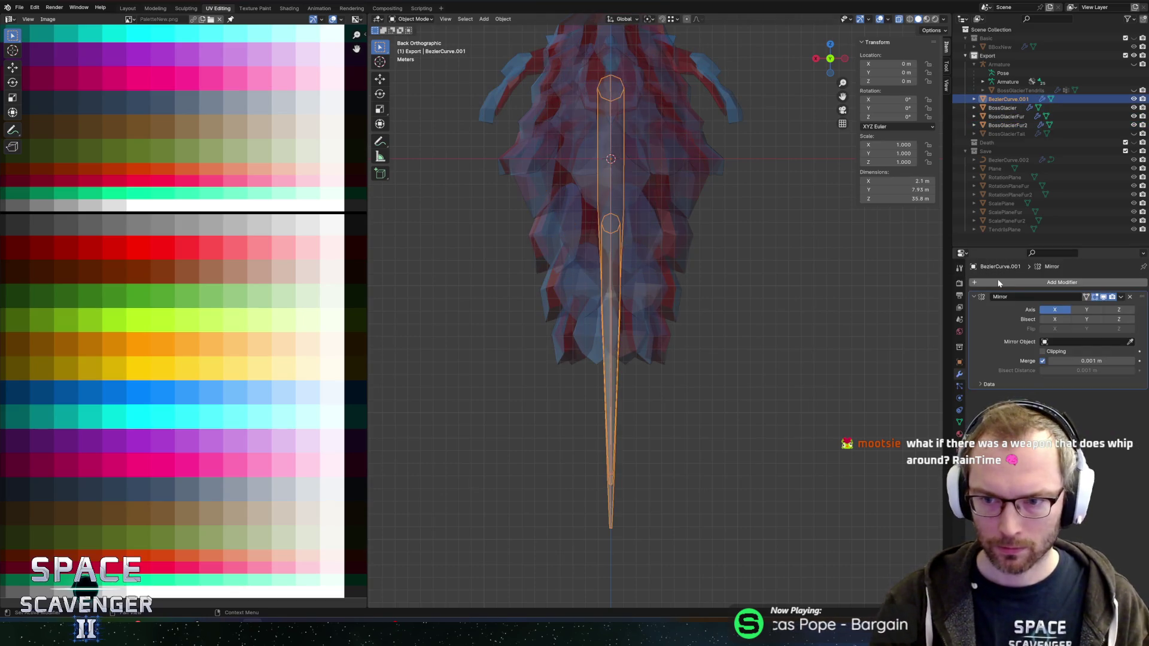
{"action": "left_click", "coordinate": [1042, 351]}
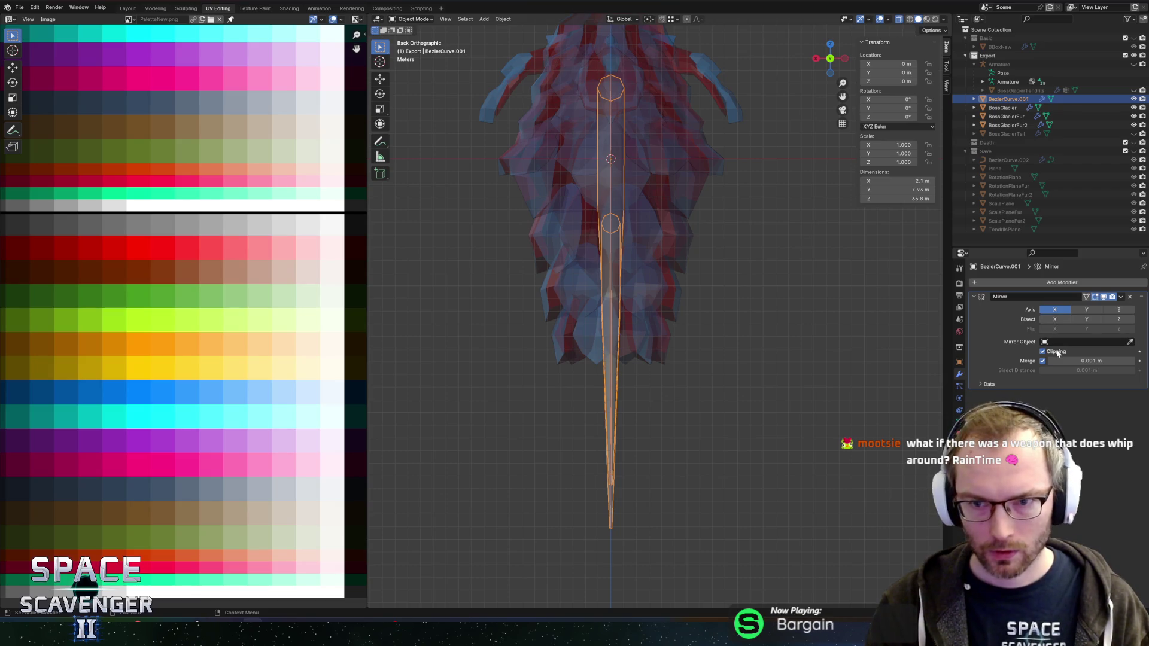
{"action": "left_click", "coordinate": [1097, 312]}
{"action": "scroll", "coordinate": [652, 263], "scroll_direction": "down", "scroll_amount": 4}
{"action": "mouse_move", "coordinate": [652, 263]}
{"action": "left_mouse_down"}
{"action": "mouse_move", "coordinate": [734, 256]}
{"action": "mouse_move", "coordinate": [742, 267]}
{"action": "left_mouse_up"}
{"action": "scroll", "coordinate": [742, 270], "scroll_direction": "up", "scroll_amount": 3}
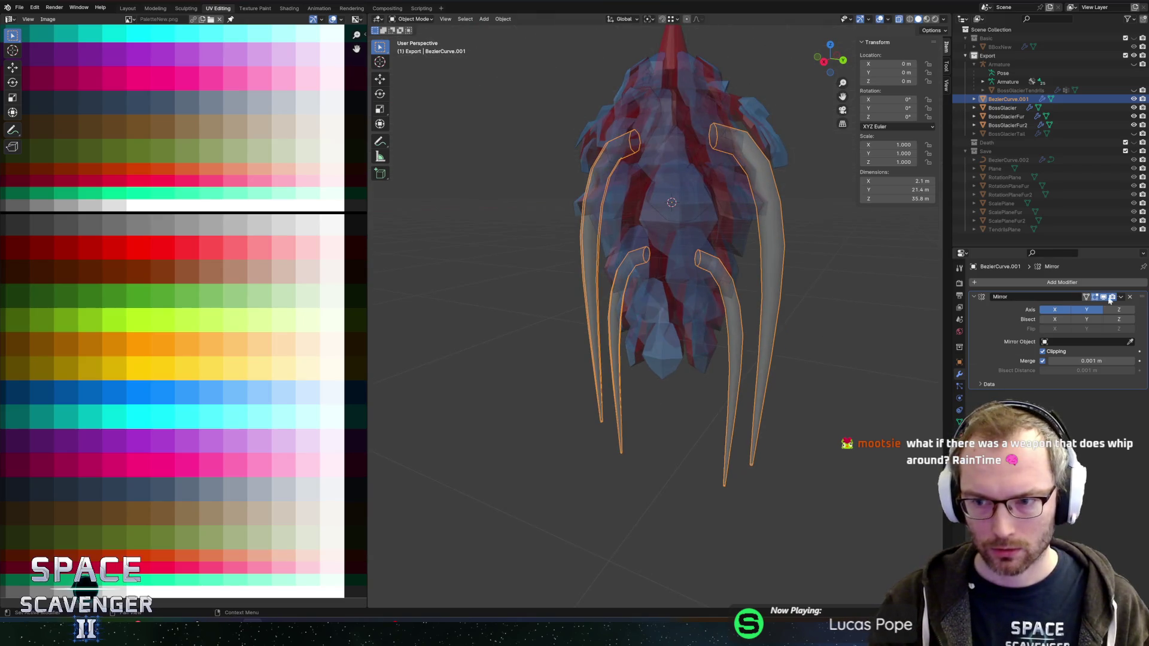
Duplicate the Mirror modifier and pick Plane as the copy's mirror object
{"action": "right_click", "coordinate": [1029, 297]}
{"action": "left_click", "coordinate": [1000, 304]}
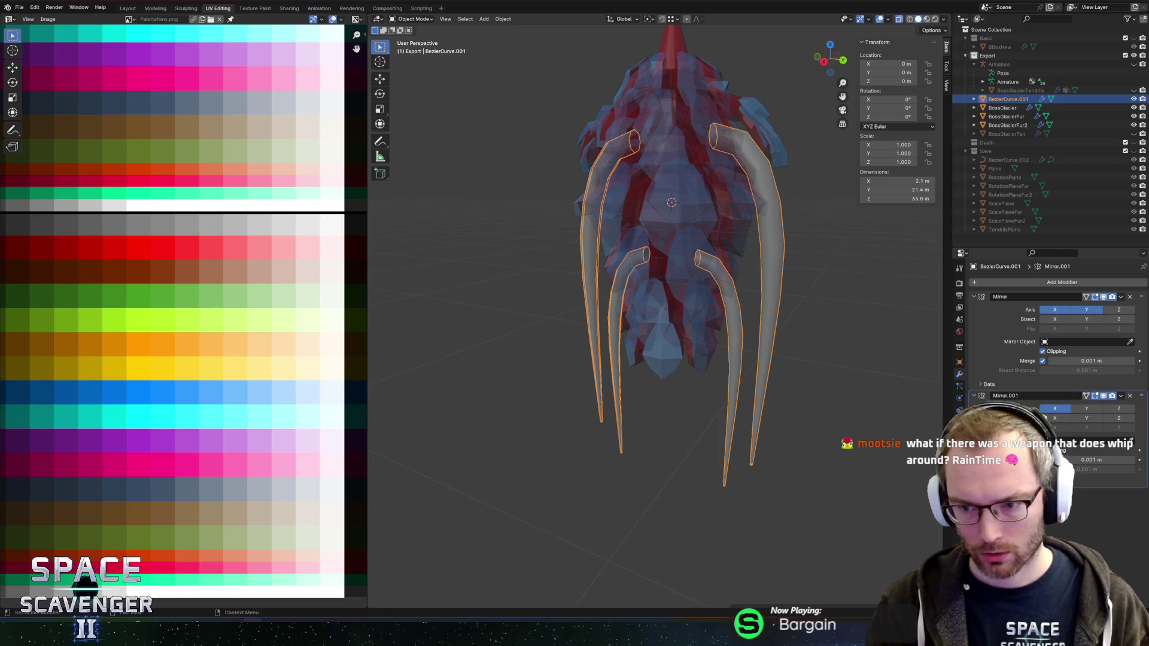
{"action": "left_click", "coordinate": [1130, 442]}
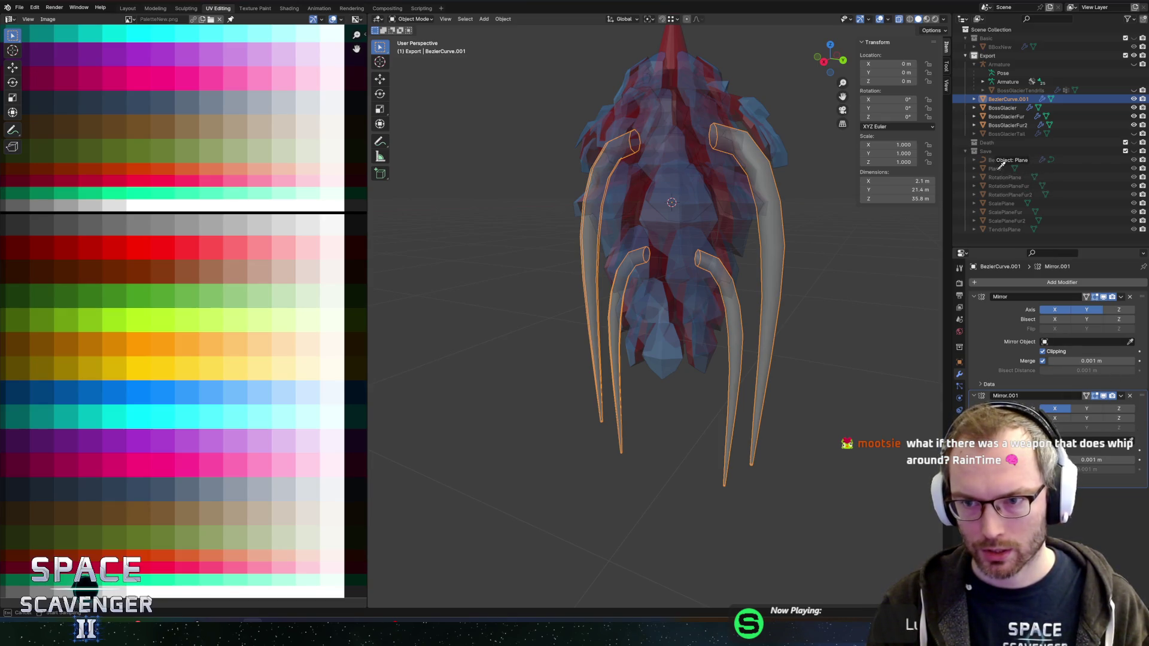
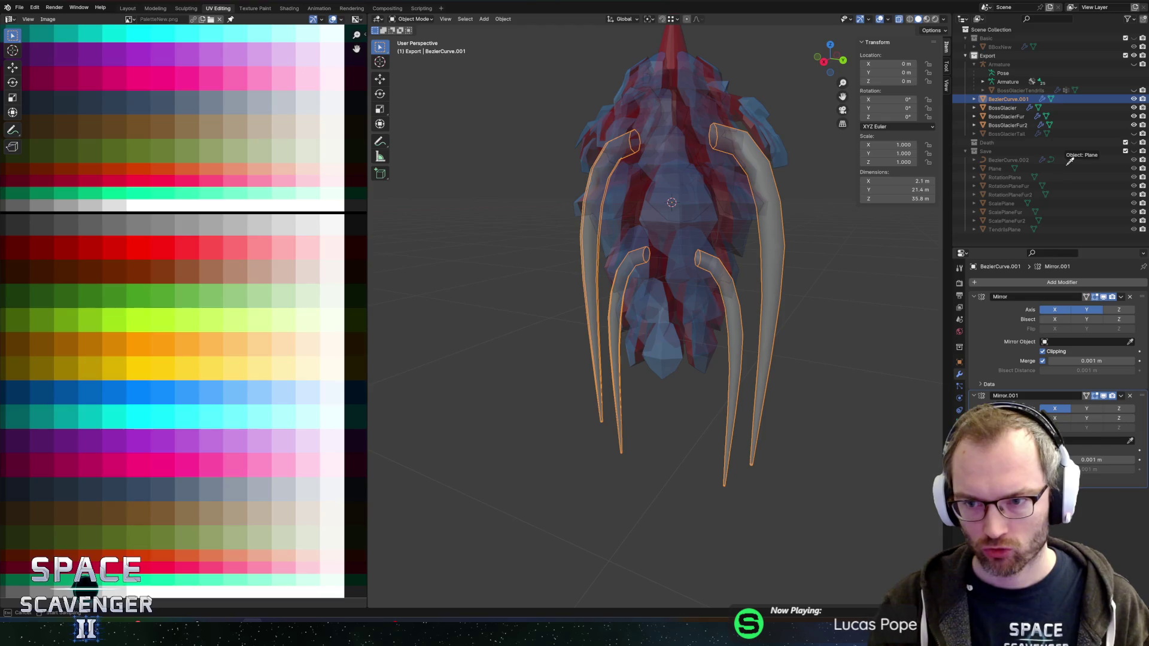
Set Plane as Mirror.001's mirror object and add an Array modifier to the tendrils
{"action": "left_click", "coordinate": [995, 169]}
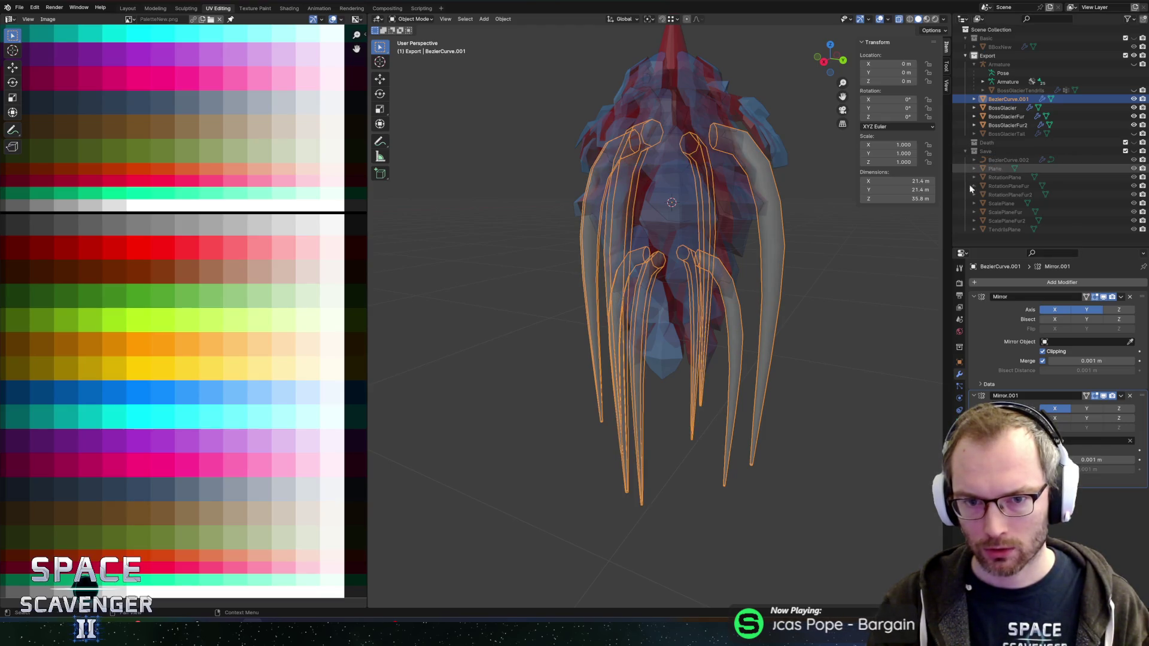
{"action": "mouse_move", "coordinate": [846, 314]}
{"action": "left_mouse_down"}
{"action": "mouse_move", "coordinate": [788, 326]}
{"action": "mouse_move", "coordinate": [824, 321]}
{"action": "left_mouse_up"}
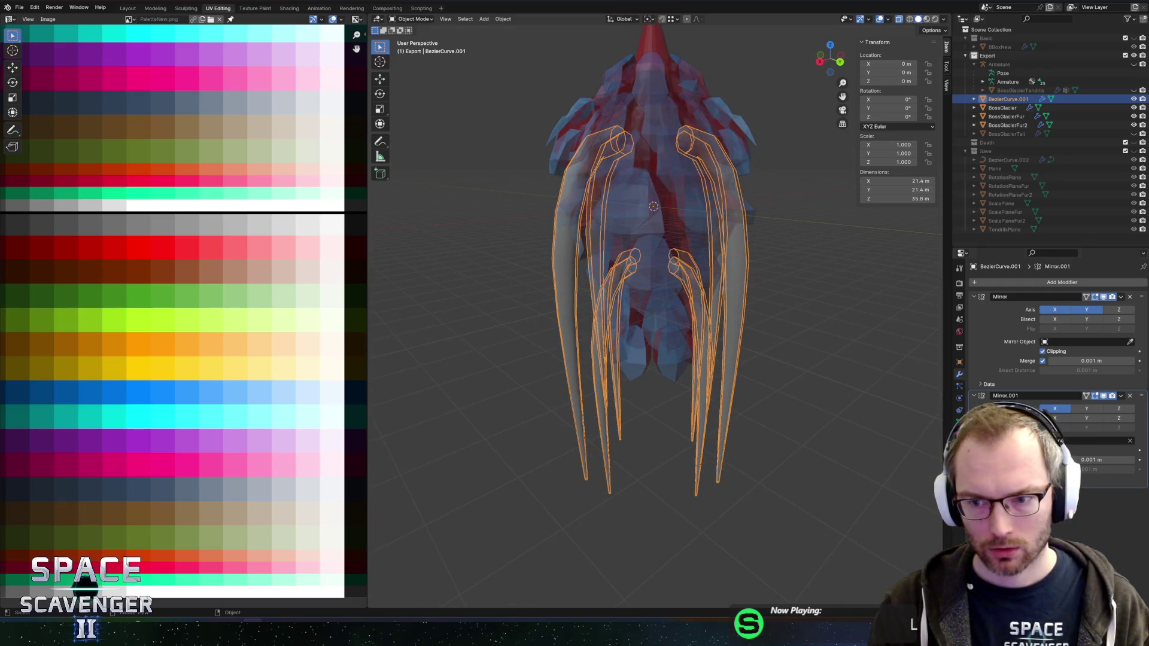
{"action": "left_click", "coordinate": [1050, 283]}
{"action": "type", "text": "array"}
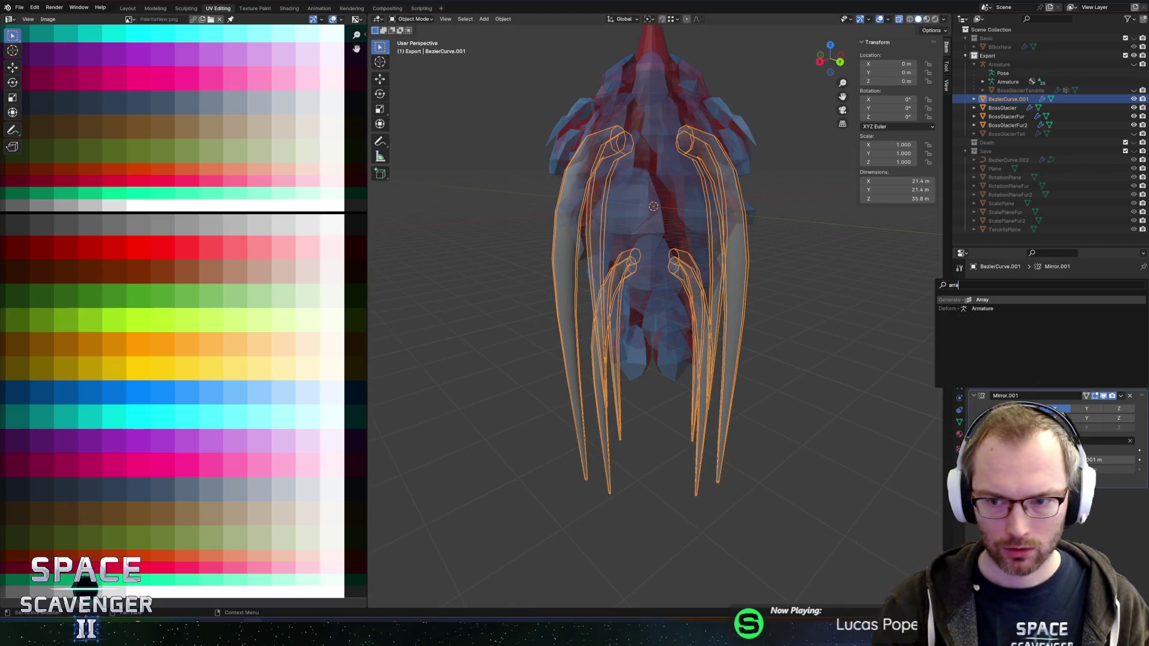
{"action": "key", "text": "Return"}
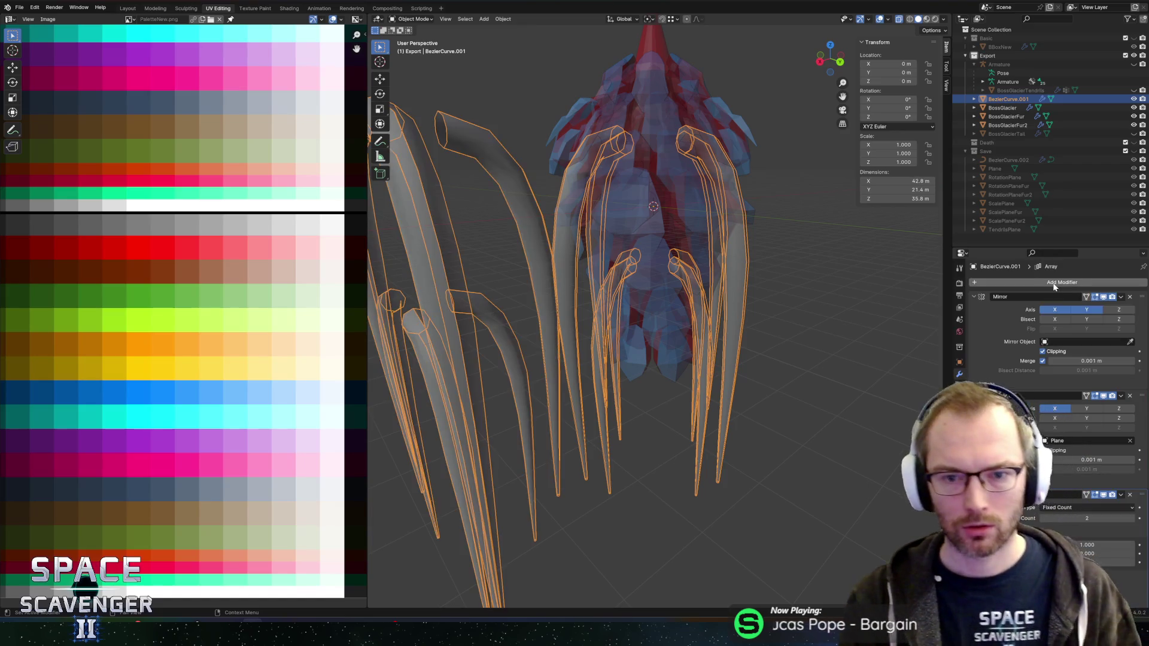
{"action": "scroll", "coordinate": [742, 287], "scroll_direction": "up", "scroll_amount": 4}
In Edit Mode, select one duplicated tendril as linked geometry and delete its vertices
{"action": "key", "text": "alt+z"}
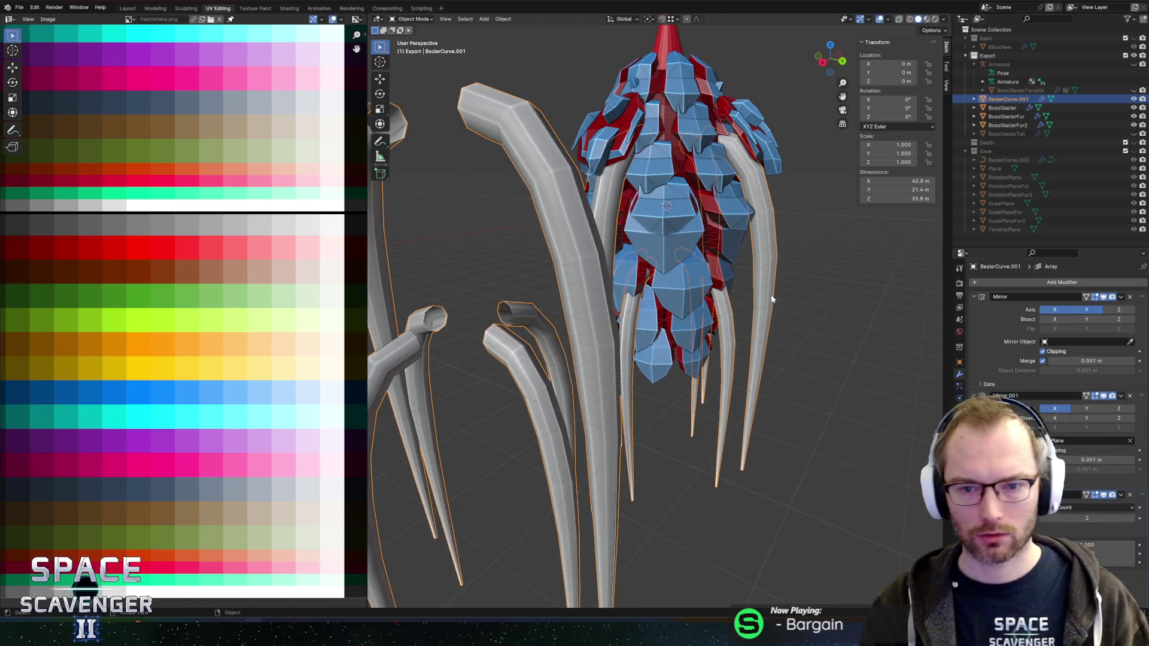
{"action": "key", "text": "Tab"}
{"action": "scroll", "coordinate": [767, 319], "scroll_direction": "down", "scroll_amount": 5}
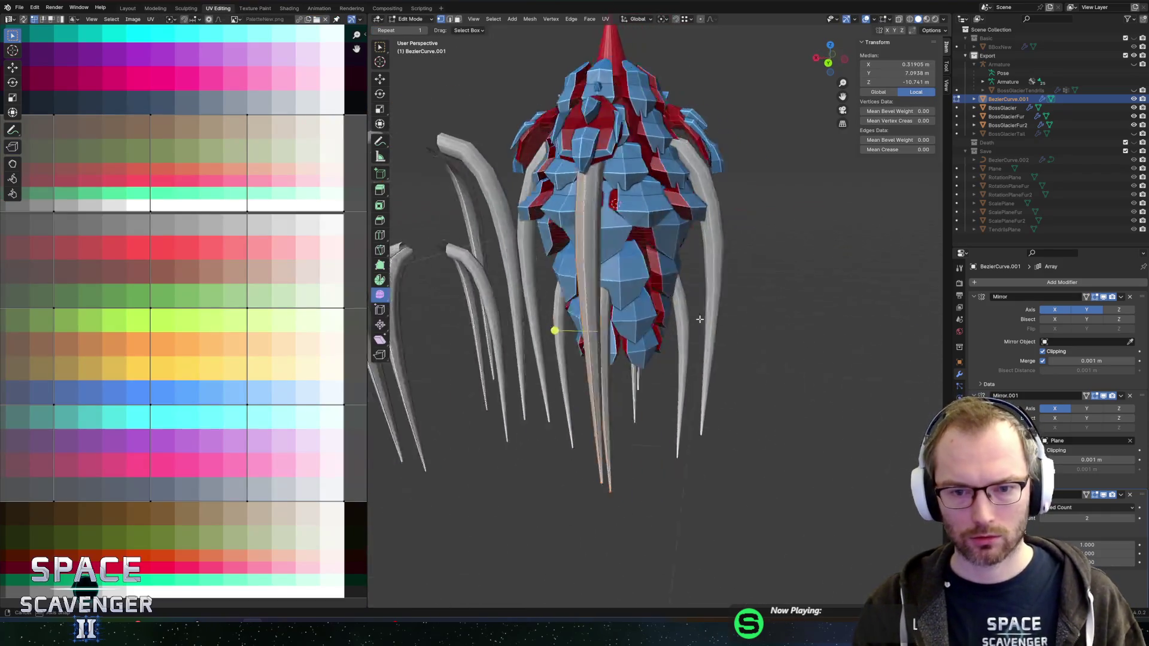
{"action": "left_click", "coordinate": [728, 338]}
{"action": "key", "text": "l"}
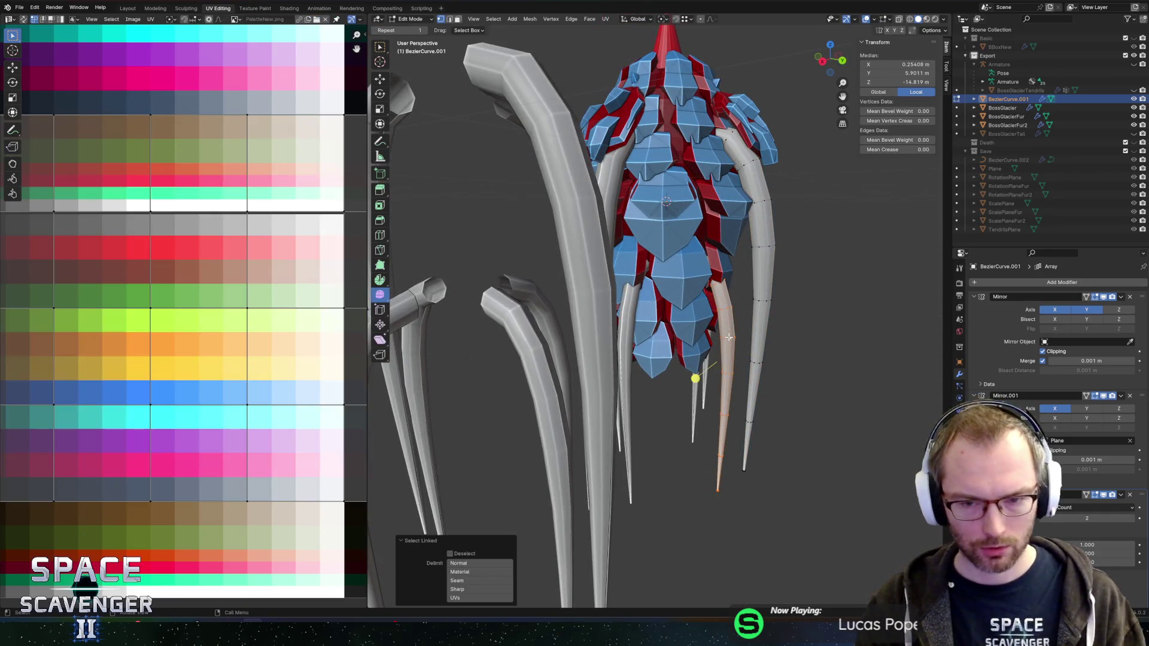
{"action": "key", "text": "x"}
{"action": "left_click", "coordinate": [727, 344]}
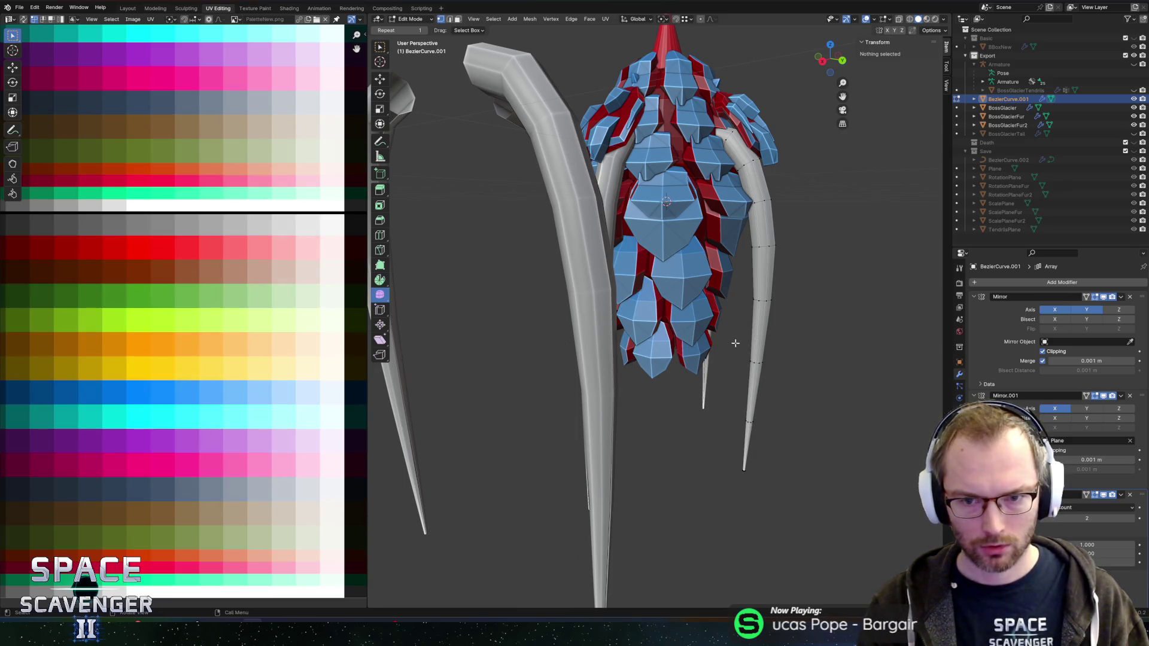
Adjust the Array offset, eyedrop an object into the modifier for a middle tendril, and raise the count to 3
{"action": "key", "text": "alt+z"}
{"action": "scroll", "coordinate": [748, 336], "scroll_direction": "down", "scroll_amount": 4}
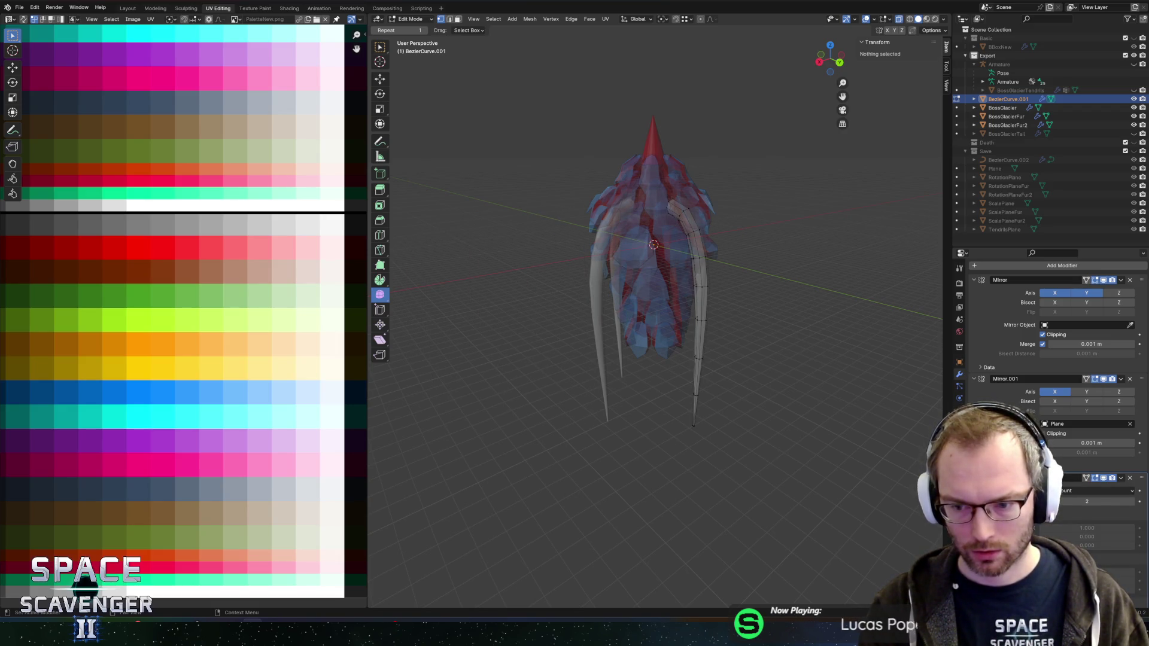
{"action": "scroll", "coordinate": [1053, 359], "scroll_direction": "down", "scroll_amount": 2}
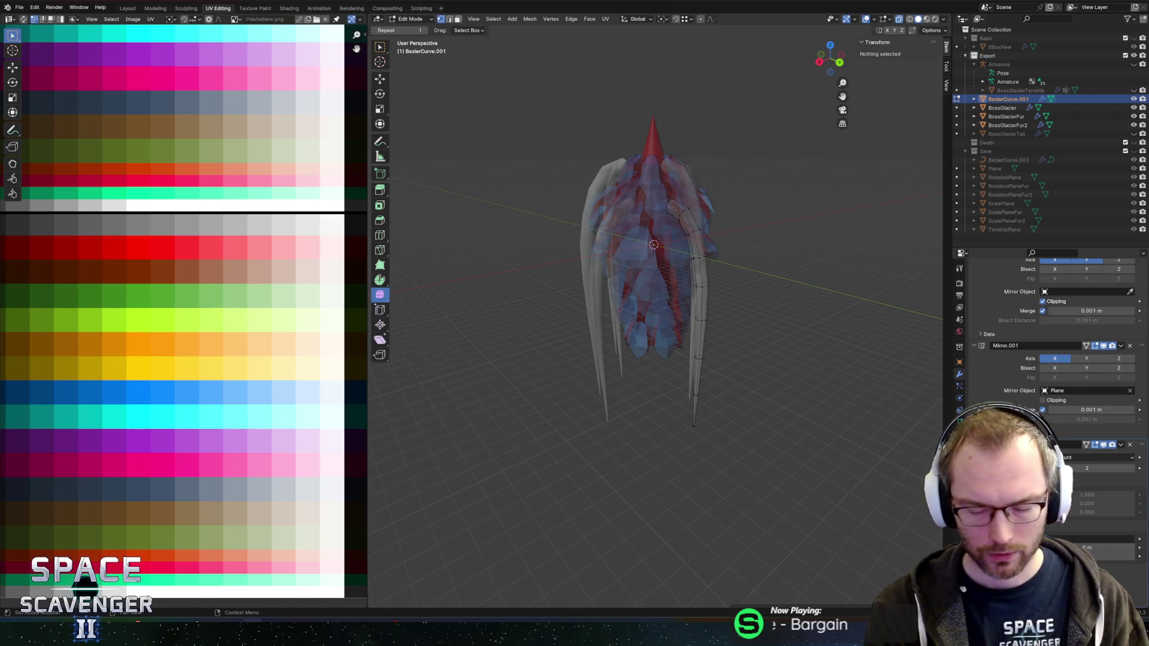
{"action": "left_click_drag", "start_coordinate": [1101, 541], "coordinate": [1104, 540]}
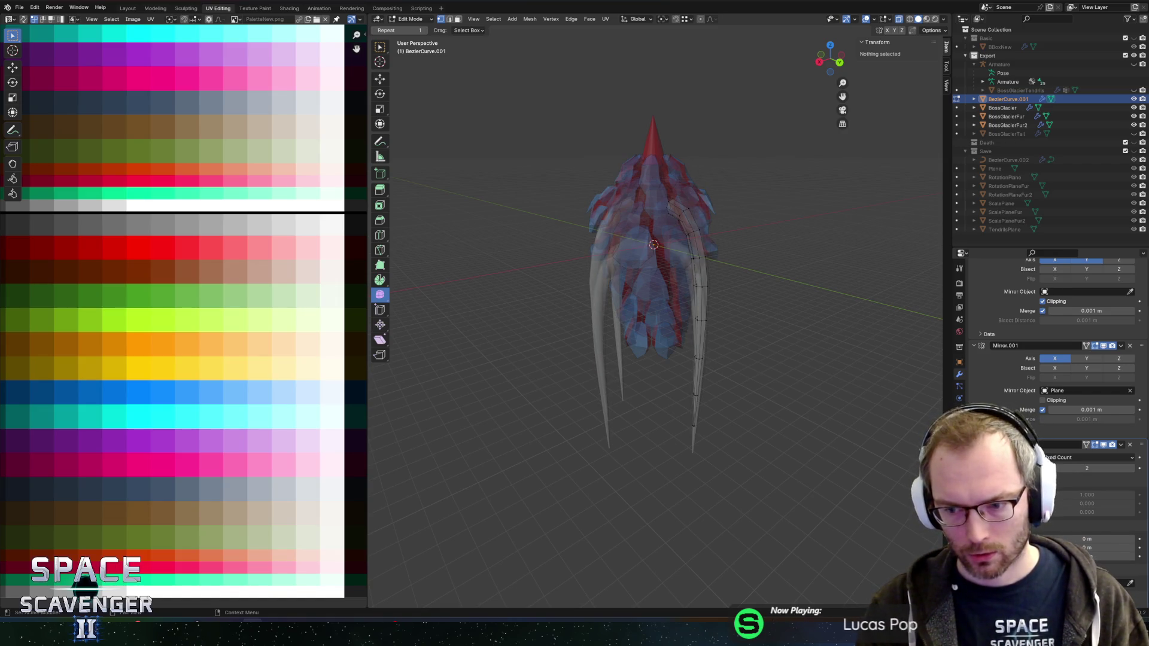
{"action": "scroll", "coordinate": [1110, 567], "scroll_direction": "down", "scroll_amount": 1}
{"action": "left_click", "coordinate": [1131, 567]}
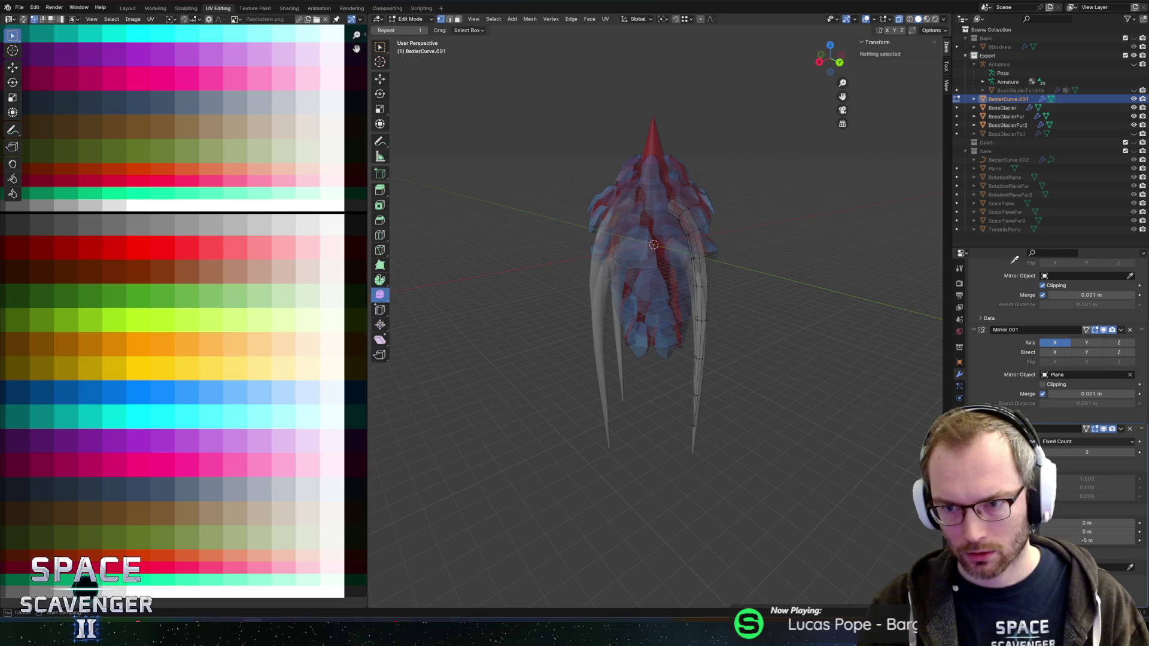
{"action": "left_click", "coordinate": [1005, 229]}
{"action": "left_click_drag", "start_coordinate": [837, 324], "coordinate": [872, 313]}
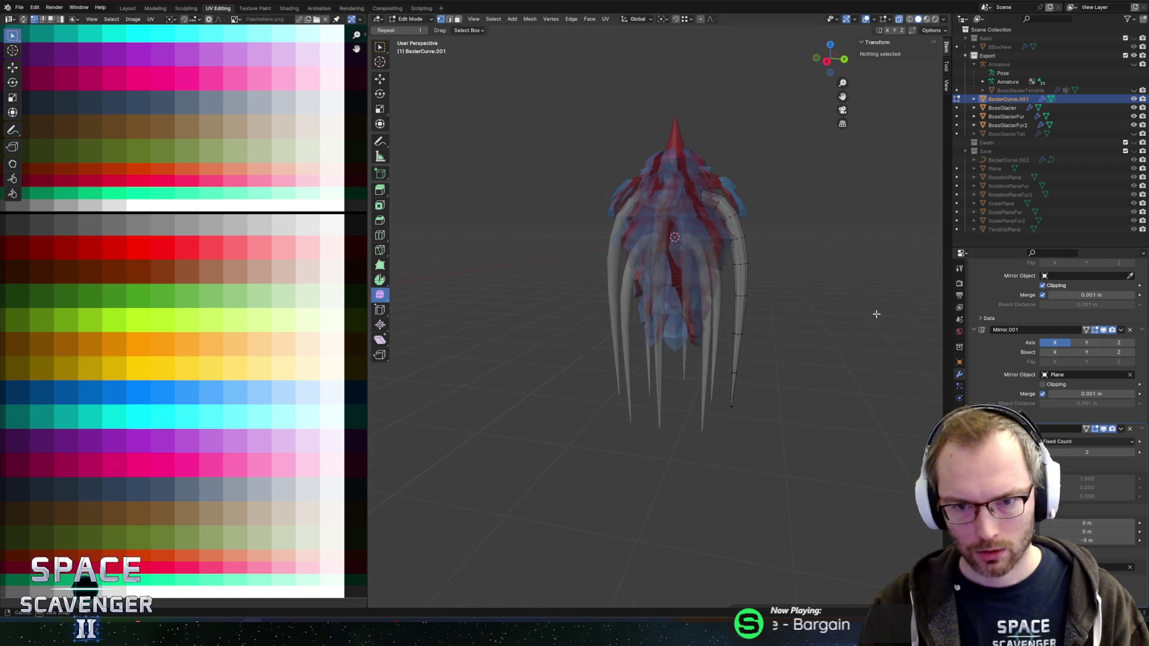
{"action": "left_click", "coordinate": [1132, 455]}
Select the new middle tendril as linked geometry and shift it along the X axis
{"action": "key", "text": "alt+z"}
{"action": "key", "text": "a"}
{"action": "mouse_move", "coordinate": [860, 313]}
{"action": "left_mouse_down"}
{"action": "mouse_move", "coordinate": [759, 307]}
{"action": "mouse_move", "coordinate": [828, 316]}
{"action": "mouse_move", "coordinate": [797, 317]}
{"action": "left_mouse_up"}
{"action": "scroll", "coordinate": [732, 309], "scroll_direction": "up", "scroll_amount": 4}
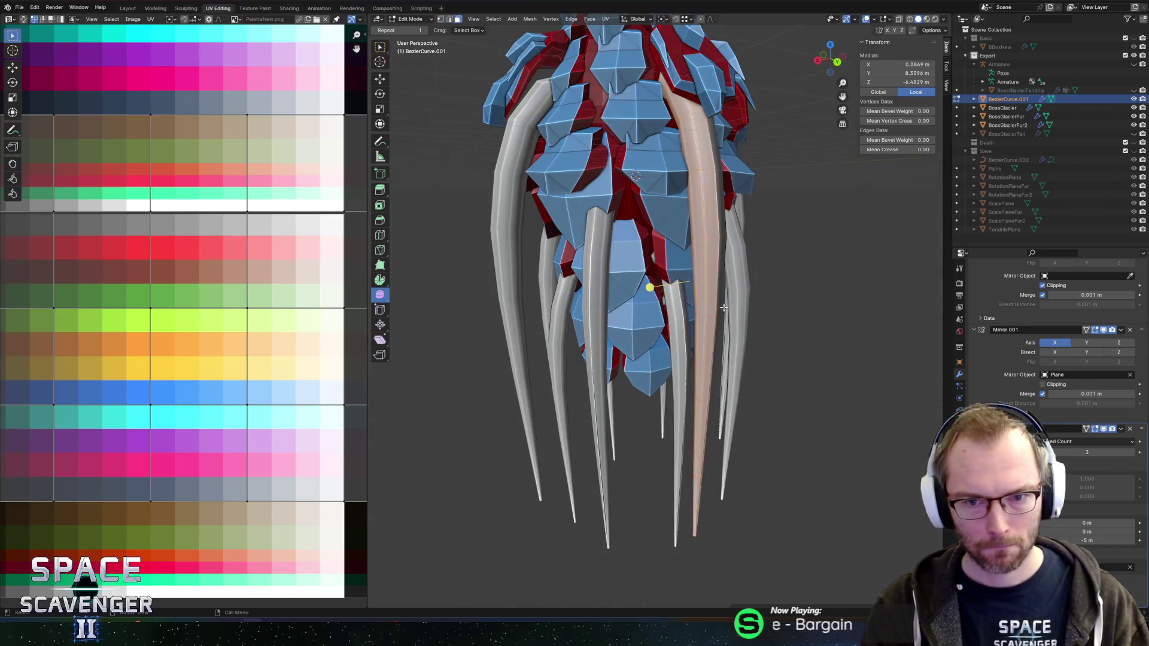
{"action": "left_click", "coordinate": [694, 212]}
{"action": "mouse_move", "coordinate": [694, 212]}
{"action": "left_mouse_down"}
{"action": "mouse_move", "coordinate": [808, 275]}
{"action": "mouse_move", "coordinate": [842, 260]}
{"action": "mouse_move", "coordinate": [770, 236]}
{"action": "left_mouse_up"}
{"action": "mouse_move", "coordinate": [712, 377]}
{"action": "left_mouse_down"}
{"action": "mouse_move", "coordinate": [688, 338]}
{"action": "mouse_move", "coordinate": [722, 338]}
{"action": "left_mouse_up"}
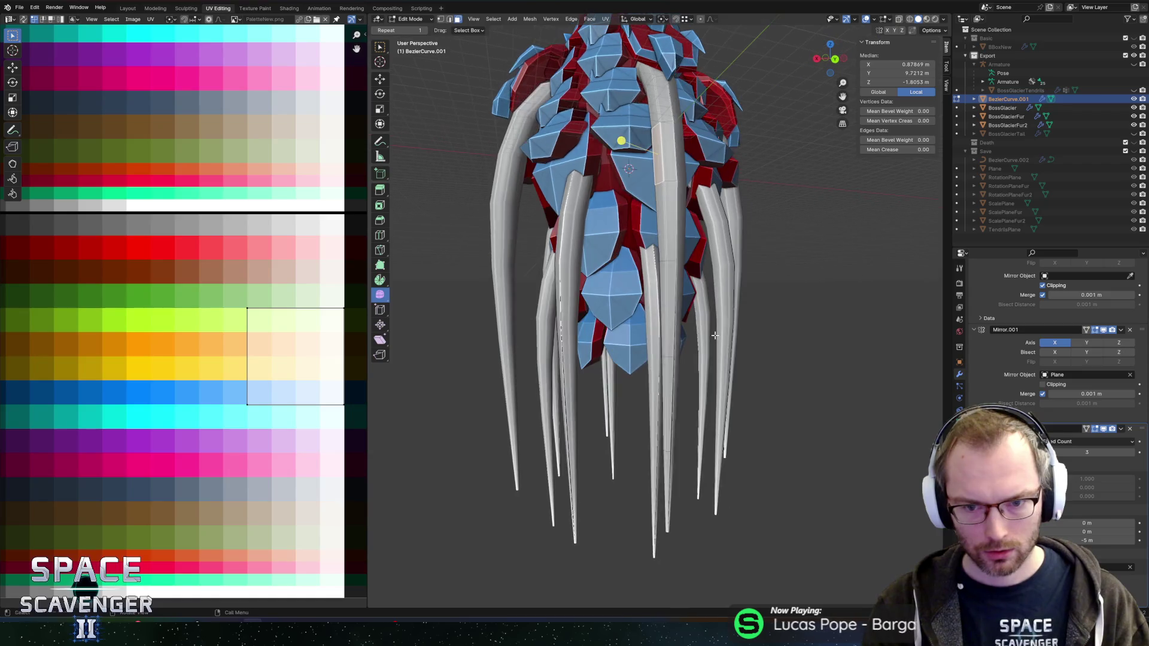
{"action": "key", "text": "ctrl+l"}
{"action": "key", "text": "g"}
{"action": "key", "text": "x"}
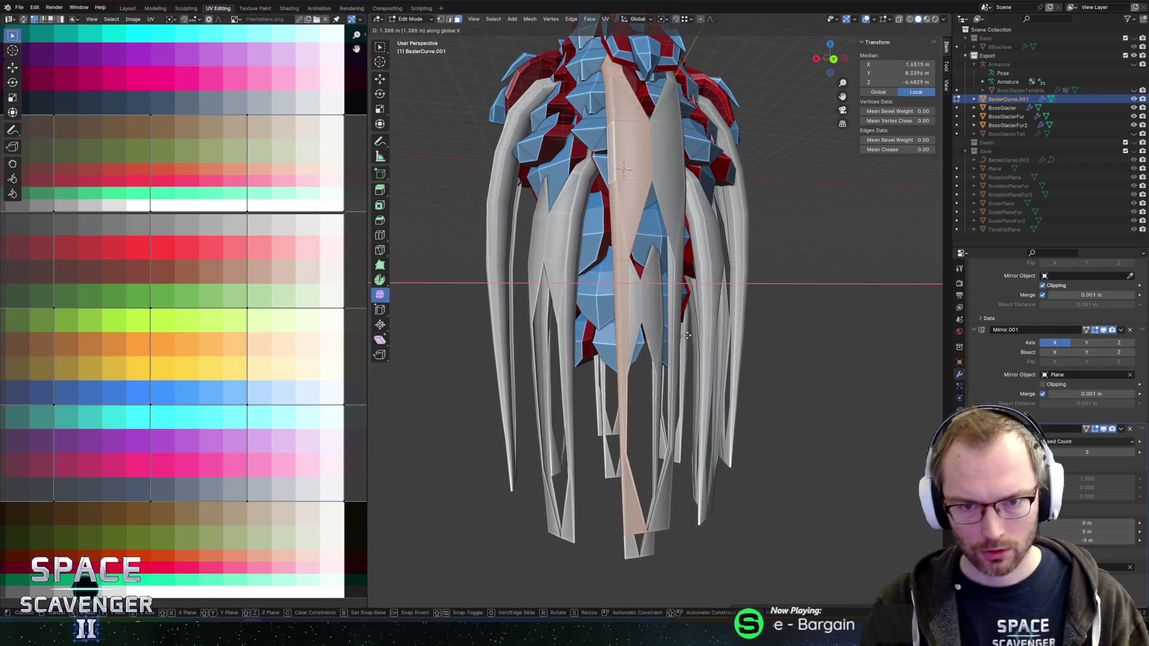
{"action": "left_click", "coordinate": [688, 261]}
{"action": "scroll", "coordinate": [687, 263], "scroll_direction": "up", "scroll_amount": 3}
{"action": "left_click_drag", "start_coordinate": [687, 264], "coordinate": [658, 310]}
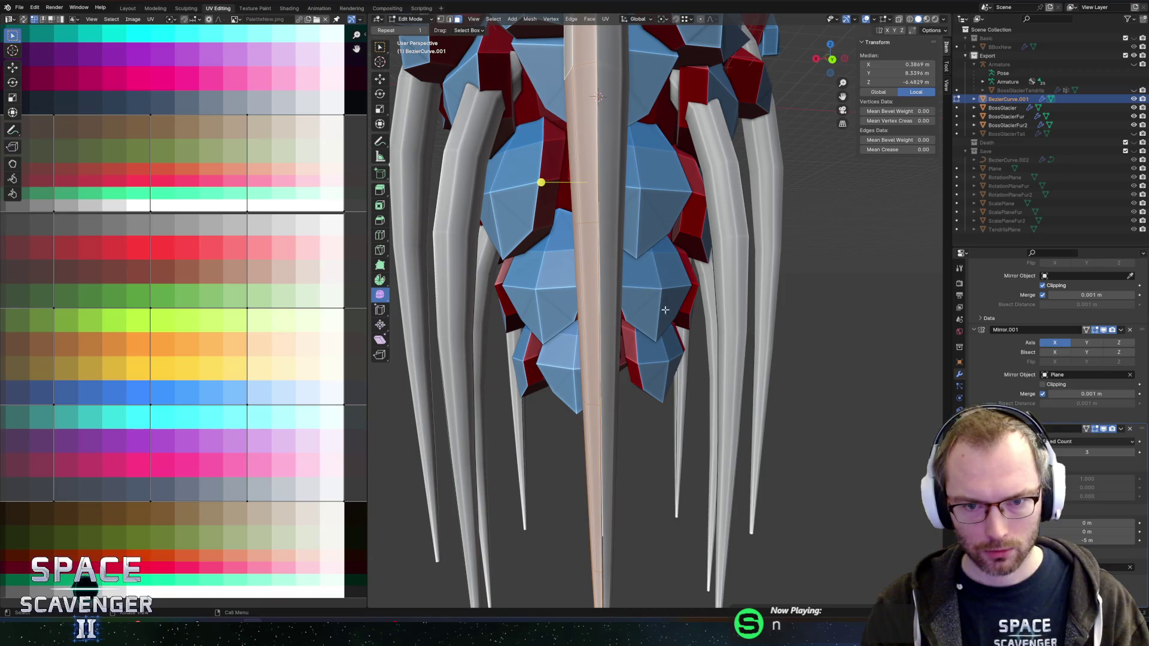
In Back view, move the middle tendril to the centre line, scale it to 0 on X, and return to Object Mode
{"action": "left_click", "coordinate": [831, 60]}
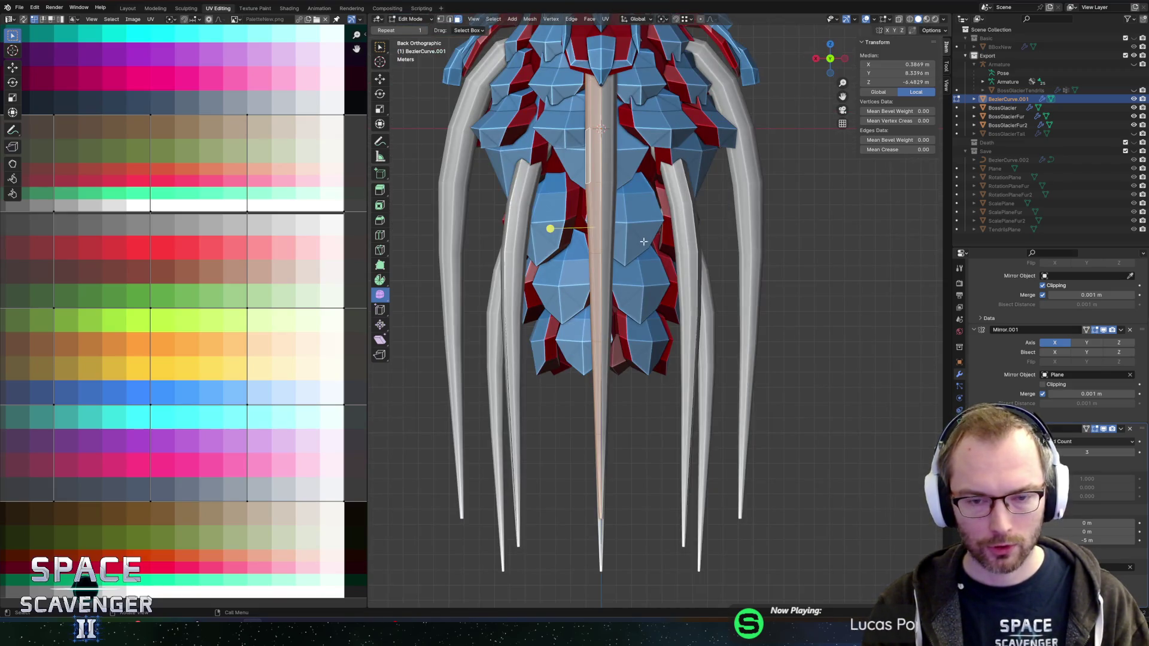
{"action": "key", "text": "g"}
{"action": "key", "text": "x"}
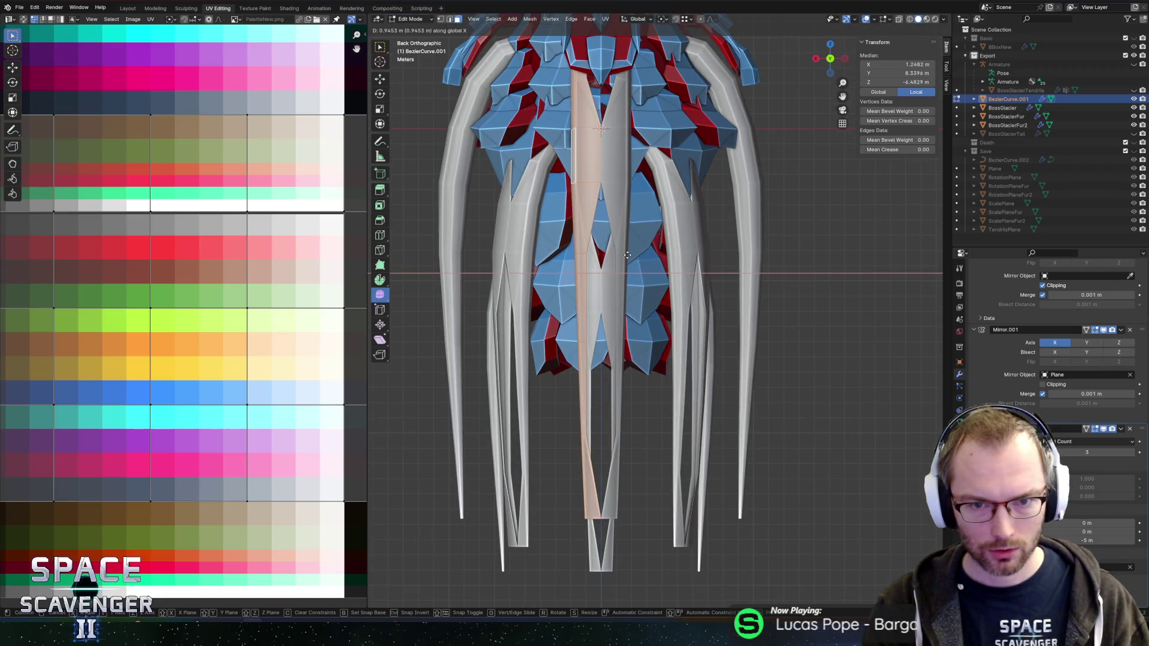
{"action": "left_click", "coordinate": [546, 226]}
{"action": "left_click", "coordinate": [579, 200]}
{"action": "key", "text": "alt+z"}
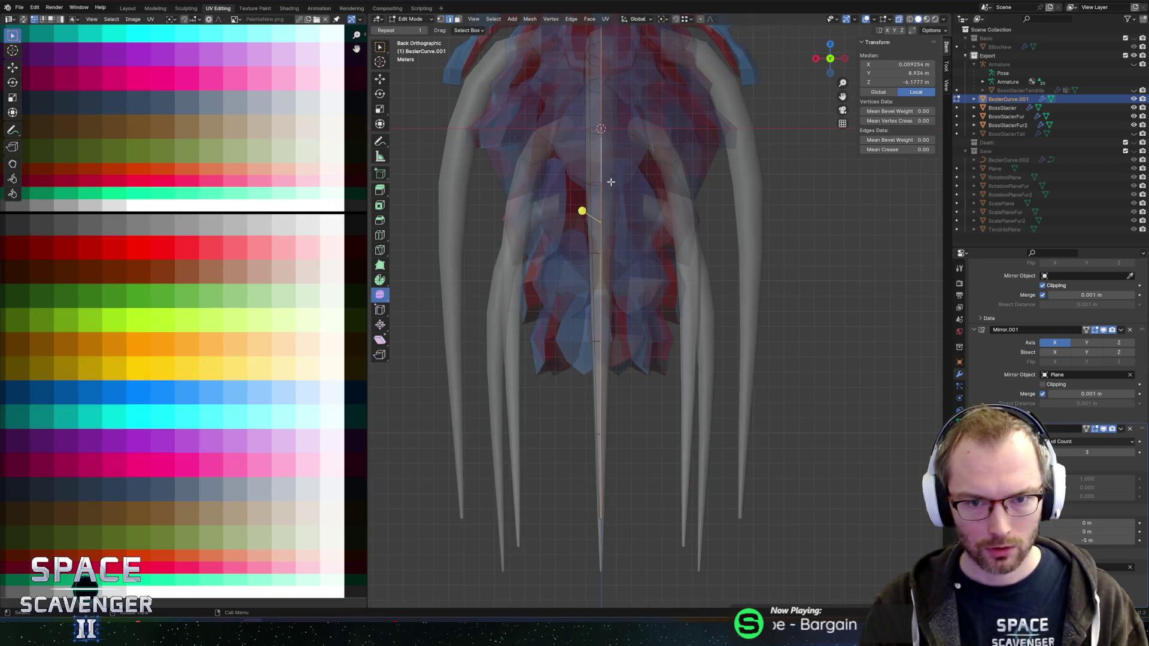
{"action": "key", "text": "z"}
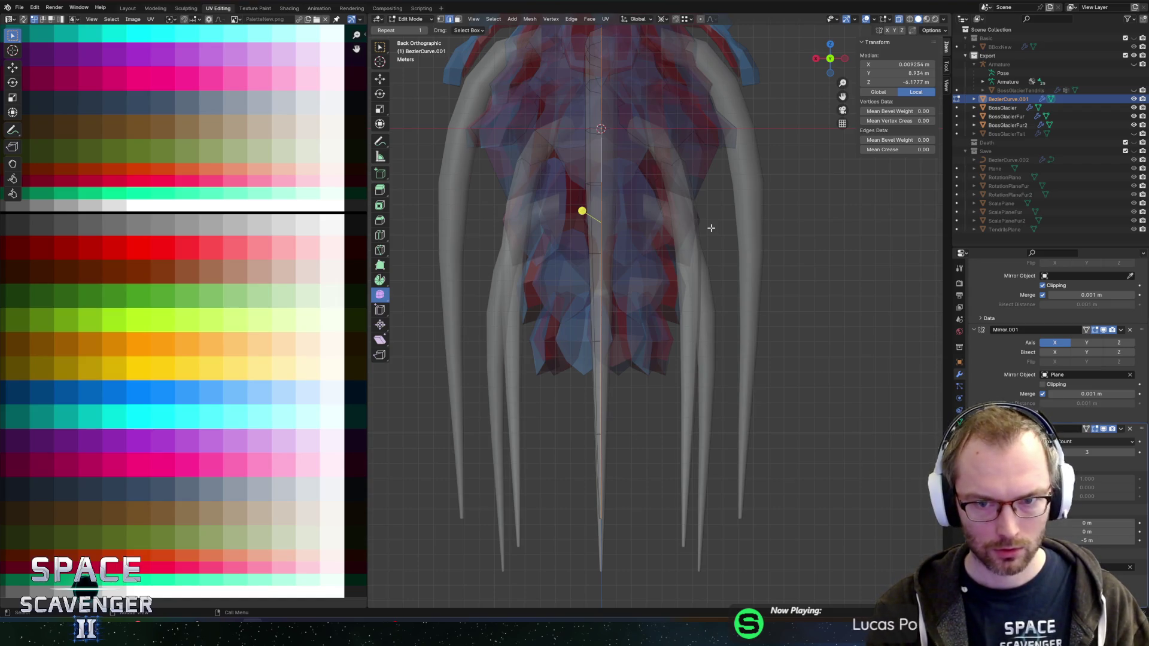
{"action": "key", "text": "s"}
{"action": "key", "text": "x"}
{"action": "key", "text": "0"}
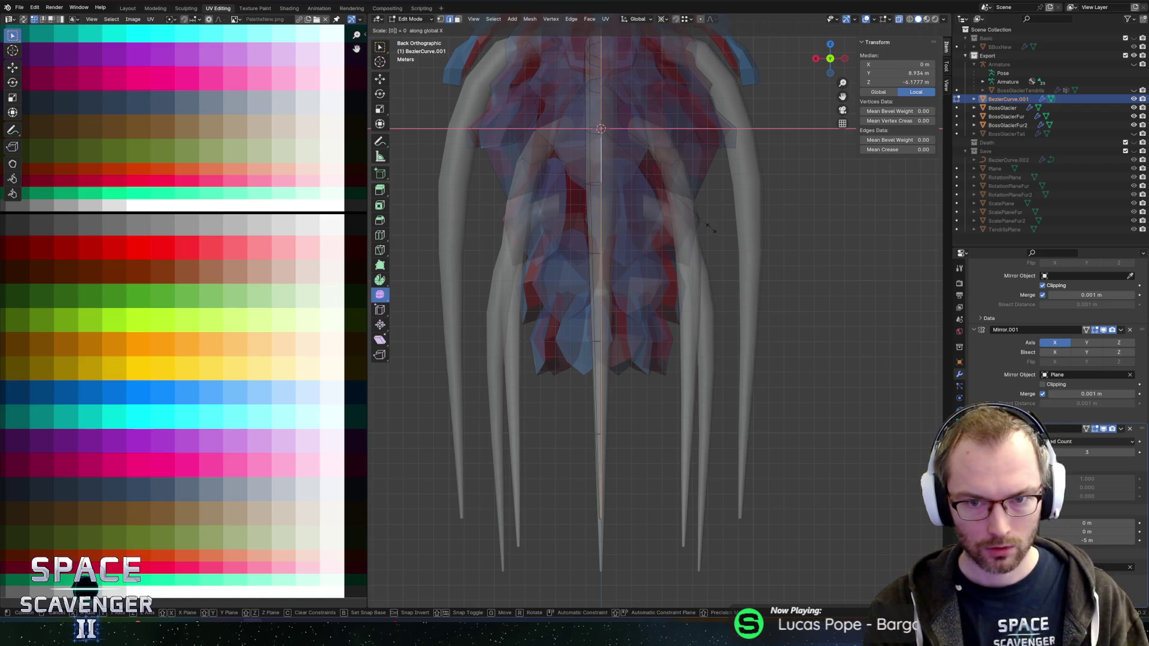
{"action": "key", "text": "Return"}
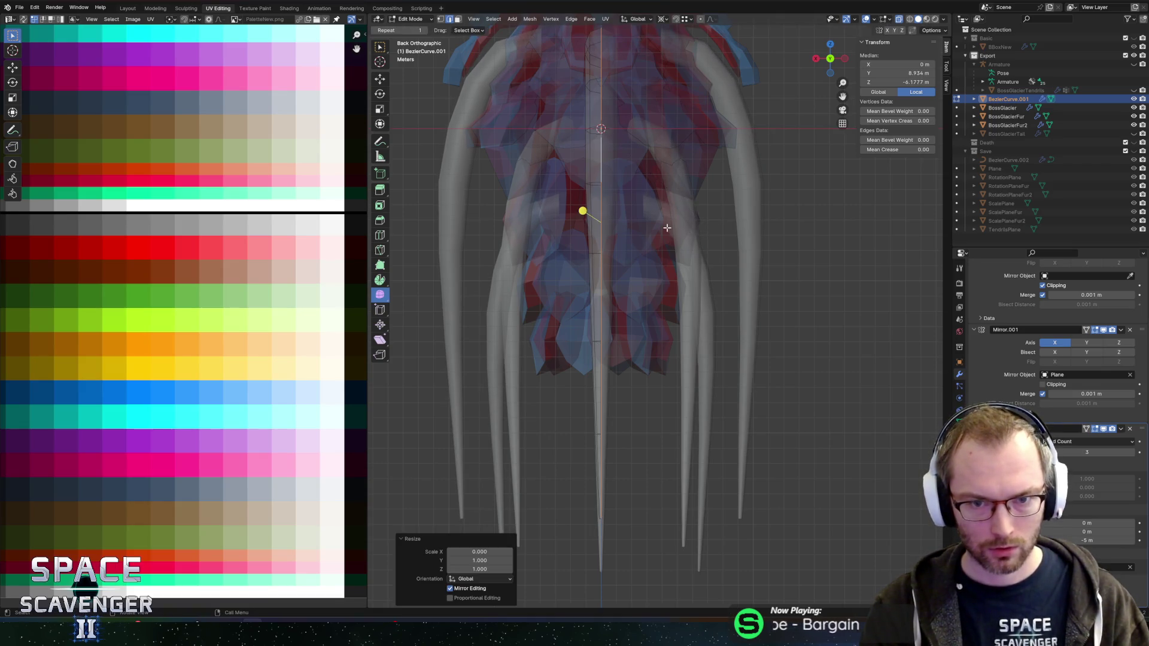
{"action": "key", "text": "a"}
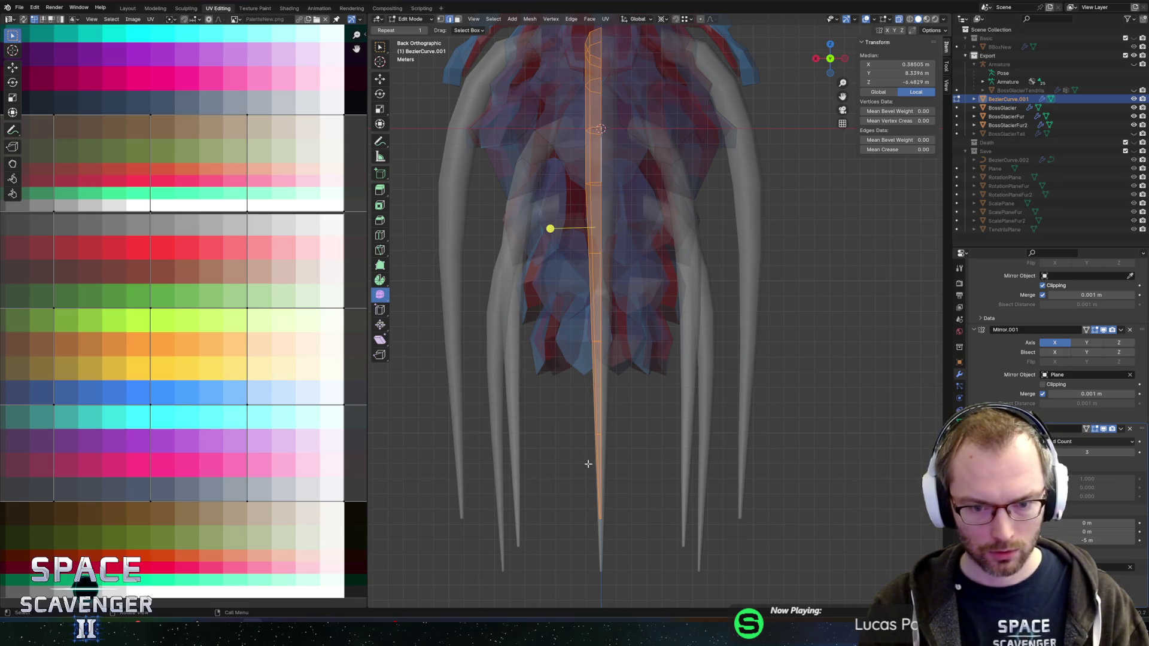
{"action": "scroll", "coordinate": [675, 394], "scroll_direction": "down", "scroll_amount": 10}
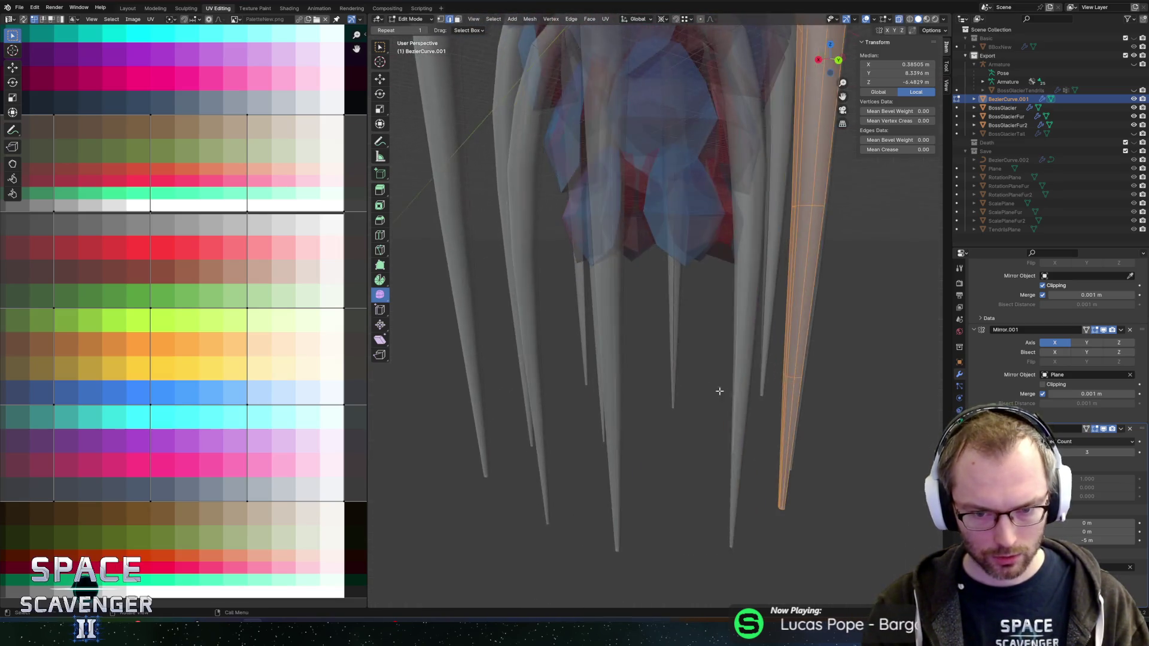
{"action": "scroll", "coordinate": [713, 390], "scroll_direction": "down", "scroll_amount": 3}
{"action": "key", "text": "Tab"}
{"action": "scroll", "coordinate": [796, 342], "scroll_direction": "down", "scroll_amount": 5}
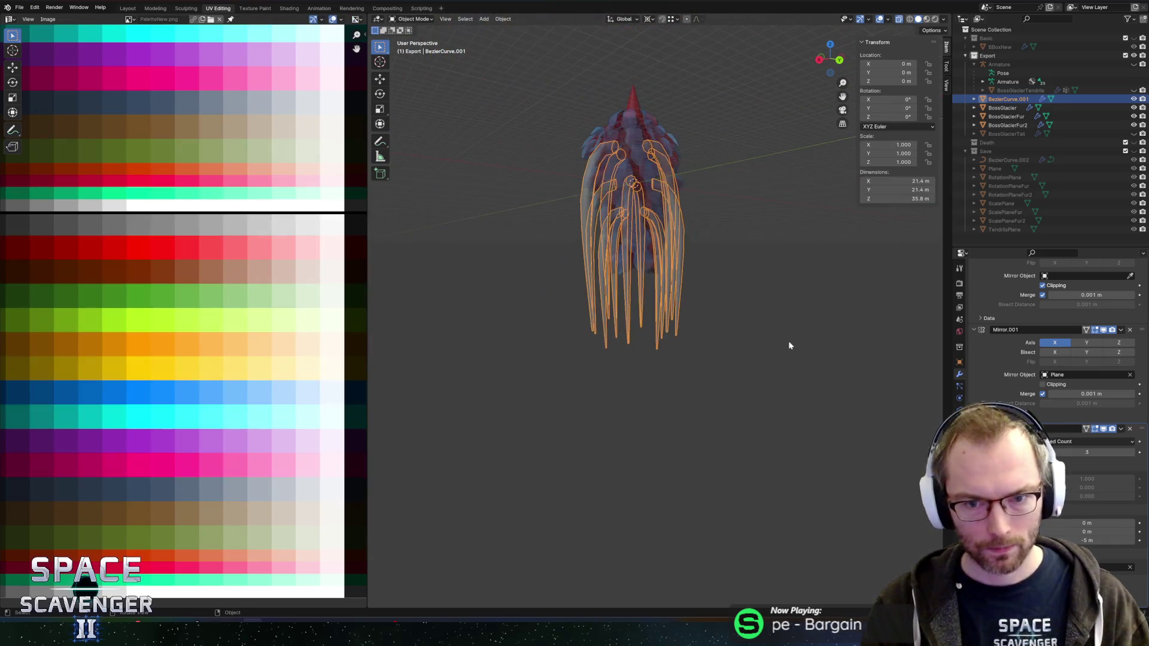
Edit the BezierCurve.001 tendril object and assign it the PaletteNew material
{"action": "key", "text": "alt+z"}
{"action": "left_click", "coordinate": [737, 280]}
{"action": "left_click", "coordinate": [691, 206]}
{"action": "key", "text": "Tab"}
{"action": "scroll", "coordinate": [272, 273], "scroll_direction": "down", "scroll_amount": 2}
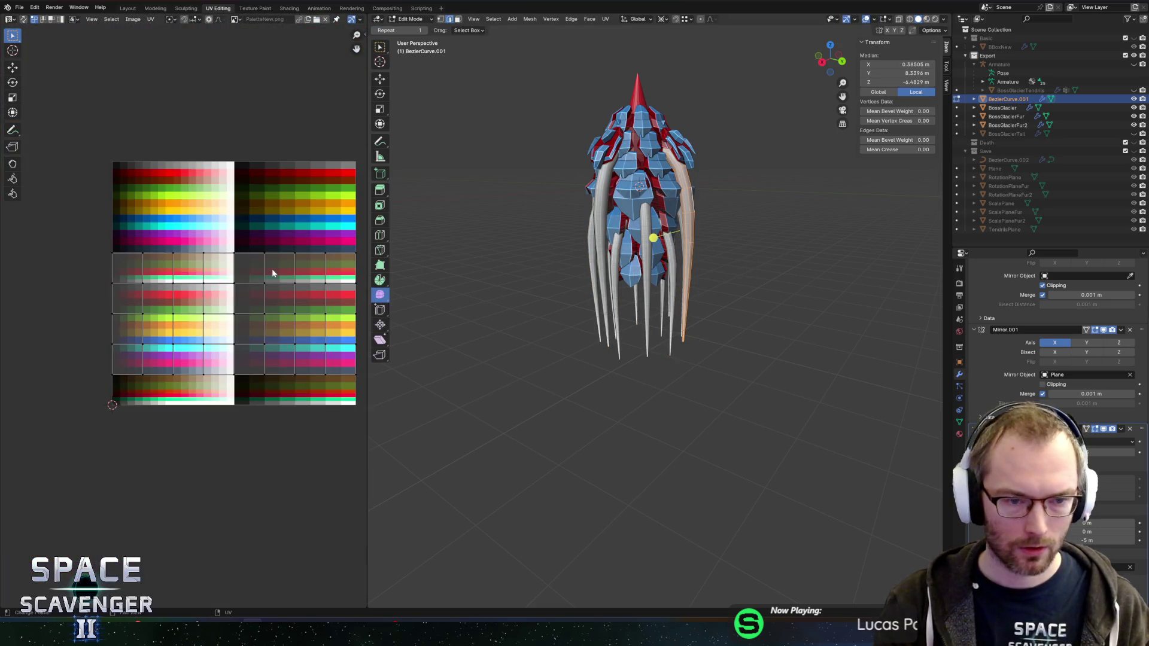
{"action": "left_click", "coordinate": [959, 434]}
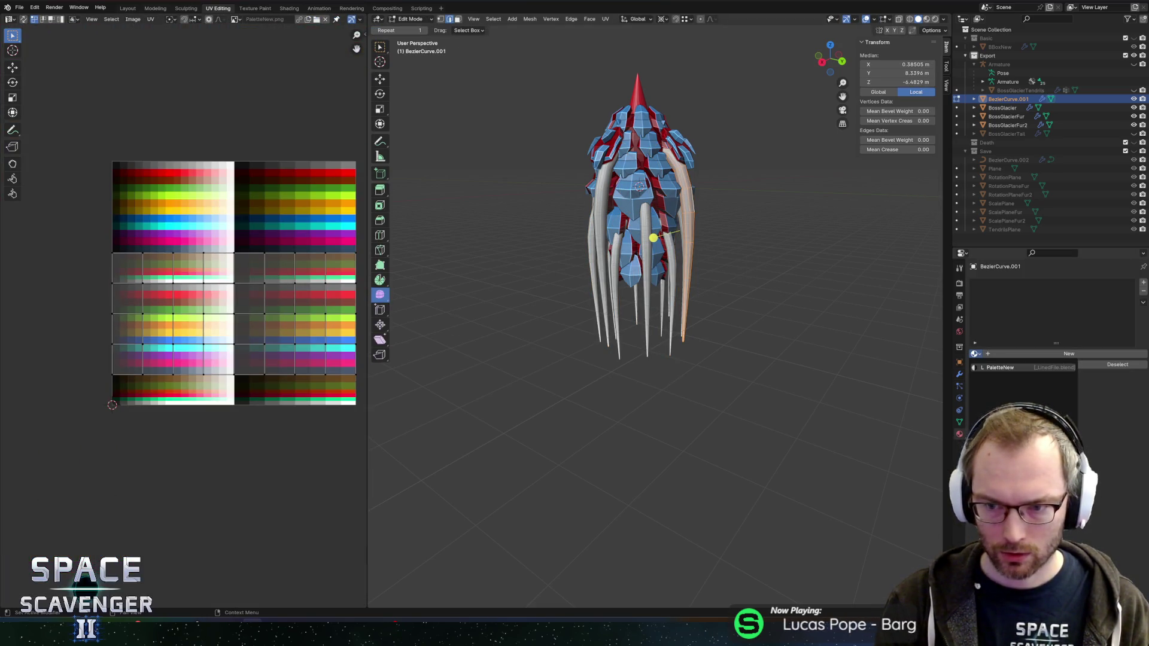
{"action": "left_click", "coordinate": [997, 367]}
{"action": "scroll", "coordinate": [275, 282], "scroll_direction": "up", "scroll_amount": 2}
Scale the tendril's UVs to zero and move them onto the red palette swatch
{"action": "key", "text": "a"}
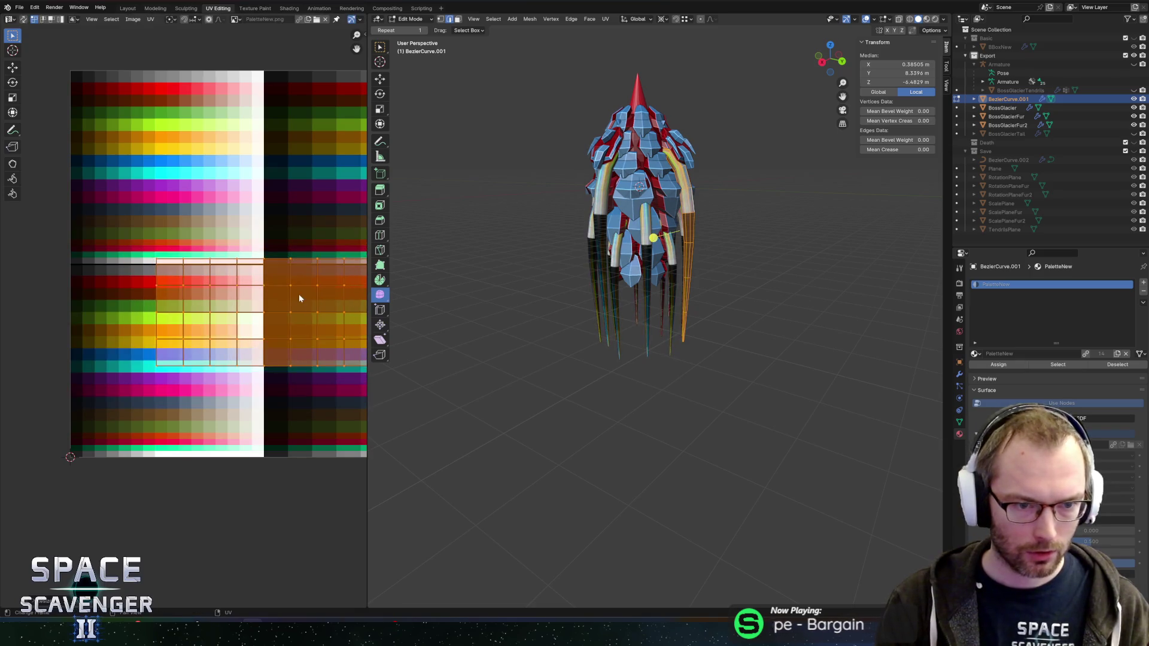
{"action": "key", "text": "s"}
{"action": "key", "text": "0"}
{"action": "key", "text": "Return"}
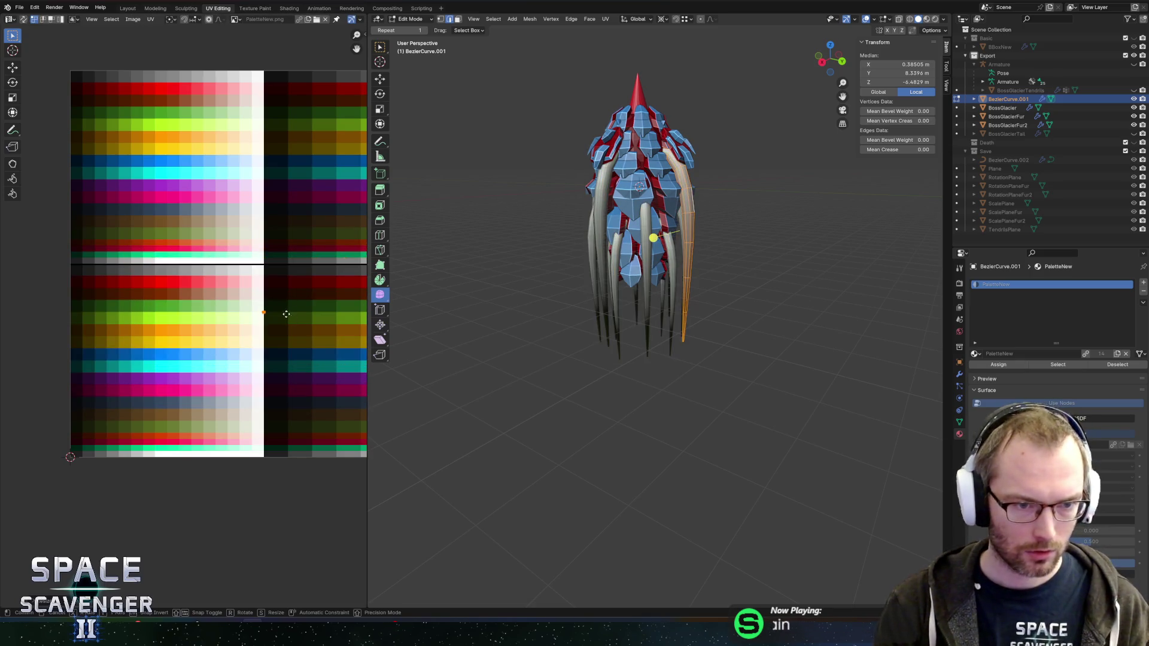
{"action": "key", "text": "g"}
{"action": "left_click", "coordinate": [211, 287]}
Move the UVs of the face loops where the tendril joins the body onto the red swatch
{"action": "mouse_move", "coordinate": [724, 283]}
{"action": "left_mouse_down"}
{"action": "mouse_move", "coordinate": [682, 285]}
{"action": "mouse_move", "coordinate": [680, 213]}
{"action": "left_mouse_up"}
{"action": "scroll", "coordinate": [680, 203], "scroll_direction": "up", "scroll_amount": 4}
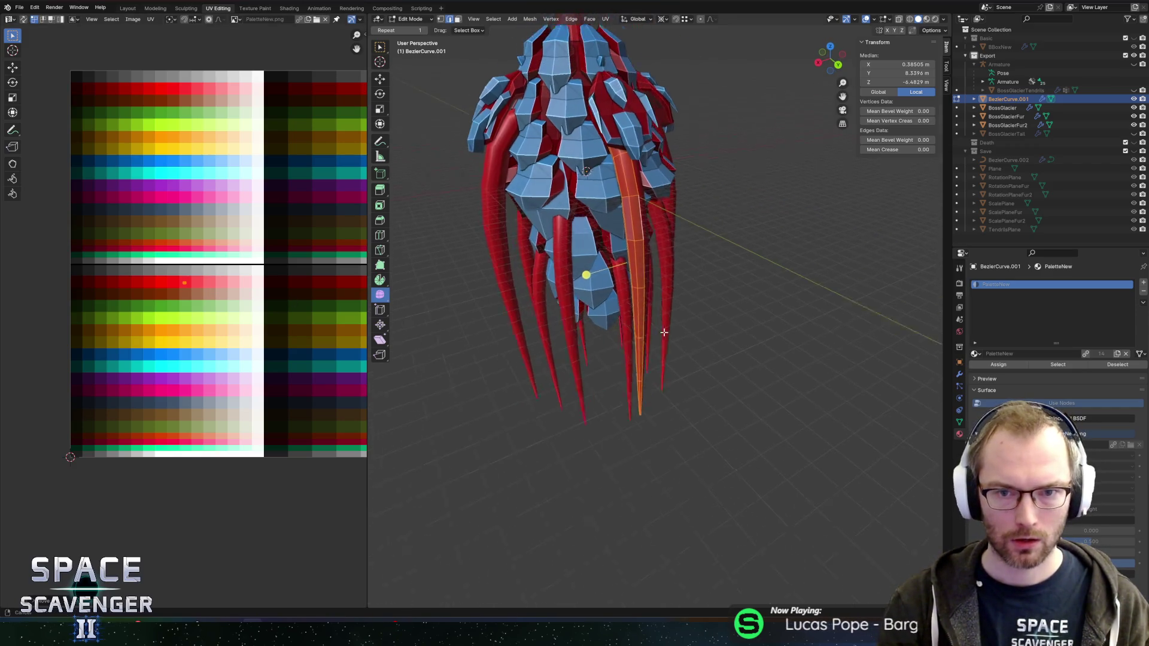
{"action": "left_click", "coordinate": [654, 142], "text": "alt"}
{"action": "mouse_move", "coordinate": [653, 141]}
{"action": "left_mouse_down"}
{"action": "mouse_move", "coordinate": [681, 140]}
{"action": "mouse_move", "coordinate": [685, 222]}
{"action": "left_mouse_up"}
{"action": "left_click", "coordinate": [661, 128], "text": "alt"}
{"action": "key", "text": "alt+z"}
{"action": "key", "text": "alt+z"}
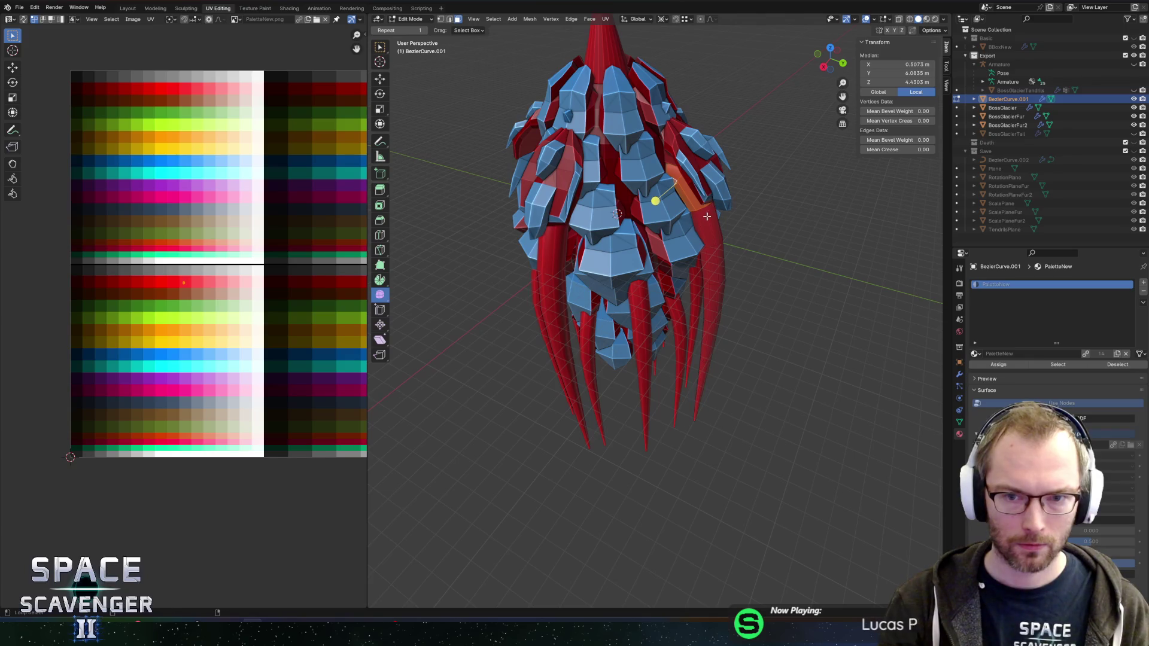
{"action": "left_click", "coordinate": [685, 222], "text": "alt"}
{"action": "scroll", "coordinate": [185, 311], "scroll_direction": "up", "scroll_amount": 3}
{"action": "key", "text": "g"}
{"action": "key", "text": "x"}
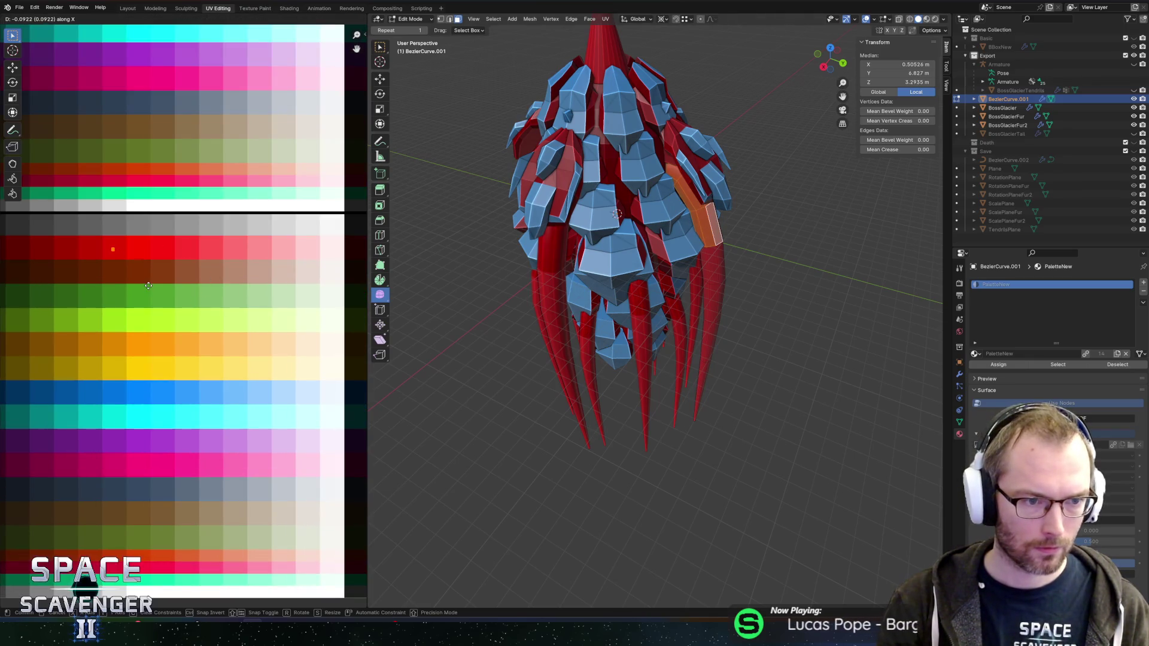
{"action": "left_click", "coordinate": [149, 285]}
{"action": "left_click", "coordinate": [715, 262], "text": "alt"}
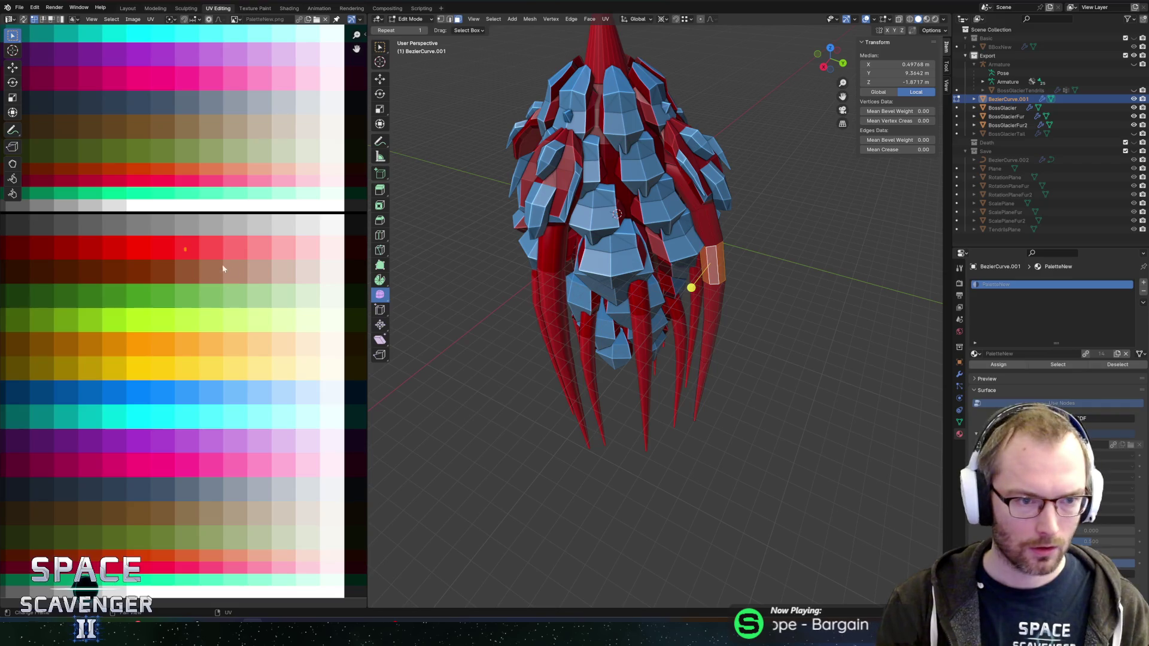
{"action": "key", "text": "g"}
{"action": "key", "text": "x"}
{"action": "left_click", "coordinate": [188, 269]}
{"action": "left_click", "coordinate": [716, 299], "text": "alt"}
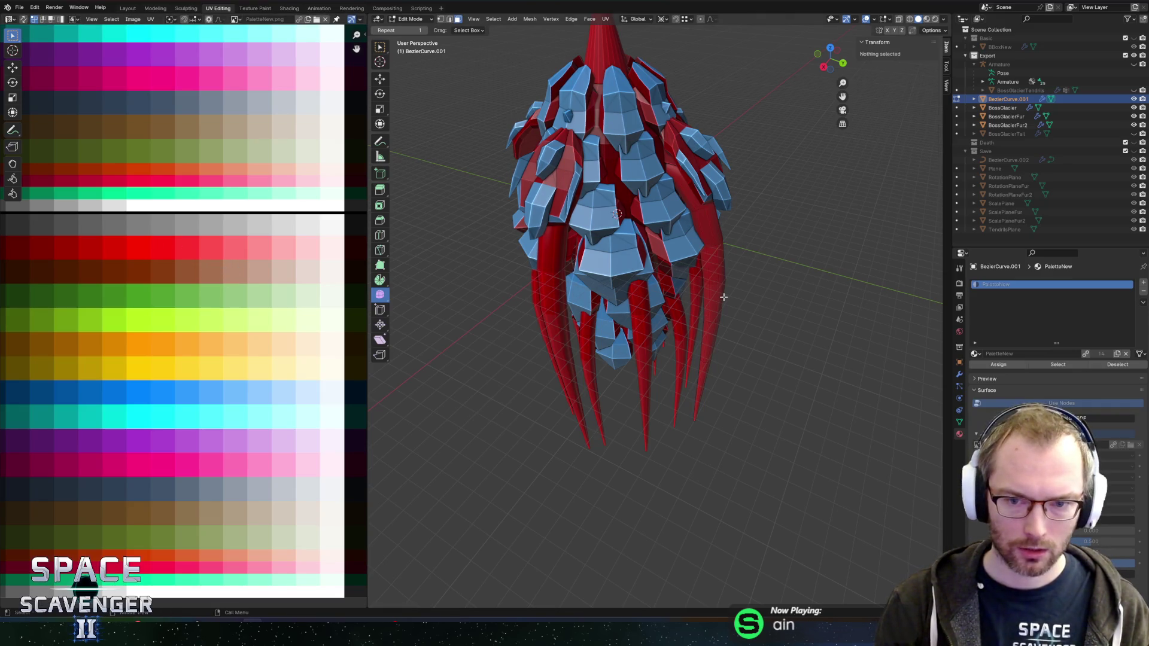
Return to Object Mode and orbit around the boss to check the red tendrils
{"action": "key", "text": "Tab"}
{"action": "scroll", "coordinate": [777, 306], "scroll_direction": "down", "scroll_amount": 8}
{"action": "left_click", "coordinate": [720, 238]}
{"action": "mouse_move", "coordinate": [720, 239]}
{"action": "left_mouse_down"}
{"action": "mouse_move", "coordinate": [768, 228]}
{"action": "mouse_move", "coordinate": [802, 241]}
{"action": "left_mouse_up"}
{"action": "scroll", "coordinate": [803, 249], "scroll_direction": "up", "scroll_amount": 5}
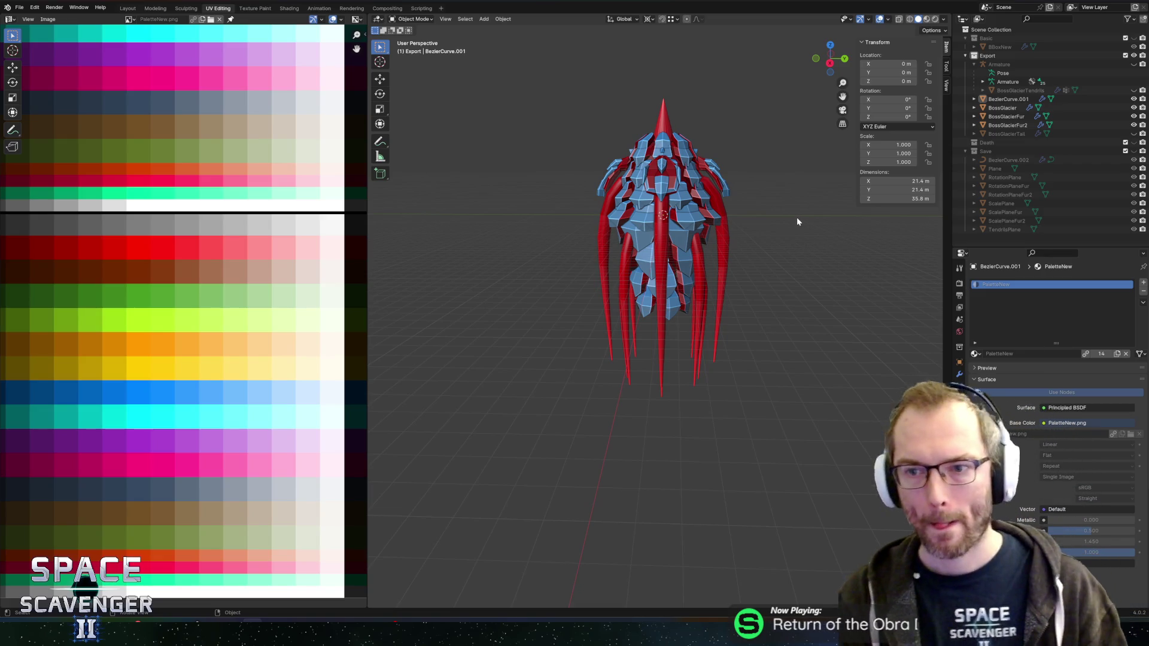
Rename BezierCurve.001 to BossGlacierTendrils2 and save the Blender file
{"action": "left_click", "coordinate": [718, 296]}
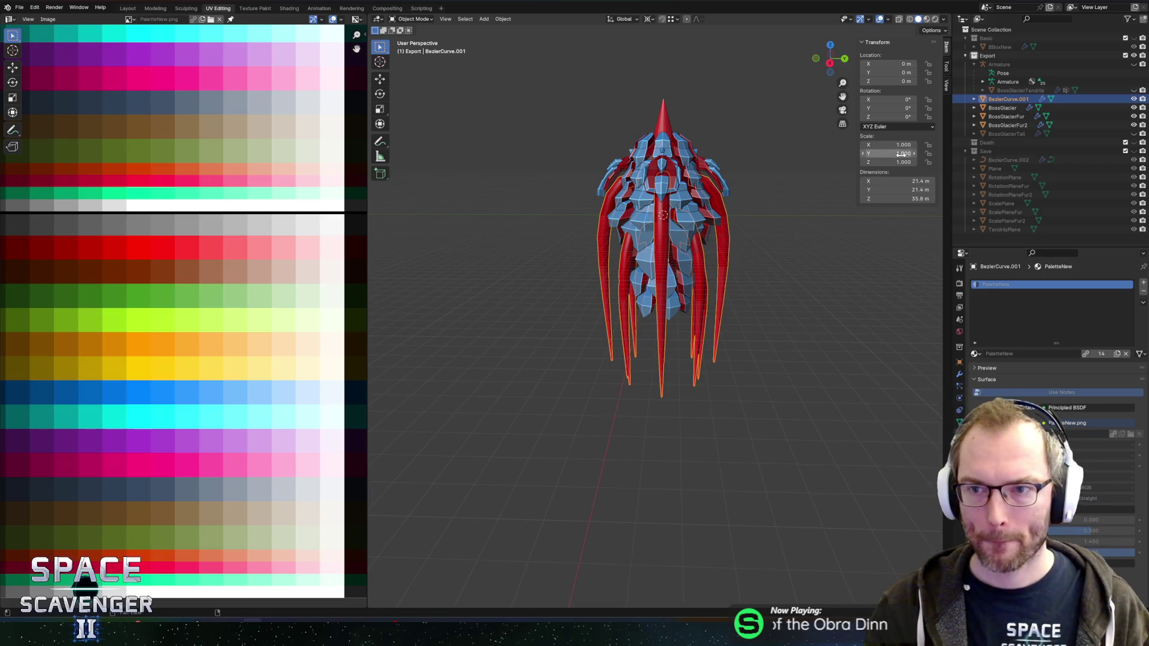
{"action": "double_click", "coordinate": [1008, 99]}
{"action": "type", "text": "BossGlacierTendrils2"}
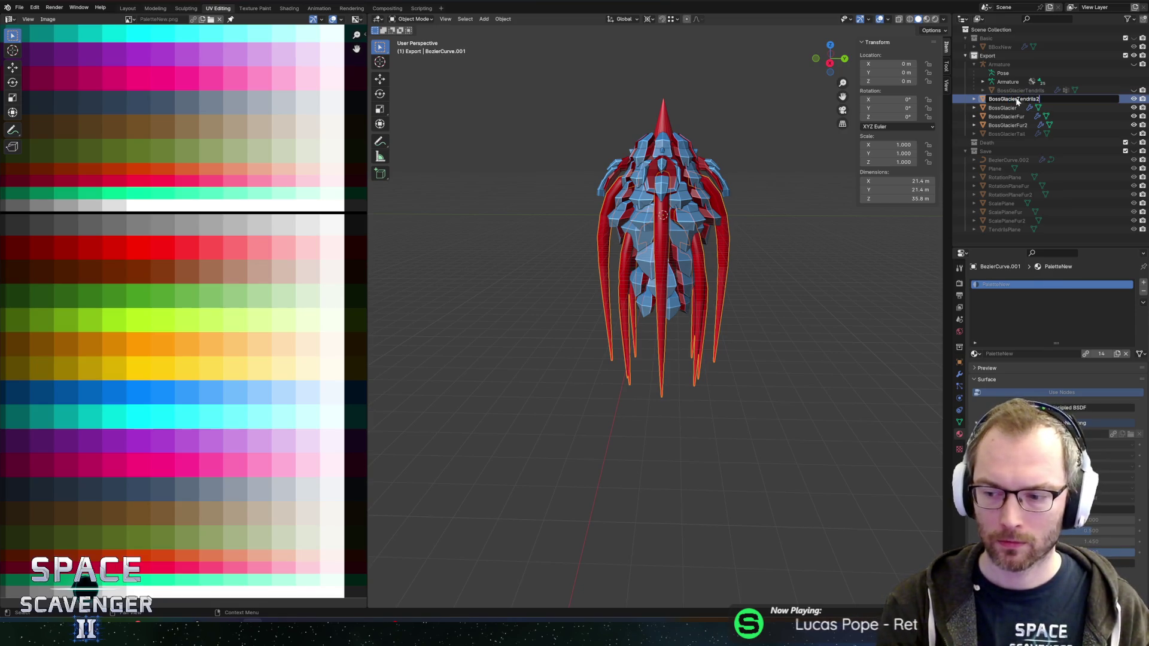
{"action": "key", "text": "Return"}
{"action": "mouse_move", "coordinate": [809, 289]}
{"action": "left_mouse_down"}
{"action": "mouse_move", "coordinate": [748, 290]}
{"action": "mouse_move", "coordinate": [720, 253]}
{"action": "mouse_move", "coordinate": [742, 269]}
{"action": "mouse_move", "coordinate": [728, 267]}
{"action": "left_mouse_up"}
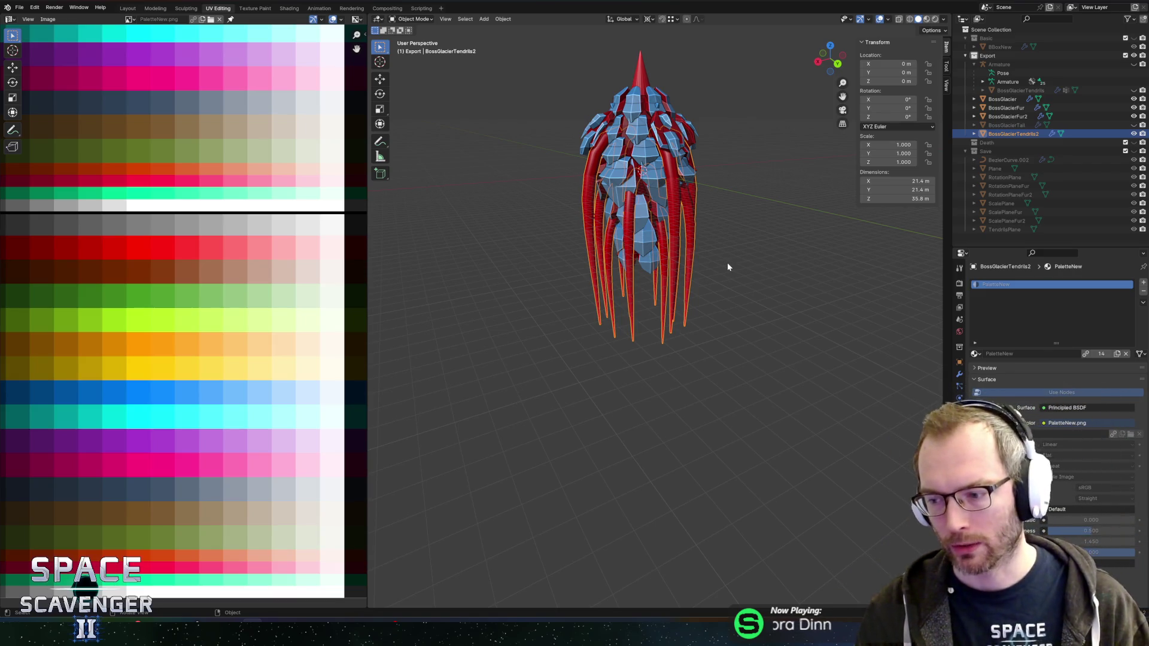
{"action": "key", "text": "ctrl+s"}
Export the boss as BossGlacier.fbx and switch over to Unity
{"action": "left_click_drag", "start_coordinate": [724, 238], "coordinate": [789, 242]}
{"action": "scroll", "coordinate": [738, 331], "scroll_direction": "up", "scroll_amount": 4}
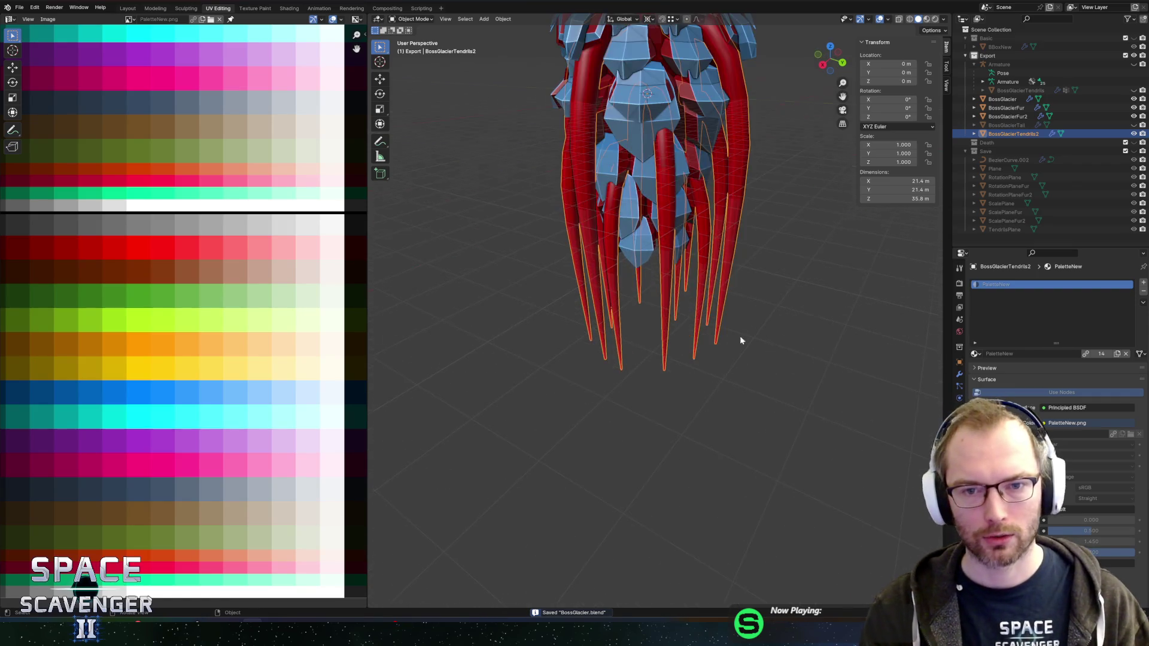
{"action": "scroll", "coordinate": [784, 305], "scroll_direction": "down", "scroll_amount": 5}
{"action": "mouse_move", "coordinate": [785, 303]}
{"action": "left_mouse_down"}
{"action": "mouse_move", "coordinate": [751, 323]}
{"action": "mouse_move", "coordinate": [784, 316]}
{"action": "mouse_move", "coordinate": [709, 310]}
{"action": "mouse_move", "coordinate": [741, 317]}
{"action": "mouse_move", "coordinate": [738, 308]}
{"action": "mouse_move", "coordinate": [779, 290]}
{"action": "mouse_move", "coordinate": [769, 309]}
{"action": "left_mouse_up"}
{"action": "scroll", "coordinate": [710, 309], "scroll_direction": "up", "scroll_amount": 4}
{"action": "scroll", "coordinate": [740, 313], "scroll_direction": "down", "scroll_amount": 3}
{"action": "key", "text": "ctrl+s"}
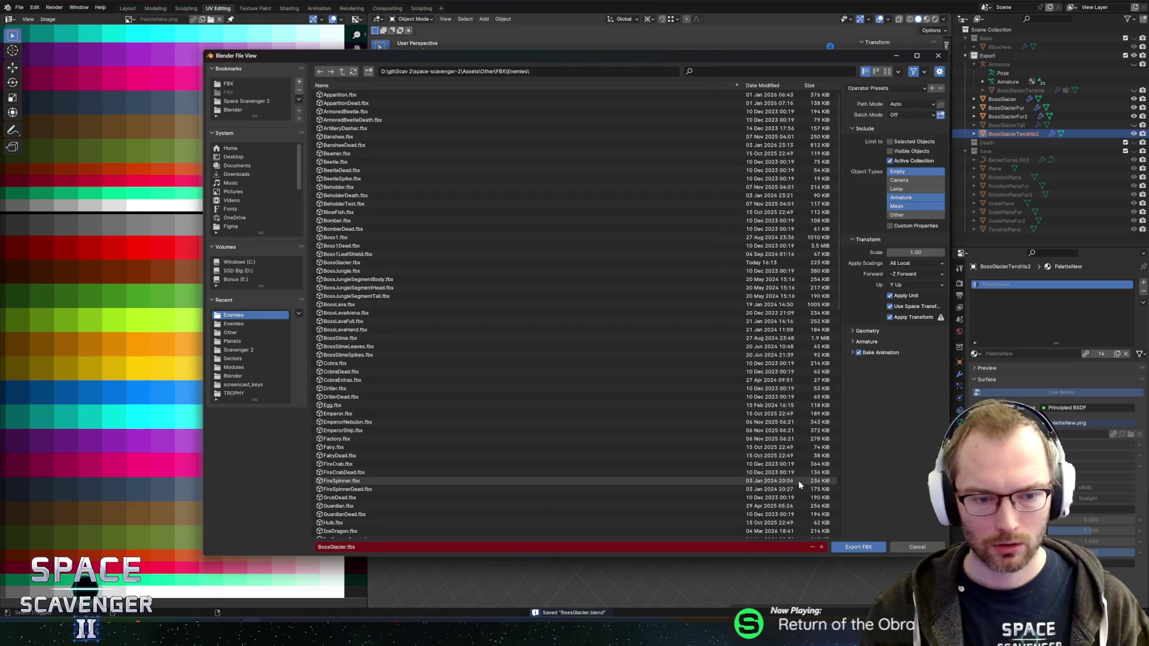
{"action": "left_click", "coordinate": [857, 547]}
{"action": "key", "text": "alt+Tab"}
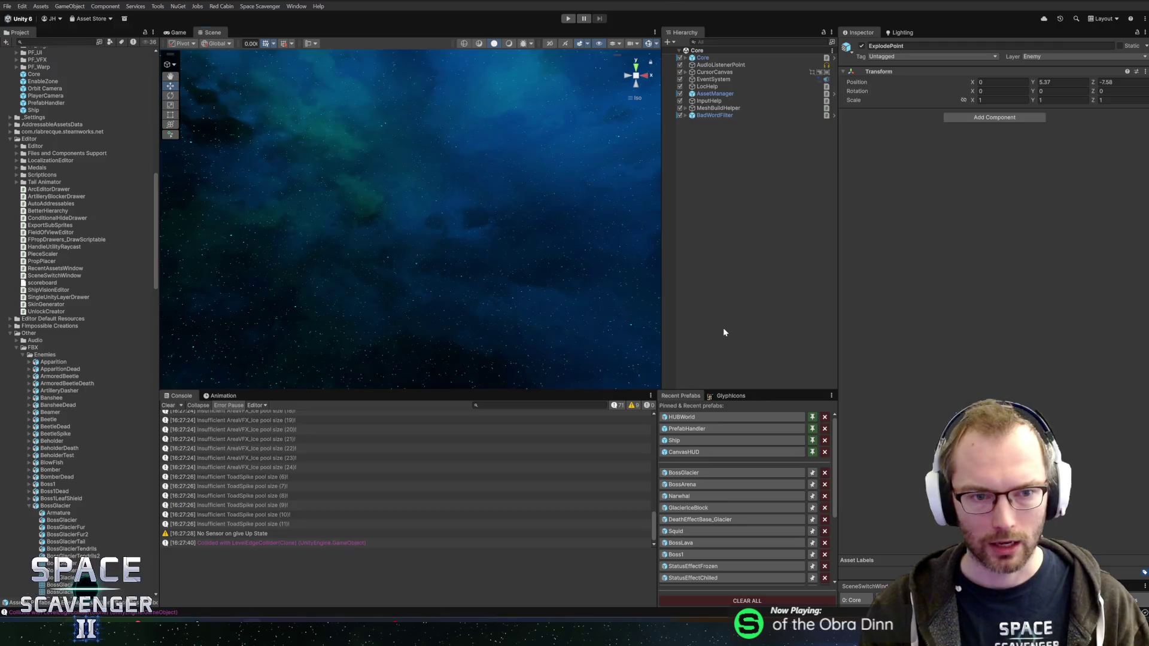
In the BossGlacier prefab, set BossGlacierTendrils2's Element 0 material to _Basic and orbit to inspect it
{"action": "left_click", "coordinate": [697, 474]}
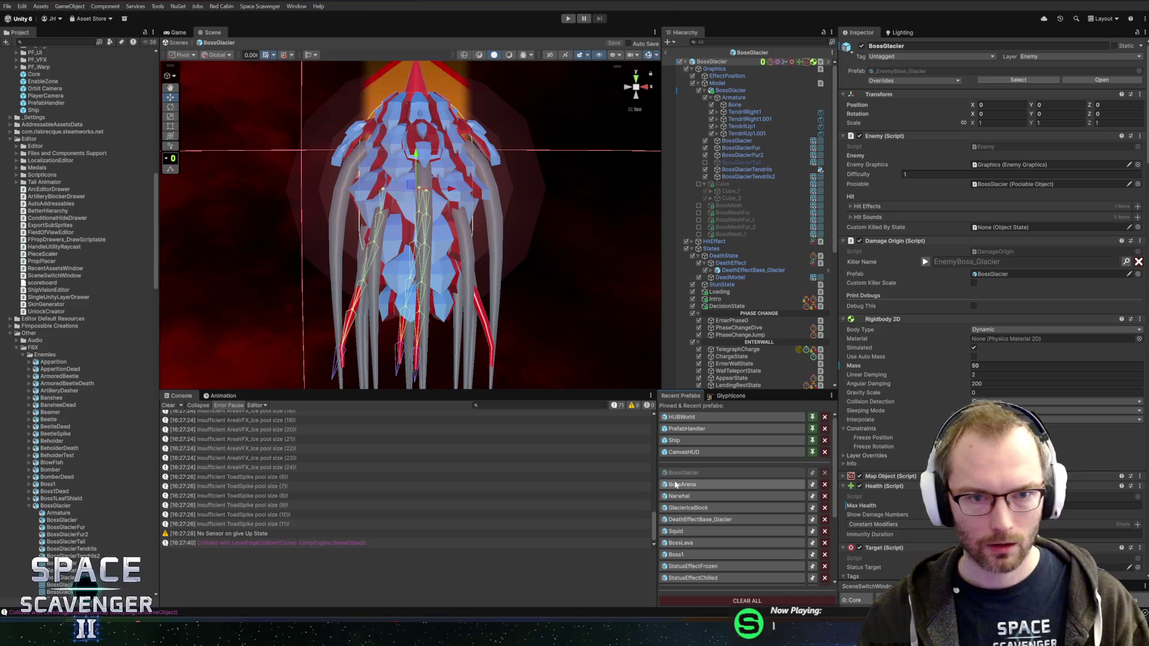
{"action": "left_click", "coordinate": [742, 177]}
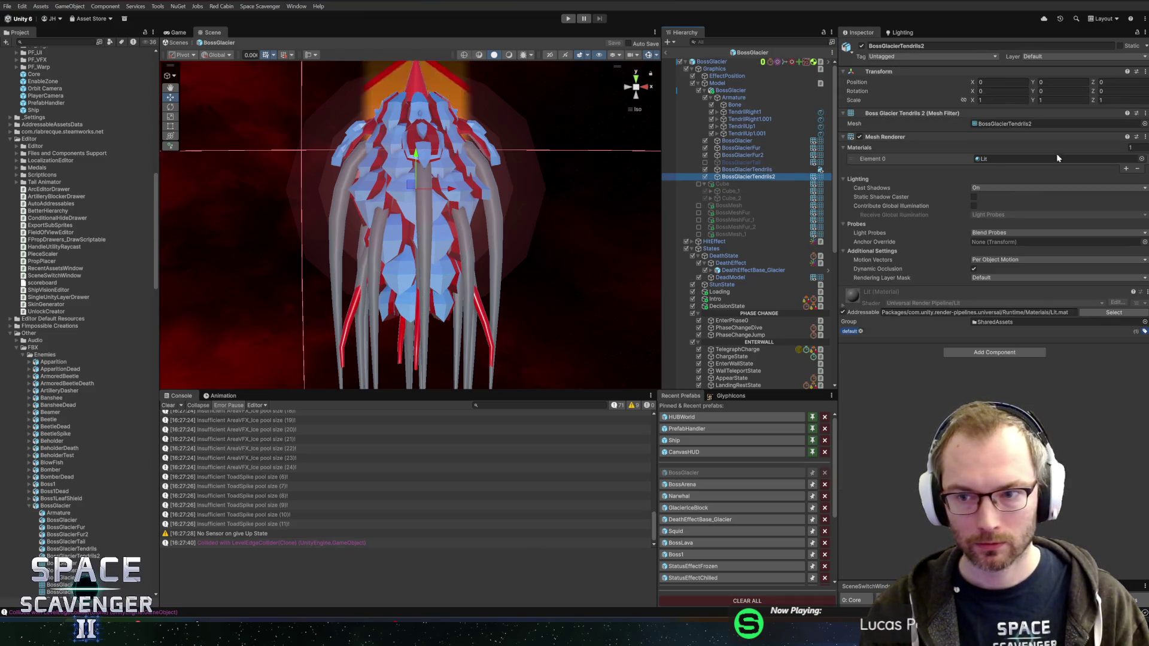
{"action": "left_click", "coordinate": [1141, 159]}
{"action": "type", "text": "bas"}
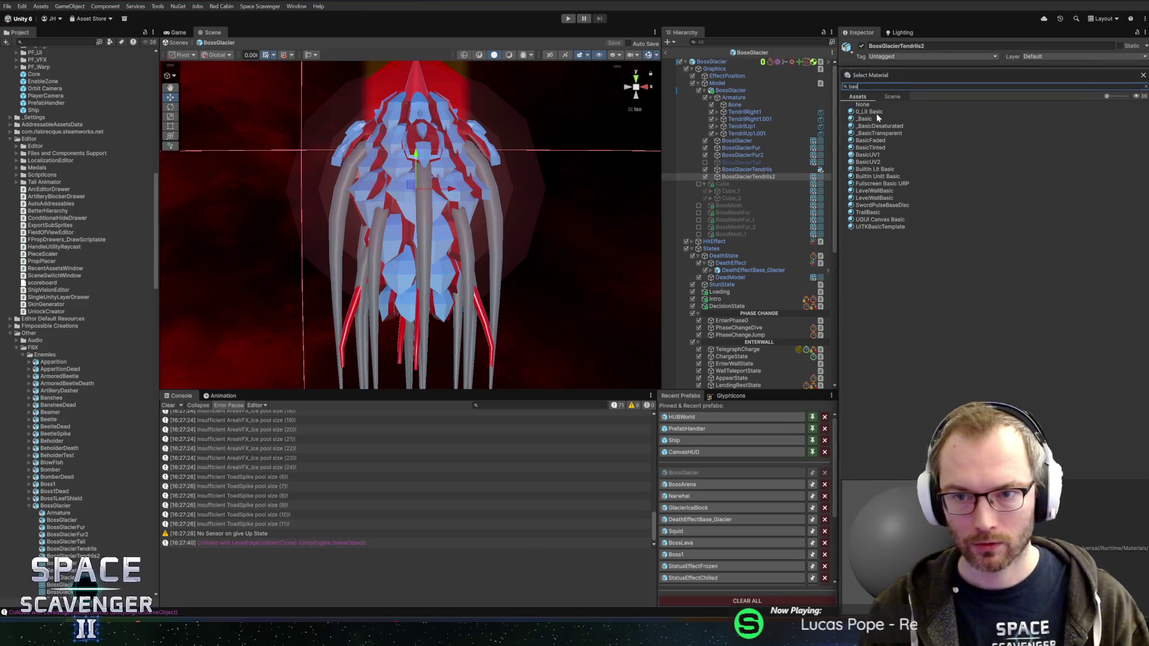
{"action": "double_click", "coordinate": [864, 119]}
{"action": "mouse_move", "coordinate": [544, 181]}
{"action": "left_mouse_down"}
{"action": "mouse_move", "coordinate": [559, 133]}
{"action": "mouse_move", "coordinate": [609, 171]}
{"action": "mouse_move", "coordinate": [575, 154]}
{"action": "mouse_move", "coordinate": [546, 162]}
{"action": "mouse_move", "coordinate": [568, 172]}
{"action": "mouse_move", "coordinate": [544, 134]}
{"action": "mouse_move", "coordinate": [569, 174]}
{"action": "mouse_move", "coordinate": [541, 159]}
{"action": "mouse_move", "coordinate": [608, 172]}
{"action": "mouse_move", "coordinate": [400, 186]}
{"action": "mouse_move", "coordinate": [569, 167]}
{"action": "mouse_move", "coordinate": [536, 172]}
{"action": "left_mouse_up"}
{"action": "mouse_move", "coordinate": [413, 173]}
{"action": "left_mouse_down"}
{"action": "mouse_move", "coordinate": [518, 193]}
{"action": "mouse_move", "coordinate": [498, 162]}
{"action": "left_mouse_up"}
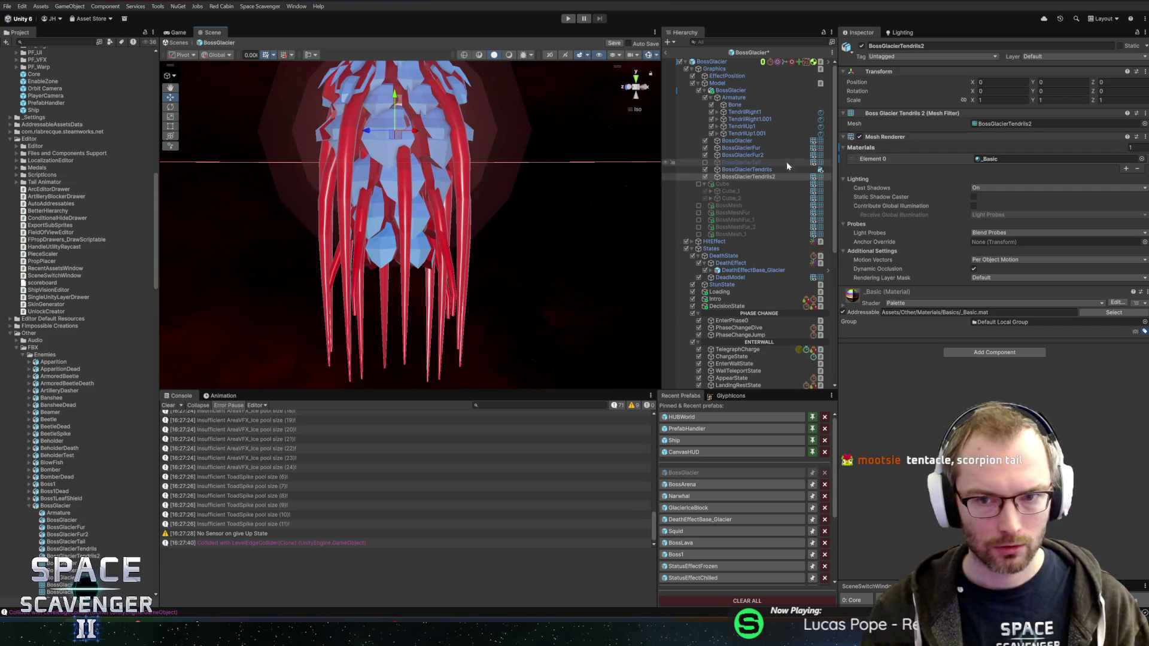
{"action": "left_click", "coordinate": [736, 176]}
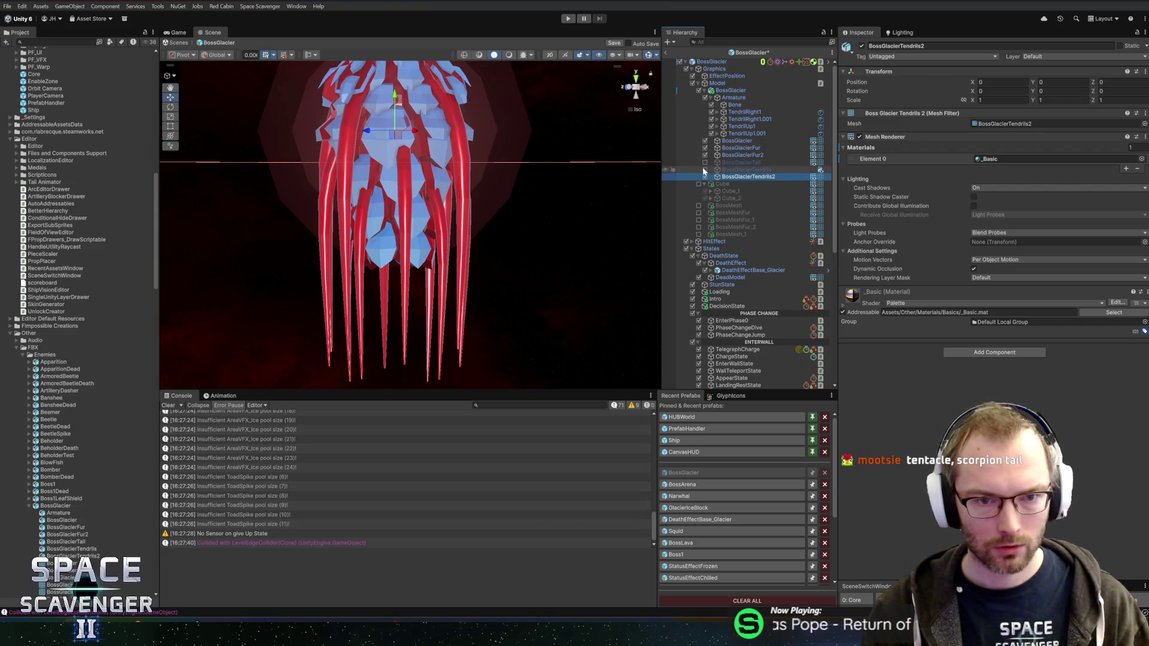
{"action": "mouse_move", "coordinate": [526, 176]}
{"action": "left_mouse_down"}
{"action": "mouse_move", "coordinate": [628, 174]}
{"action": "mouse_move", "coordinate": [618, 192]}
{"action": "mouse_move", "coordinate": [586, 192]}
{"action": "left_mouse_up"}
{"action": "key", "text": "alt+Tab"}
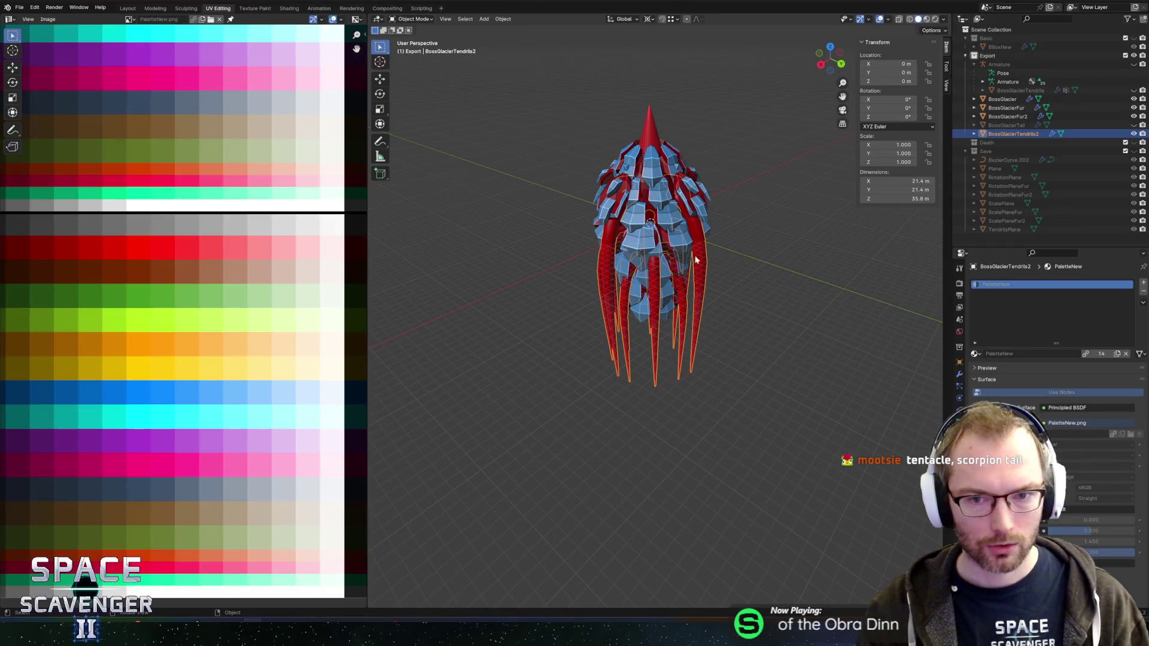
{"action": "key", "text": "Tab"}
{"action": "mouse_move", "coordinate": [736, 221]}
{"action": "left_mouse_down"}
{"action": "mouse_move", "coordinate": [688, 192]}
{"action": "mouse_move", "coordinate": [784, 159]}
{"action": "mouse_move", "coordinate": [792, 184]}
{"action": "mouse_move", "coordinate": [761, 177]}
{"action": "mouse_move", "coordinate": [803, 177]}
{"action": "mouse_move", "coordinate": [785, 178]}
{"action": "left_mouse_up"}
{"action": "scroll", "coordinate": [681, 185], "scroll_direction": "up", "scroll_amount": 3}
{"action": "key", "text": "Tab"}
{"action": "scroll", "coordinate": [694, 180], "scroll_direction": "down", "scroll_amount": 3}
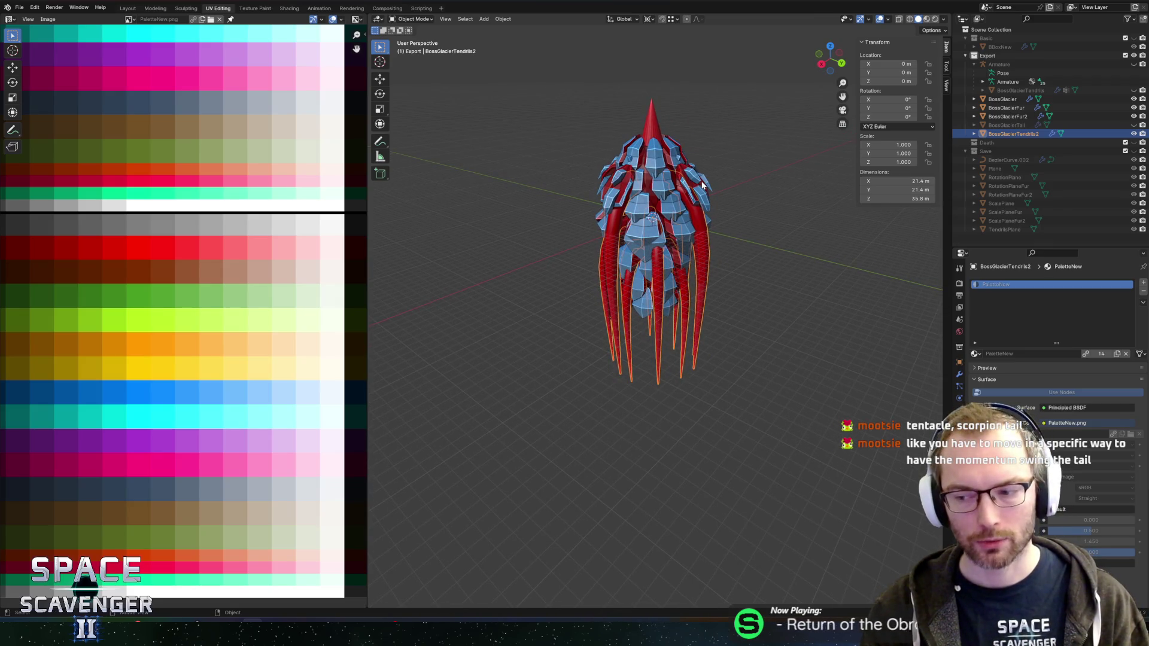
{"action": "left_click_drag", "start_coordinate": [703, 211], "coordinate": [675, 193]}
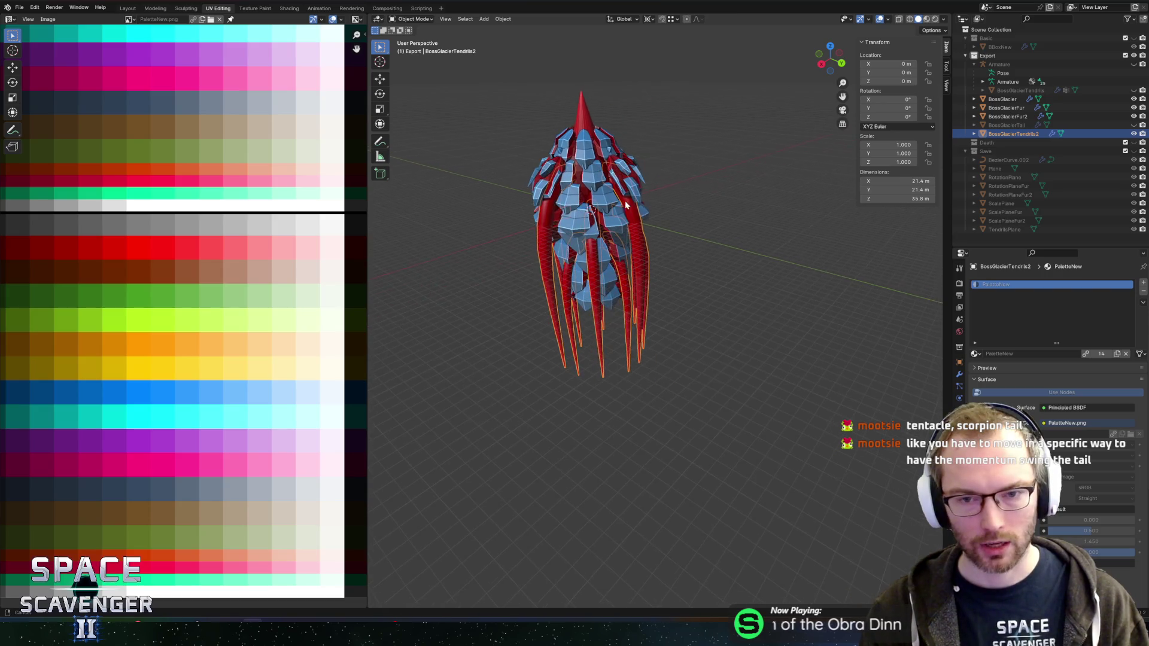
{"action": "key", "text": "Tab"}
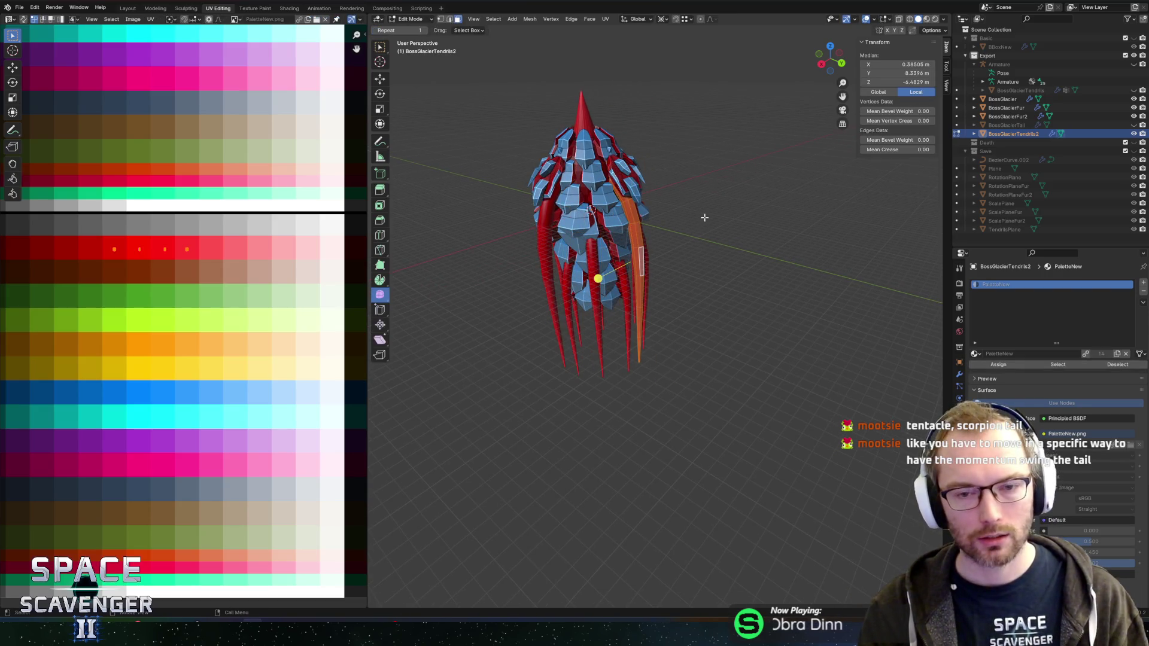
{"action": "mouse_move", "coordinate": [709, 221]}
{"action": "left_mouse_down"}
{"action": "mouse_move", "coordinate": [700, 164]}
{"action": "mouse_move", "coordinate": [672, 174]}
{"action": "mouse_move", "coordinate": [821, 190]}
{"action": "left_mouse_up"}
{"action": "key", "text": "alt+z"}
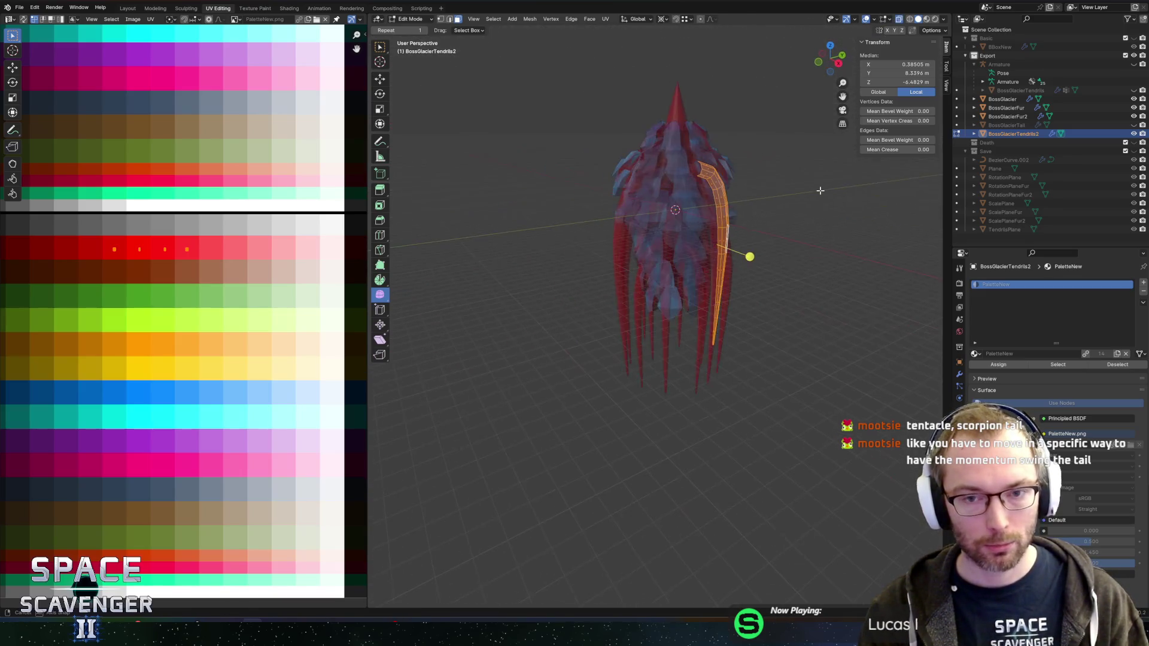
{"action": "scroll", "coordinate": [821, 190], "scroll_direction": "up", "scroll_amount": 5}
{"action": "left_click", "coordinate": [730, 161]}
{"action": "mouse_move", "coordinate": [714, 170]}
{"action": "left_mouse_down"}
{"action": "mouse_move", "coordinate": [766, 191]}
{"action": "mouse_move", "coordinate": [754, 177]}
{"action": "mouse_move", "coordinate": [802, 180]}
{"action": "mouse_move", "coordinate": [798, 193]}
{"action": "left_mouse_up"}
{"action": "key", "text": "alt+z"}
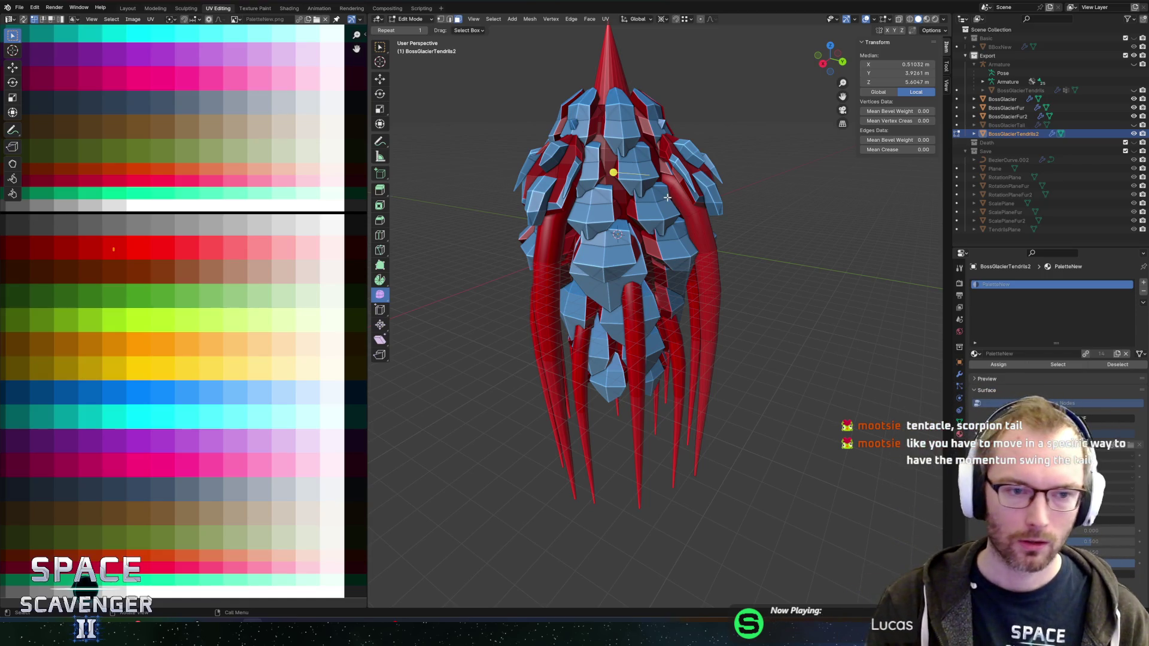
{"action": "left_click", "coordinate": [610, 64]}
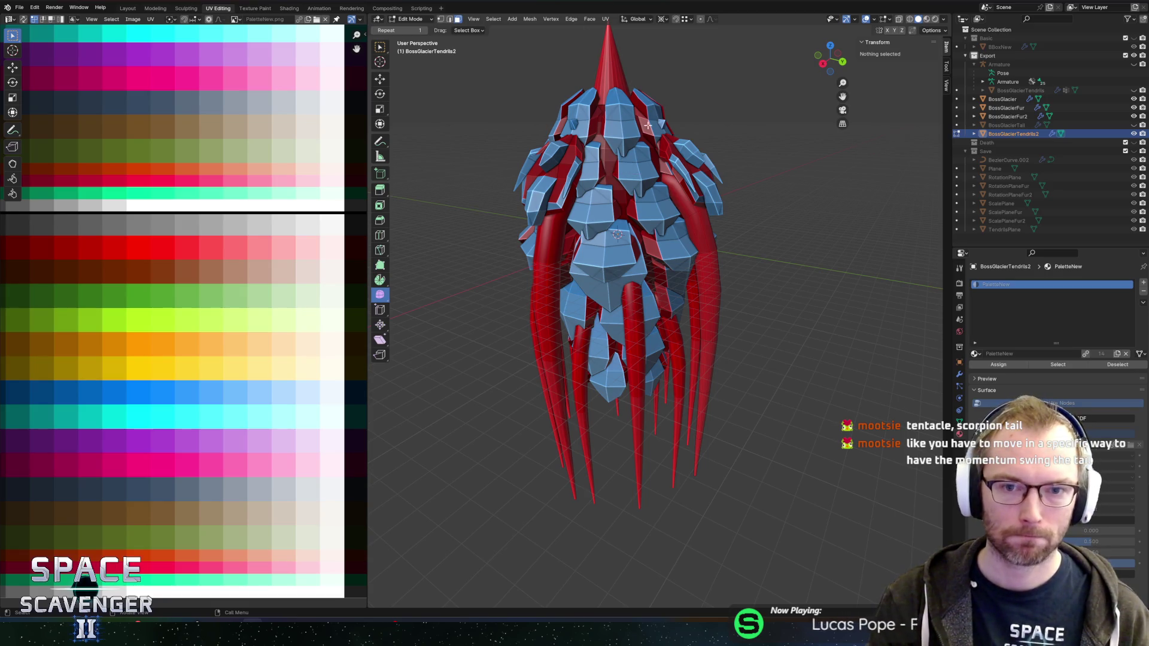
{"action": "key", "text": "Tab"}
{"action": "left_click", "coordinate": [608, 83]}
{"action": "left_click", "coordinate": [697, 257]}
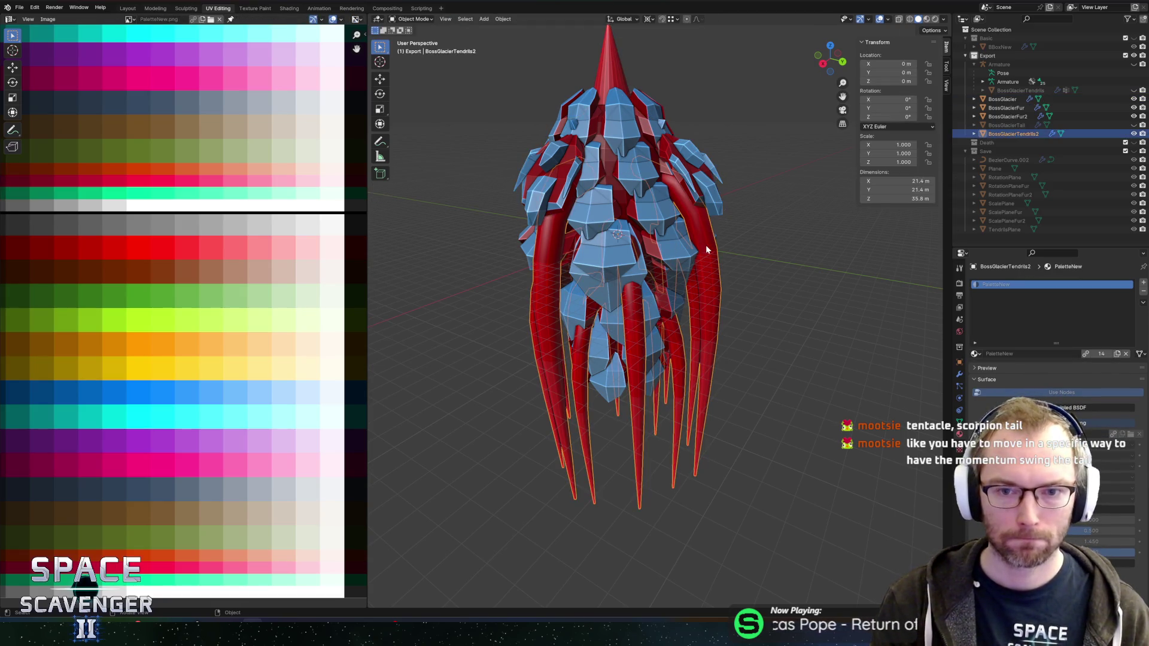
{"action": "key", "text": "Tab"}
{"action": "key", "text": "a"}
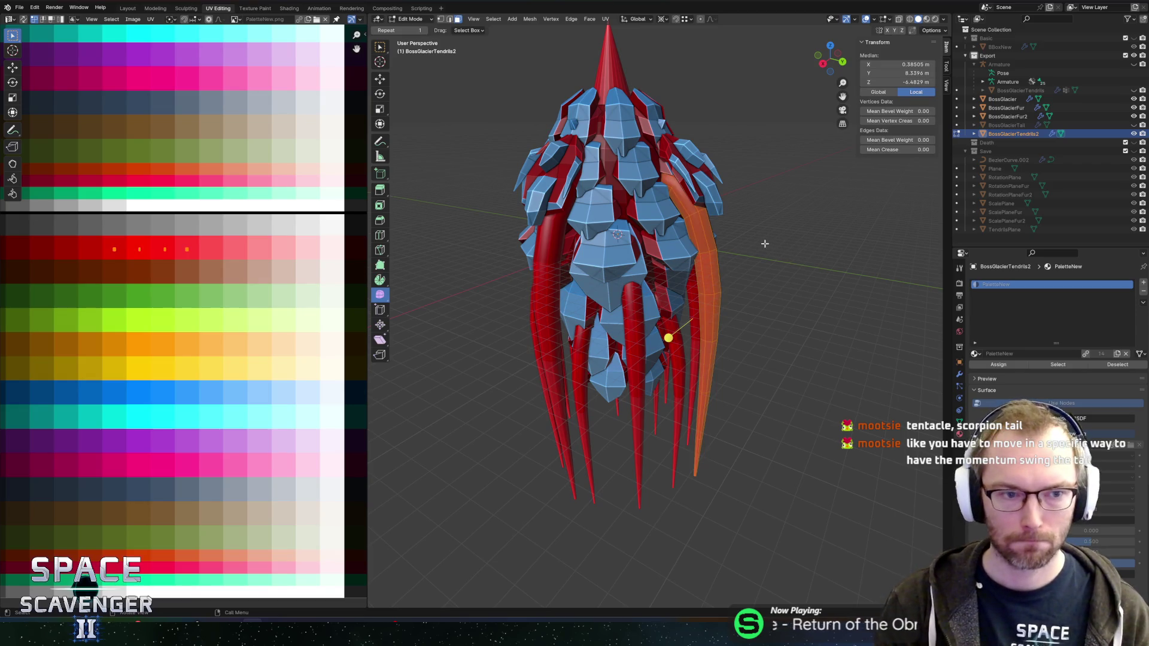
{"action": "left_click", "coordinate": [706, 237]}
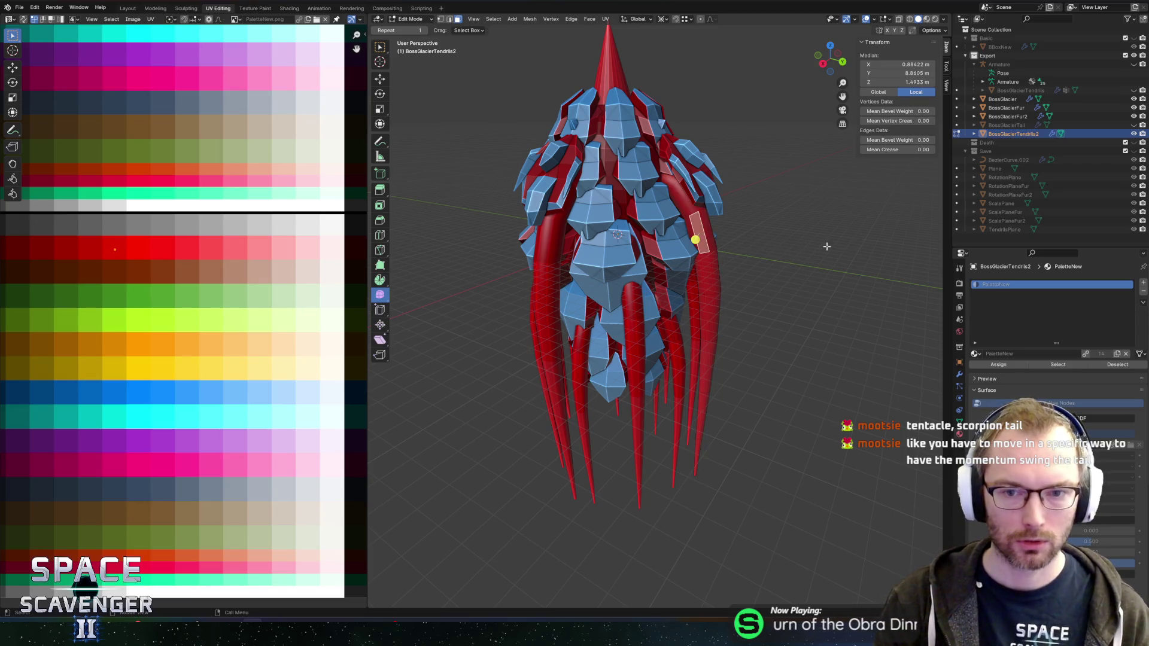
{"action": "left_click", "coordinate": [711, 237]}
{"action": "left_click", "coordinate": [710, 234]}
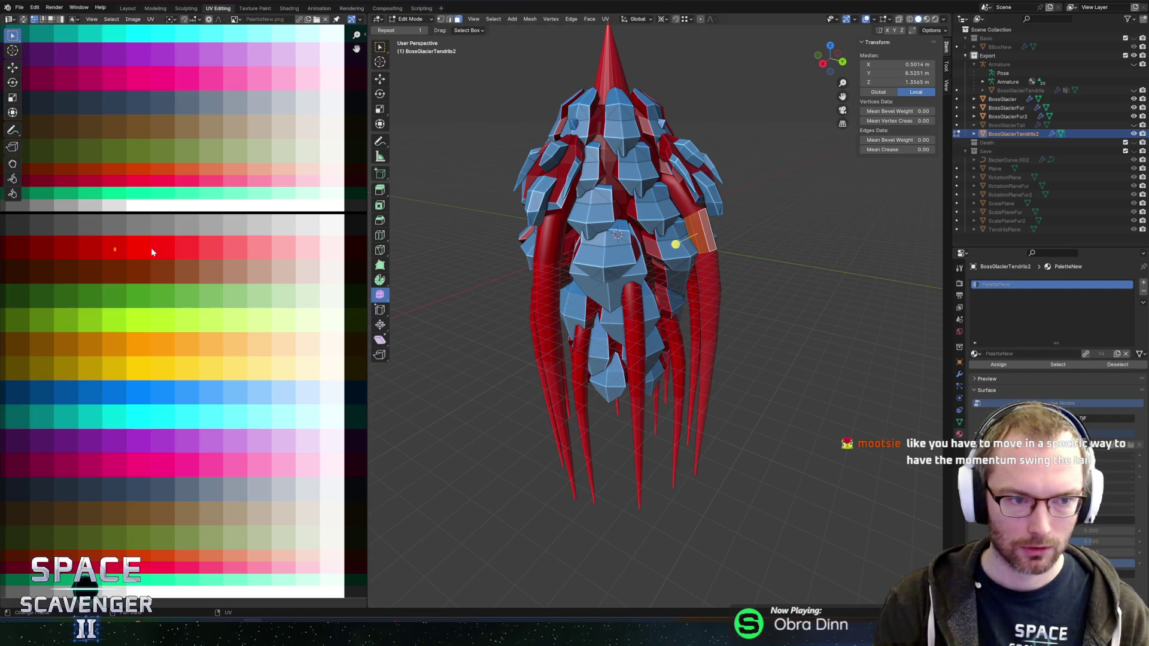
{"action": "key", "text": "g"}
{"action": "key", "text": "x"}
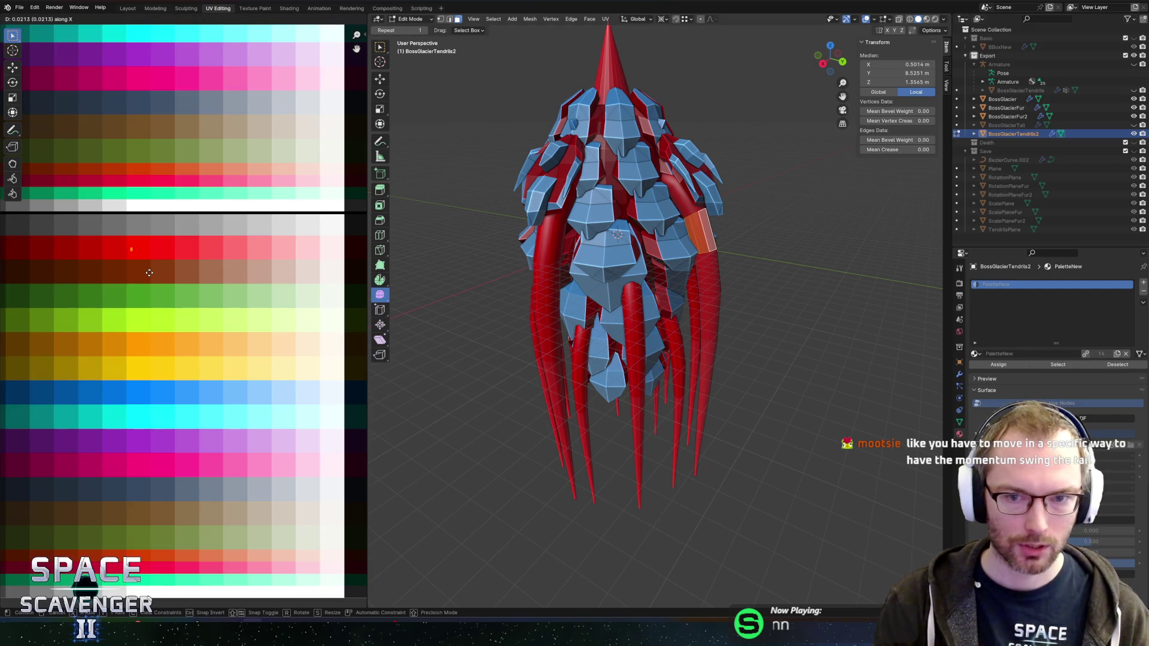
{"action": "left_click", "coordinate": [149, 273]}
{"action": "key", "text": "Tab"}
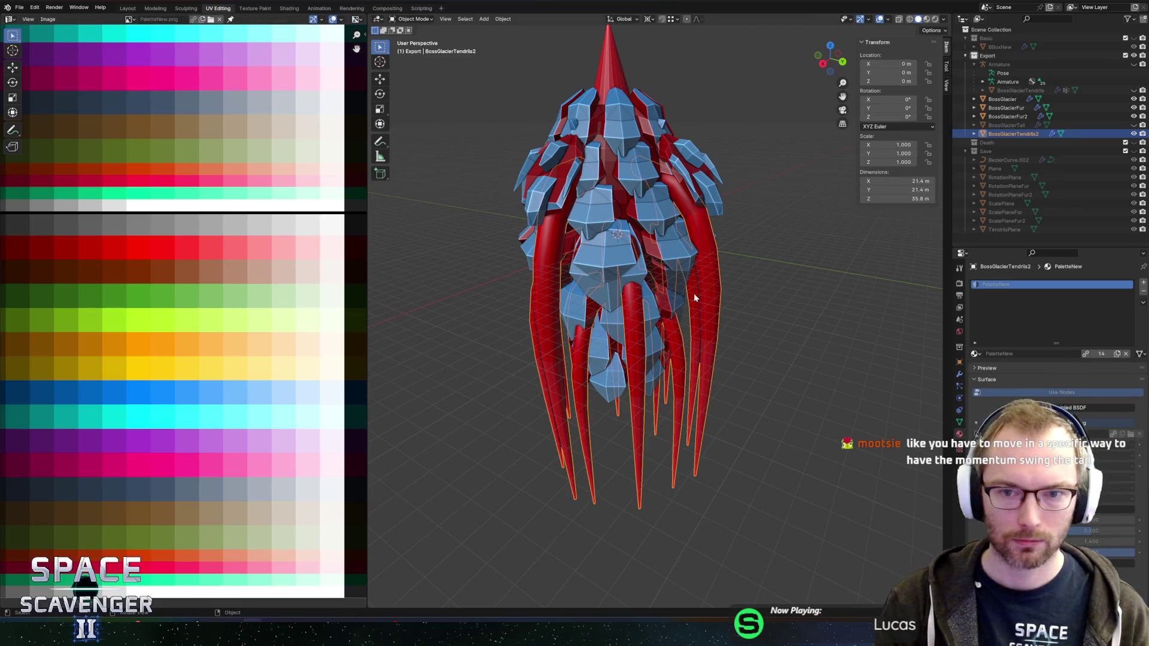
{"action": "key", "text": "Tab"}
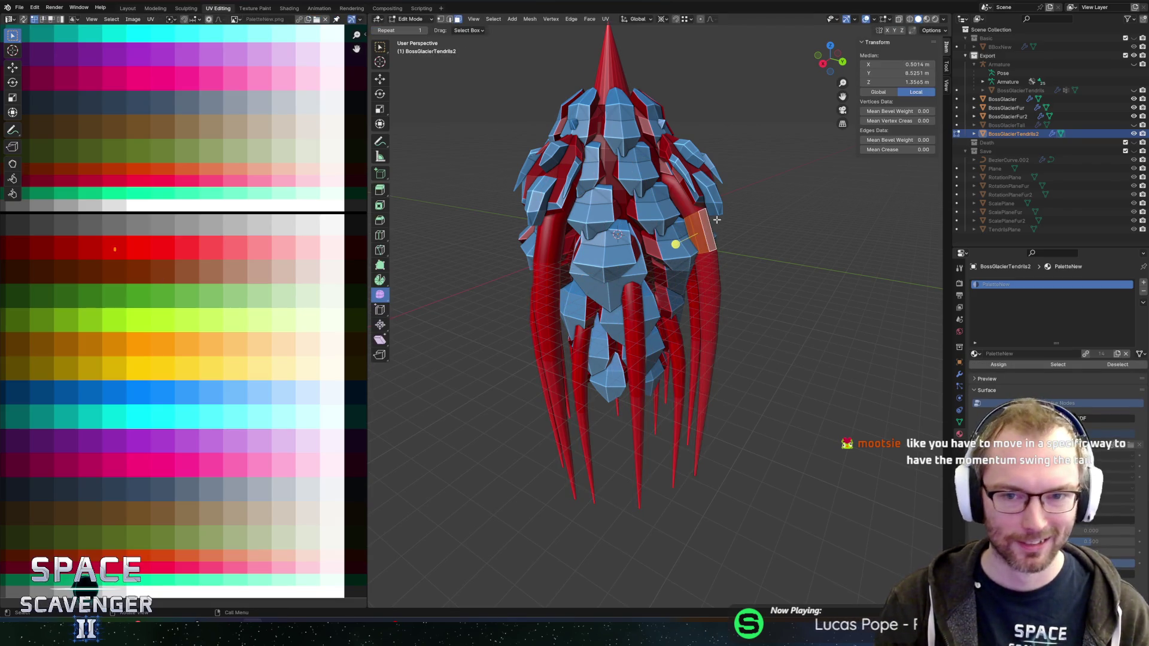
{"action": "key", "text": "l"}
{"action": "key", "text": "Tab"}
{"action": "scroll", "coordinate": [795, 267], "scroll_direction": "down", "scroll_amount": 3}
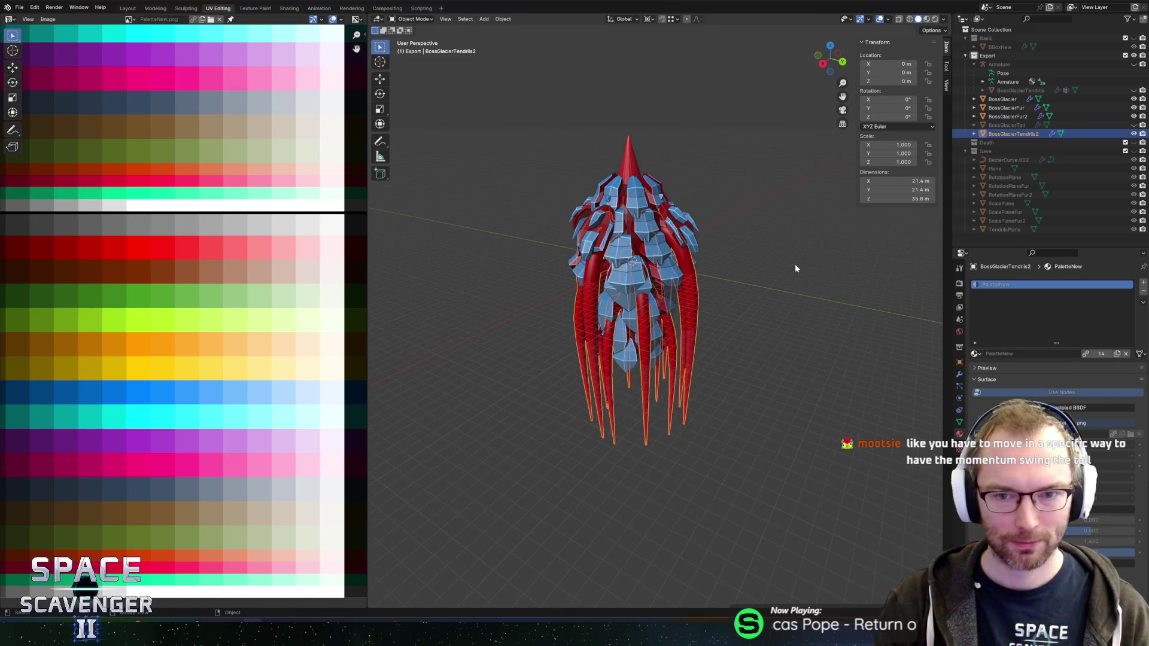
Zoom and orbit around the glacier boss, then bring up the Shift+A Add menu
{"action": "scroll", "coordinate": [752, 249], "scroll_direction": "up", "scroll_amount": 5}
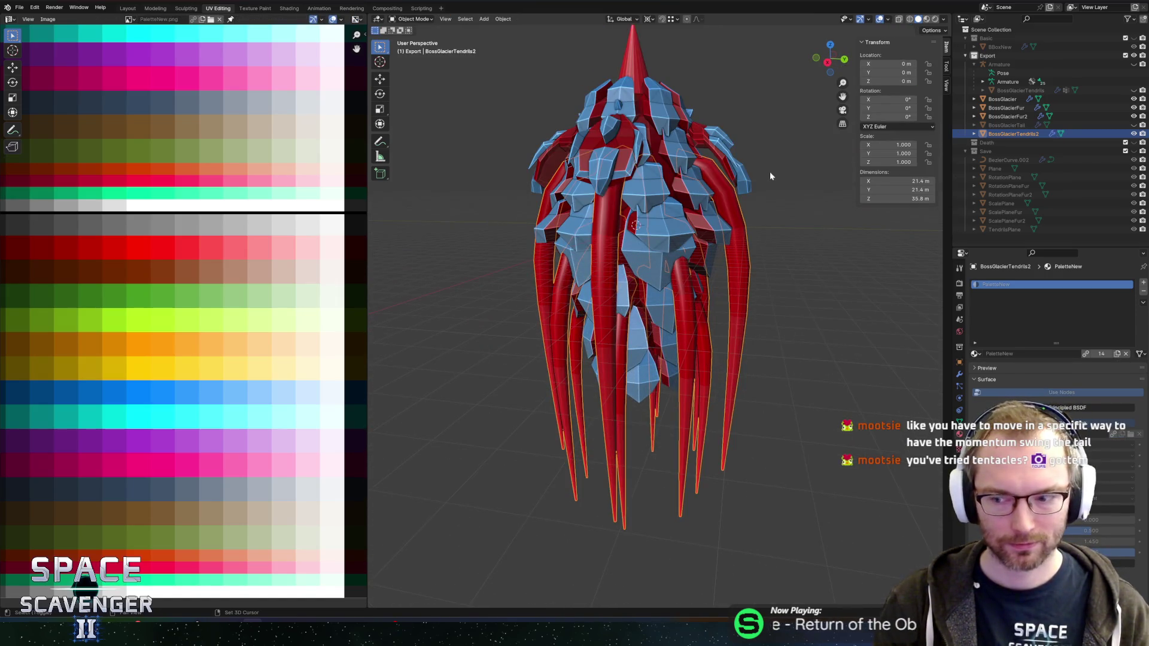
{"action": "scroll", "coordinate": [773, 216], "scroll_direction": "down", "scroll_amount": 5}
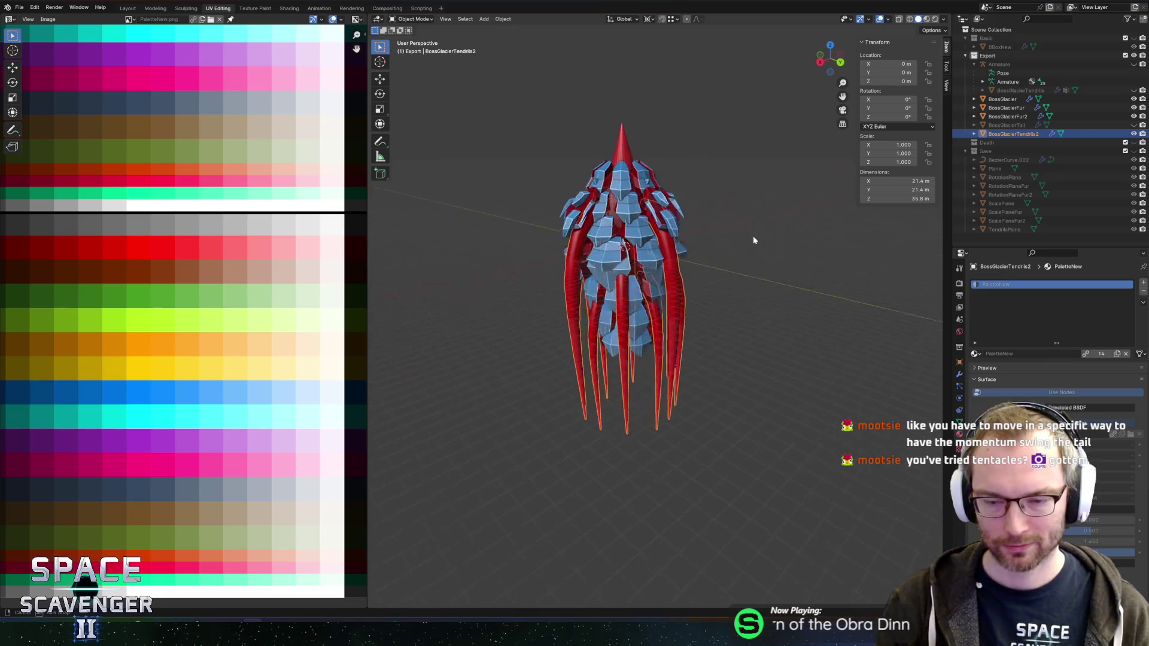
{"action": "scroll", "coordinate": [781, 240], "scroll_direction": "left", "scroll_amount": 3}
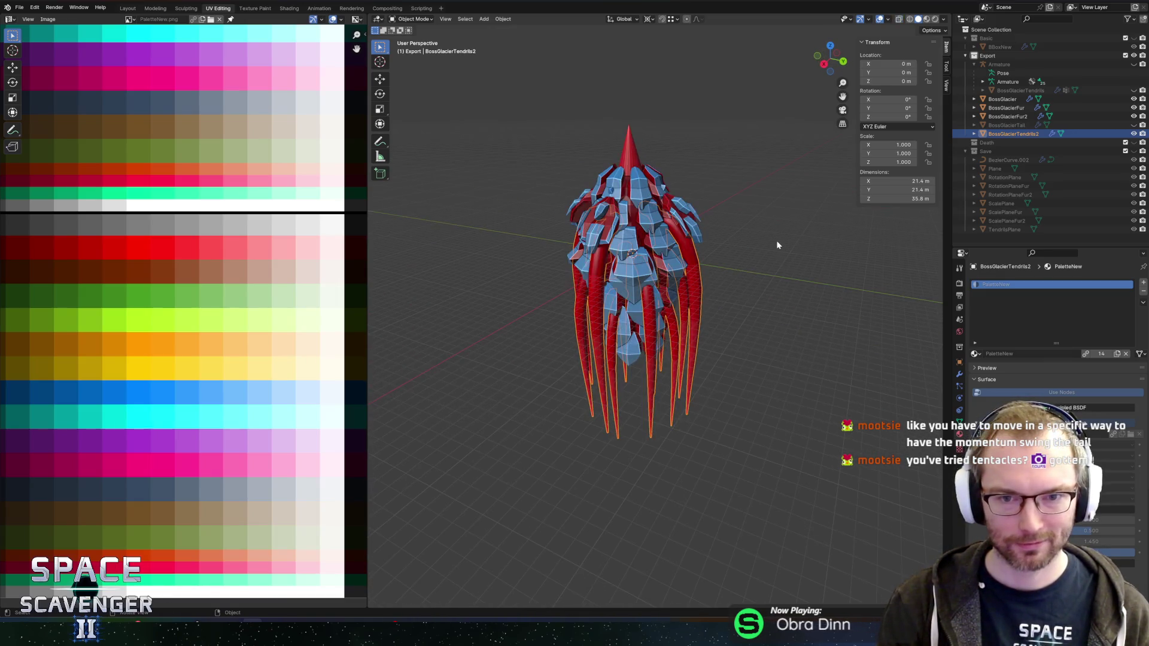
{"action": "scroll", "coordinate": [752, 240], "scroll_direction": "up", "scroll_amount": 2}
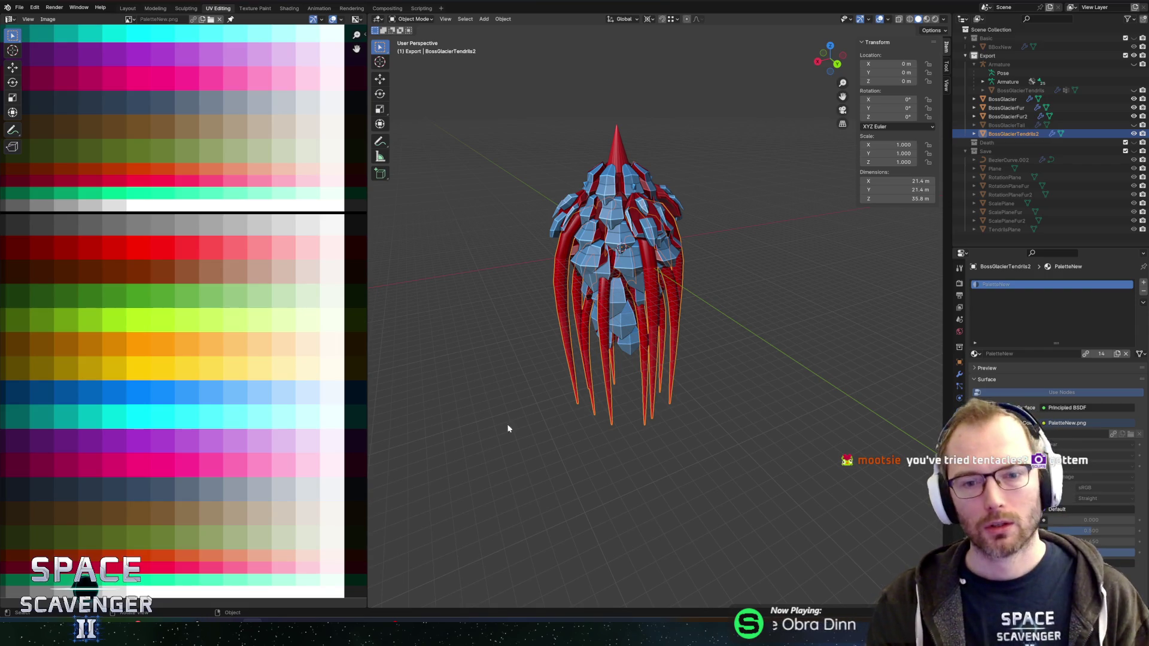
{"action": "scroll", "coordinate": [742, 304], "scroll_direction": "up", "scroll_amount": 4}
{"action": "left_click_drag", "start_coordinate": [794, 294], "coordinate": [767, 292]}
{"action": "key", "text": "shift+a"}
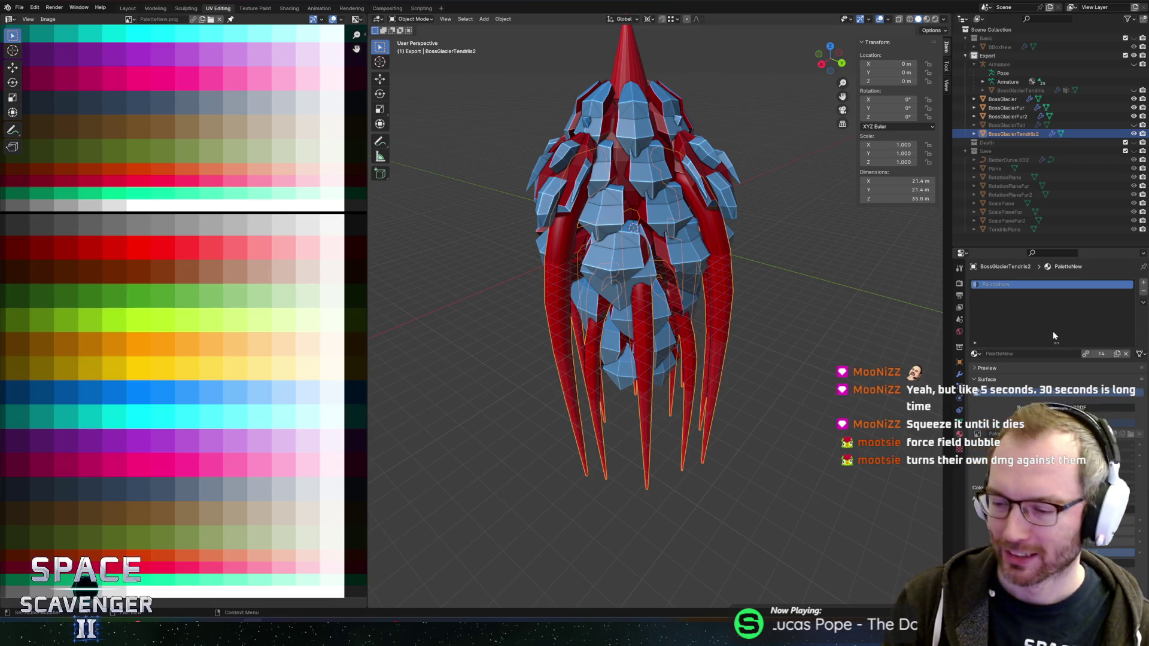
Orbit to a near-front view, enter Edit Mode on the tendrils, and zoom in on one tendril
{"action": "scroll", "coordinate": [777, 304], "scroll_direction": "down", "scroll_amount": 4}
{"action": "mouse_move", "coordinate": [778, 304]}
{"action": "left_mouse_down"}
{"action": "mouse_move", "coordinate": [765, 287]}
{"action": "mouse_move", "coordinate": [782, 266]}
{"action": "mouse_move", "coordinate": [822, 283]}
{"action": "left_mouse_up"}
{"action": "mouse_move", "coordinate": [791, 290]}
{"action": "left_mouse_down"}
{"action": "mouse_move", "coordinate": [728, 291]}
{"action": "mouse_move", "coordinate": [756, 307]}
{"action": "mouse_move", "coordinate": [695, 303]}
{"action": "left_mouse_up"}
{"action": "key", "text": "Tab"}
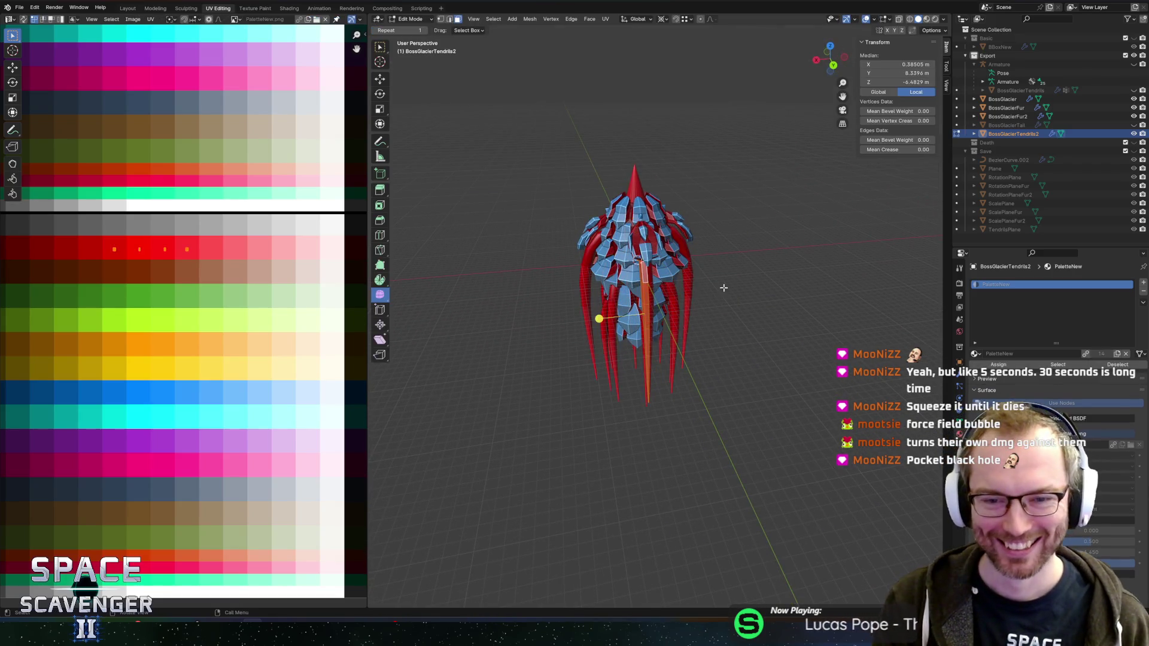
{"action": "scroll", "coordinate": [716, 284], "scroll_direction": "up", "scroll_amount": 5}
{"action": "mouse_move", "coordinate": [744, 240]}
{"action": "left_mouse_down"}
{"action": "mouse_move", "coordinate": [740, 293]}
{"action": "mouse_move", "coordinate": [798, 295]}
{"action": "left_mouse_up"}
Add Armature.001 in Object Mode and move it up along Z to 6.9639 m inside the body
{"action": "key", "text": "Tab"}
{"action": "key", "text": "shift+a"}
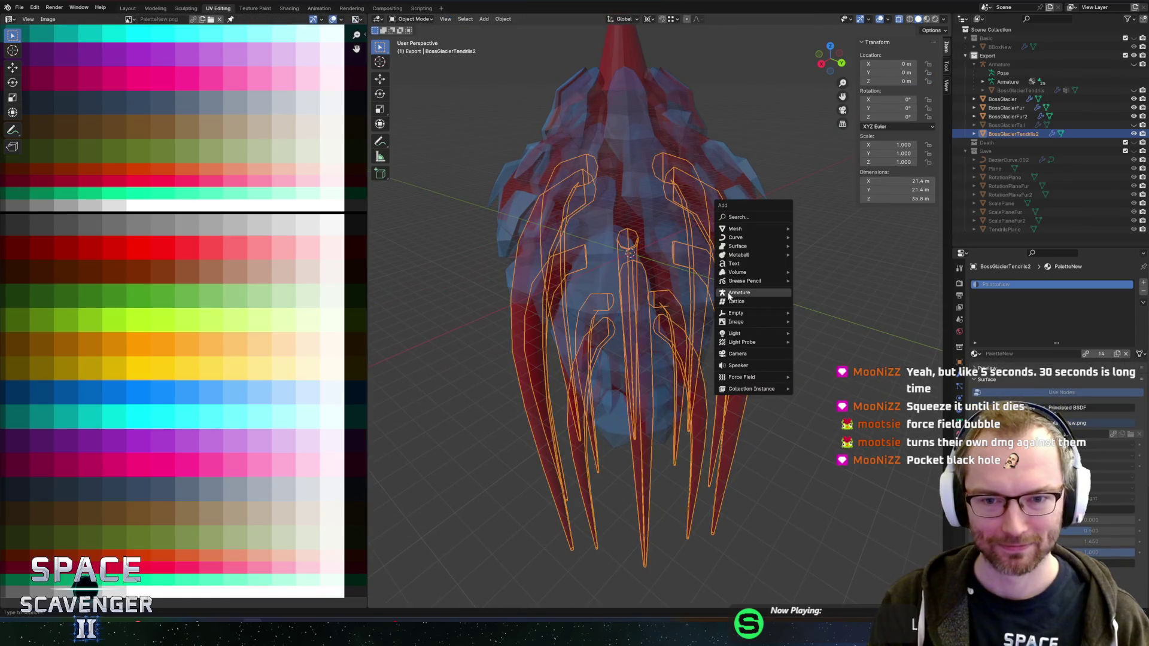
{"action": "left_click", "coordinate": [737, 296]}
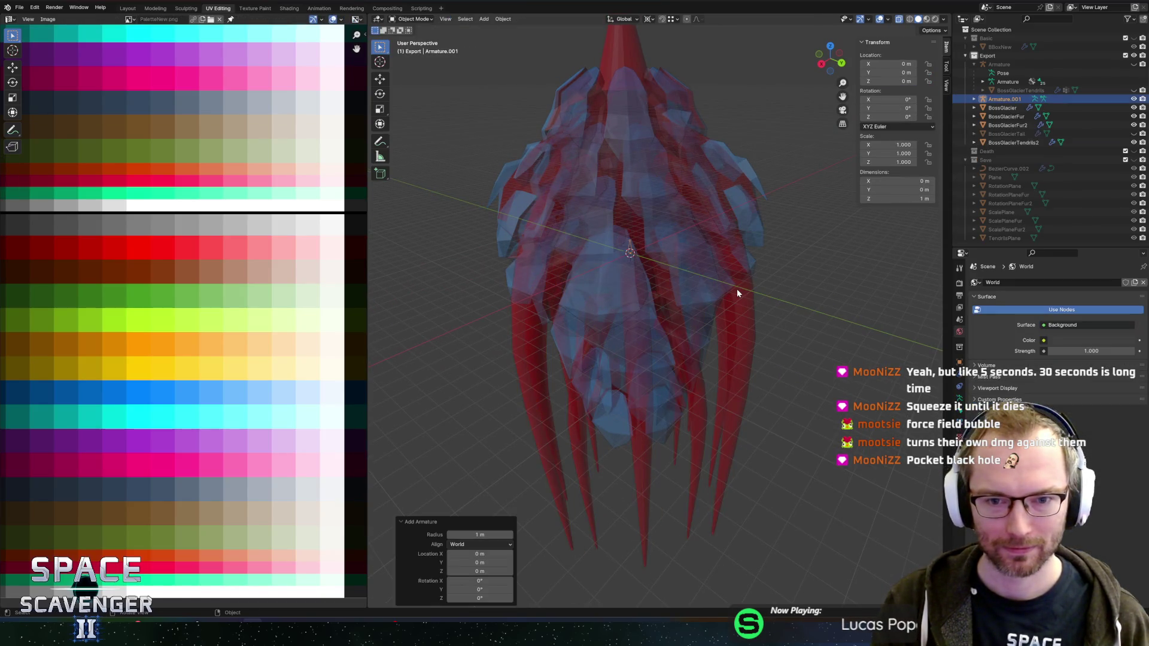
{"action": "key", "text": "alt+z"}
{"action": "left_click_drag", "start_coordinate": [687, 256], "coordinate": [725, 267]}
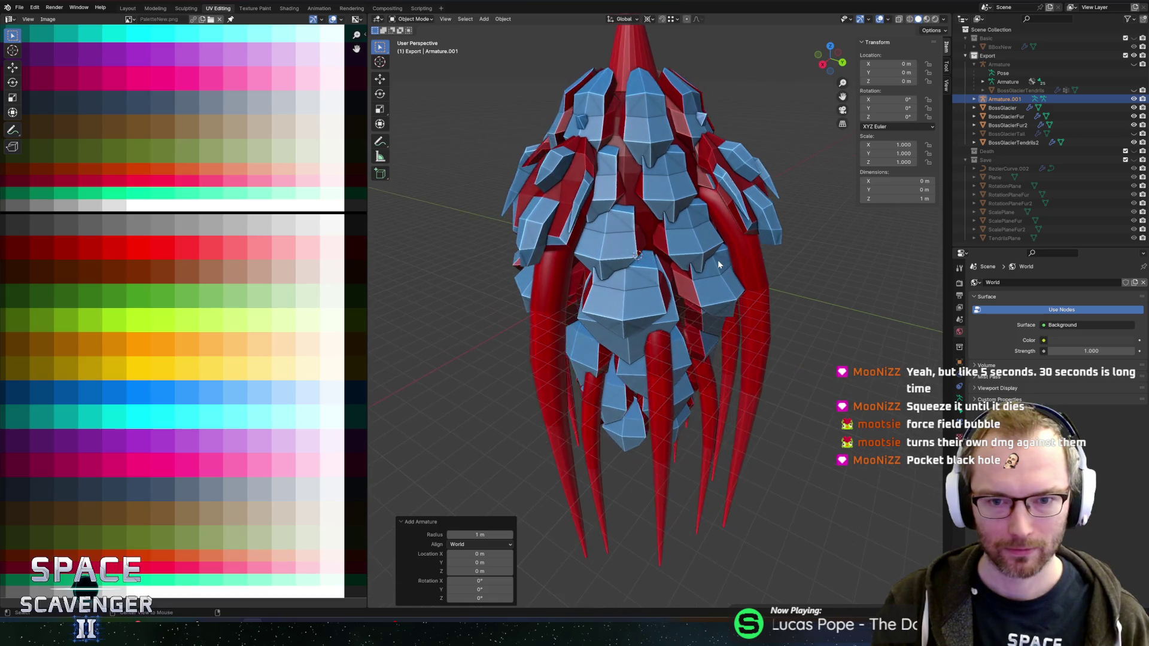
{"action": "key", "text": "alt+z"}
{"action": "key", "text": "g"}
{"action": "key", "text": "z"}
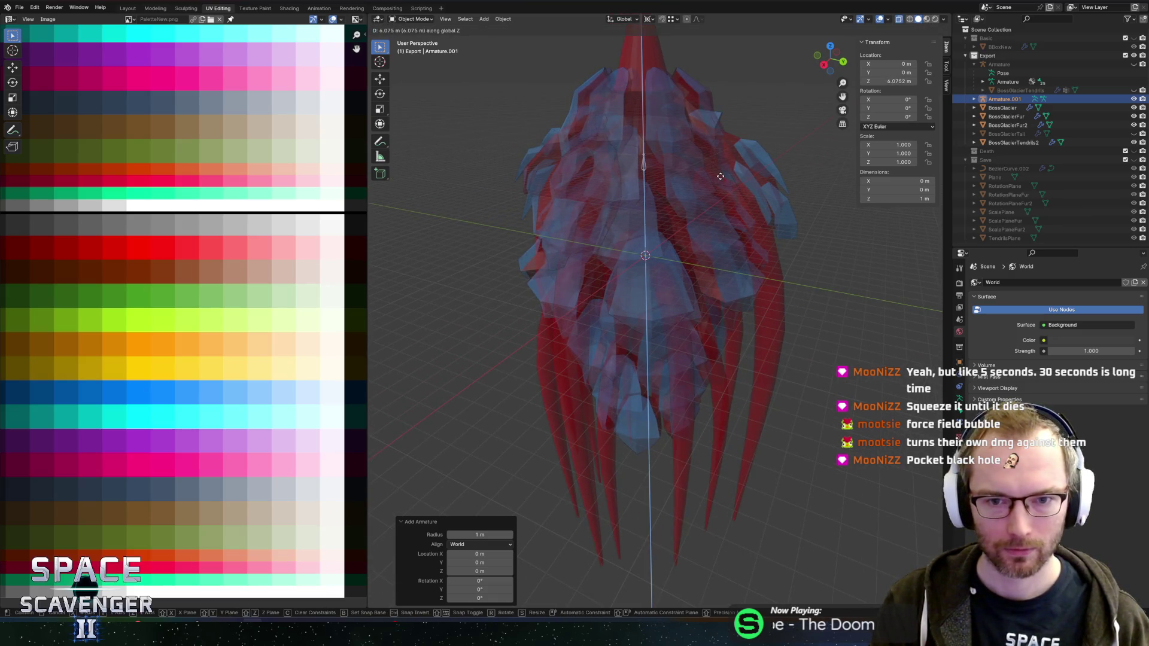
{"action": "left_click", "coordinate": [724, 166]}
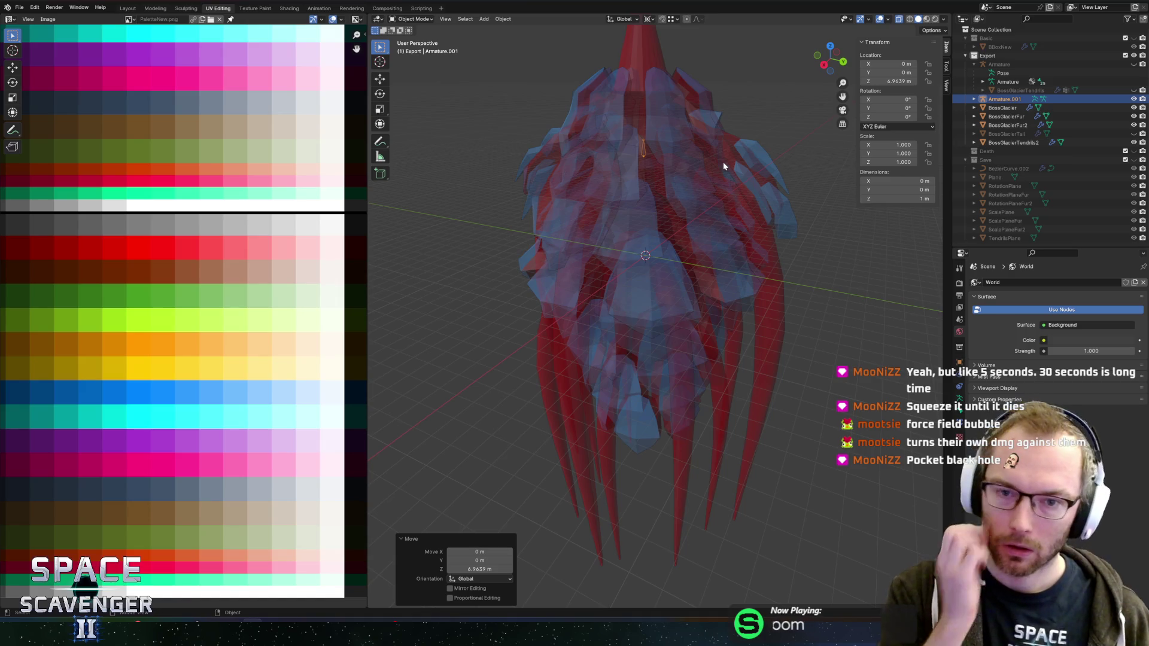
{"action": "scroll", "coordinate": [723, 161], "scroll_direction": "up", "scroll_amount": 5}
{"action": "scroll", "coordinate": [666, 138], "scroll_direction": "down", "scroll_amount": 5}
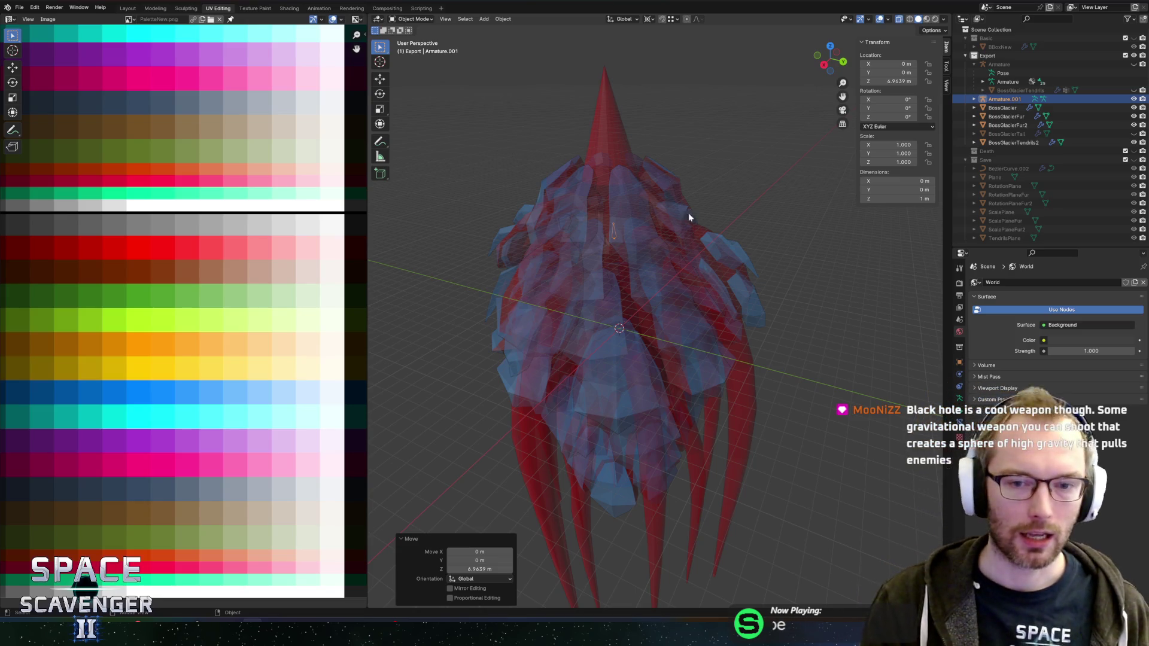
{"action": "key", "text": "alt+z"}
{"action": "key", "text": "alt+z"}
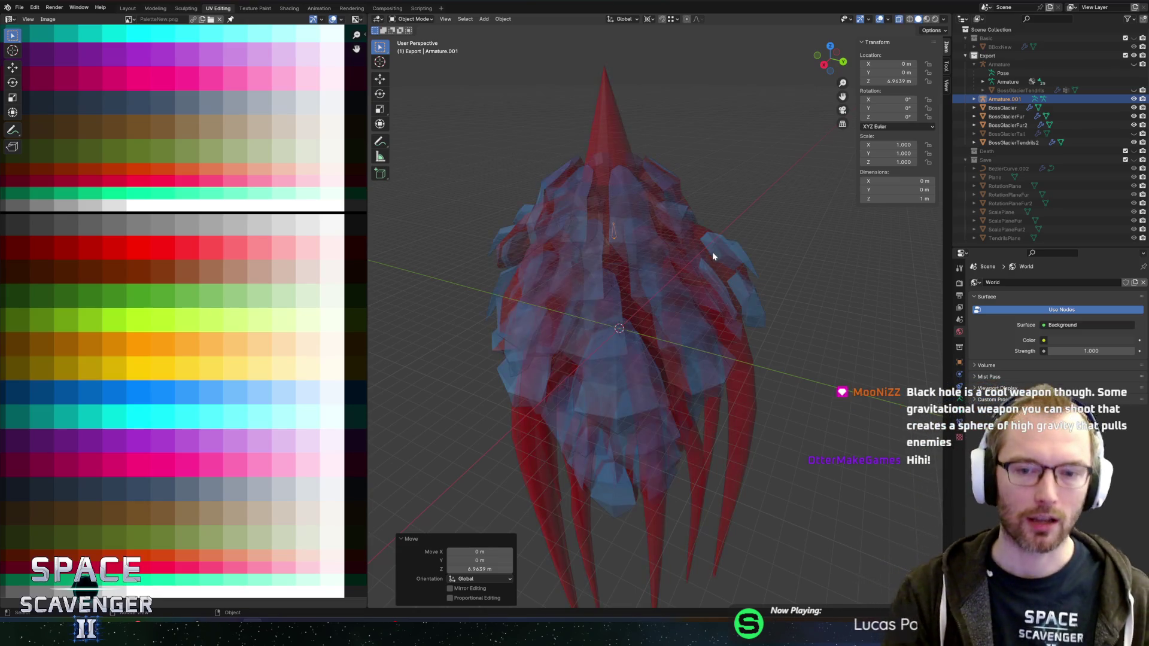
Cycle through the overlapping objects until Armature.001 is selected
{"action": "left_click", "coordinate": [750, 351]}
{"action": "left_click", "coordinate": [761, 368]}
{"action": "left_click", "coordinate": [775, 343]}
{"action": "left_click", "coordinate": [714, 312]}
{"action": "left_click", "coordinate": [622, 237]}
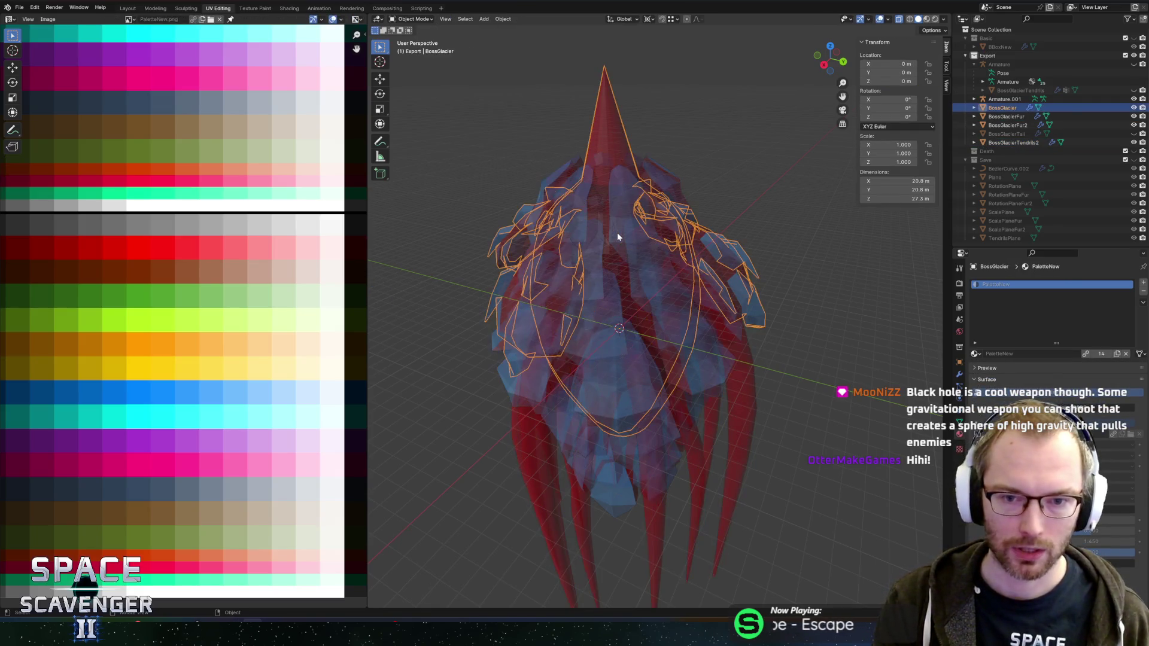
{"action": "left_click", "coordinate": [617, 239]}
Show the boss in see-through Right Orthographic view, zoomed in on the armature
{"action": "key", "text": "alt+z"}
{"action": "mouse_move", "coordinate": [673, 265]}
{"action": "left_mouse_down"}
{"action": "mouse_move", "coordinate": [684, 239]}
{"action": "mouse_move", "coordinate": [687, 323]}
{"action": "mouse_move", "coordinate": [730, 325]}
{"action": "mouse_move", "coordinate": [740, 219]}
{"action": "left_mouse_up"}
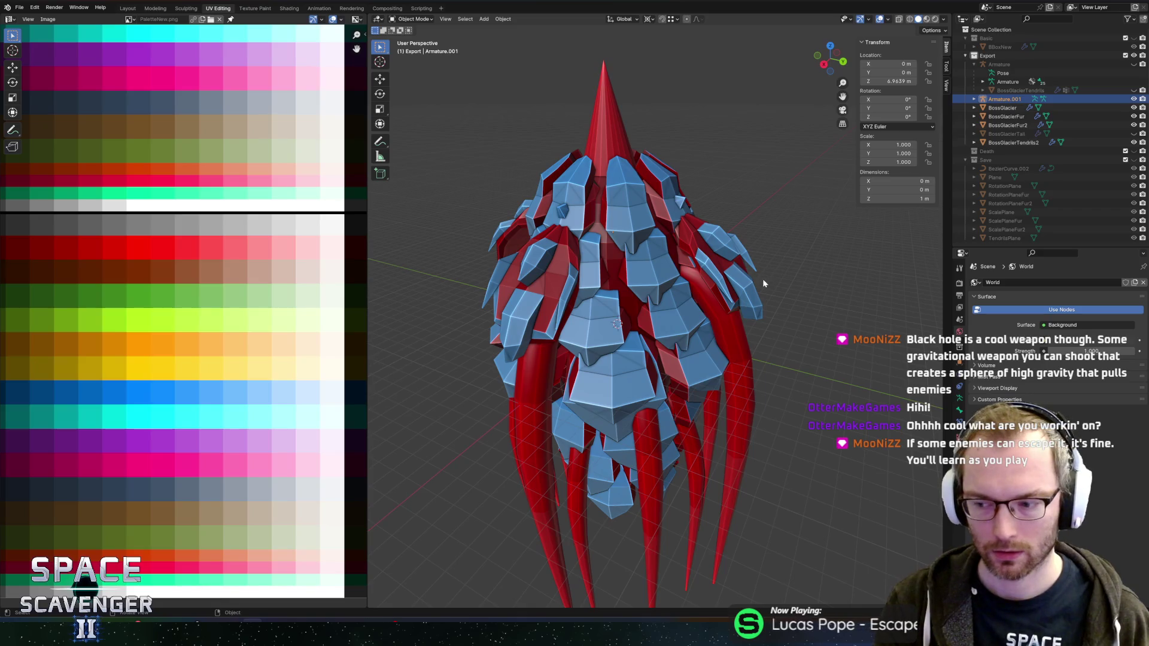
{"action": "scroll", "coordinate": [762, 278], "scroll_direction": "up", "scroll_amount": 4}
{"action": "key", "text": "alt+z"}
{"action": "scroll", "coordinate": [712, 257], "scroll_direction": "up", "scroll_amount": 6}
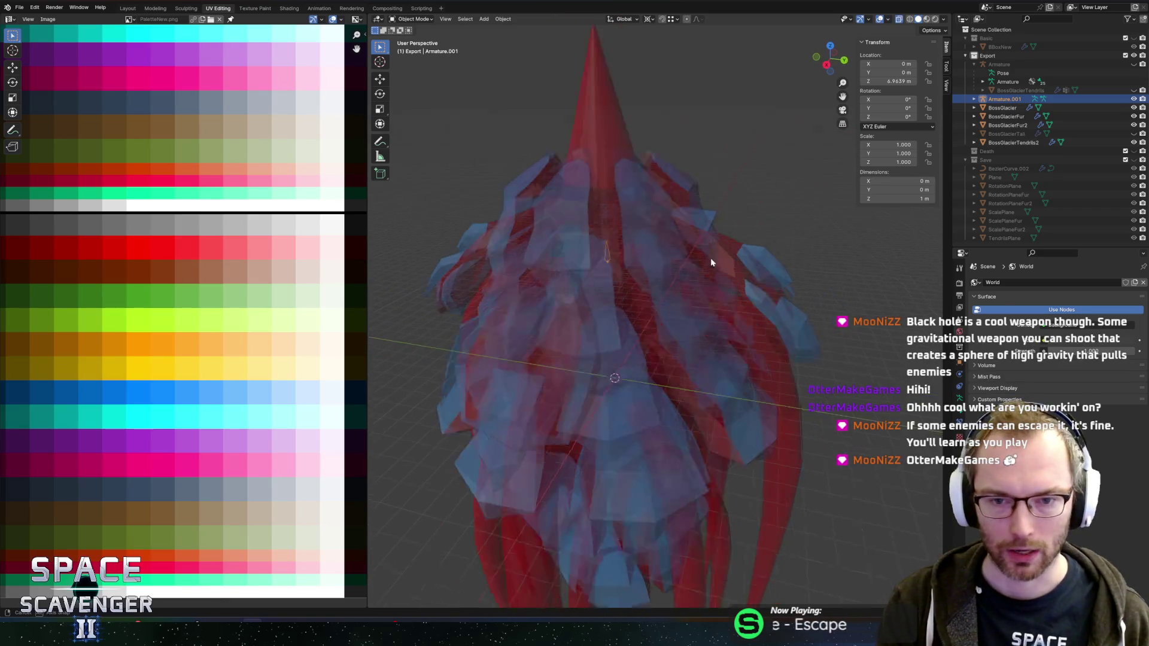
{"action": "key", "text": "KP_3"}
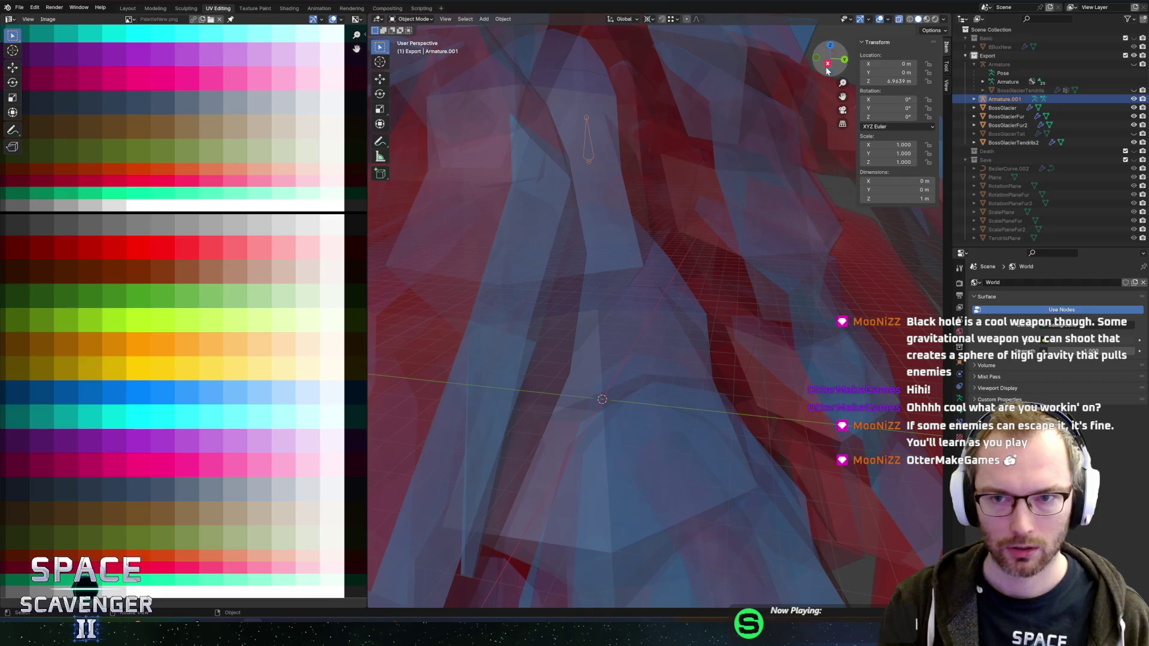
{"action": "scroll", "coordinate": [706, 275], "scroll_direction": "down", "scroll_amount": 8}
{"action": "scroll", "coordinate": [704, 293], "scroll_direction": "up", "scroll_amount": 3}
{"action": "scroll", "coordinate": [704, 275], "scroll_direction": "up", "scroll_amount": 2}
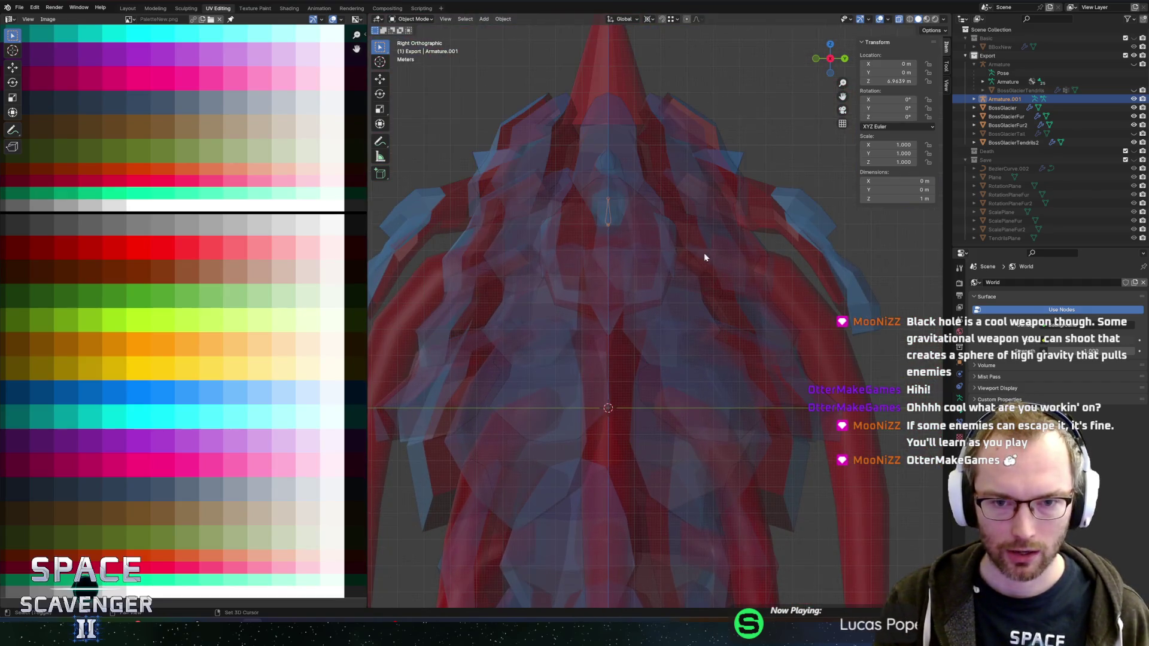
Move Armature.001 to Y 3.8749 m and down to Z 5.5393 m
{"action": "key", "text": "g"}
{"action": "key", "text": "x"}
{"action": "key", "text": "y"}
{"action": "left_click", "coordinate": [896, 297]}
{"action": "key", "text": "g"}
{"action": "key", "text": "z"}
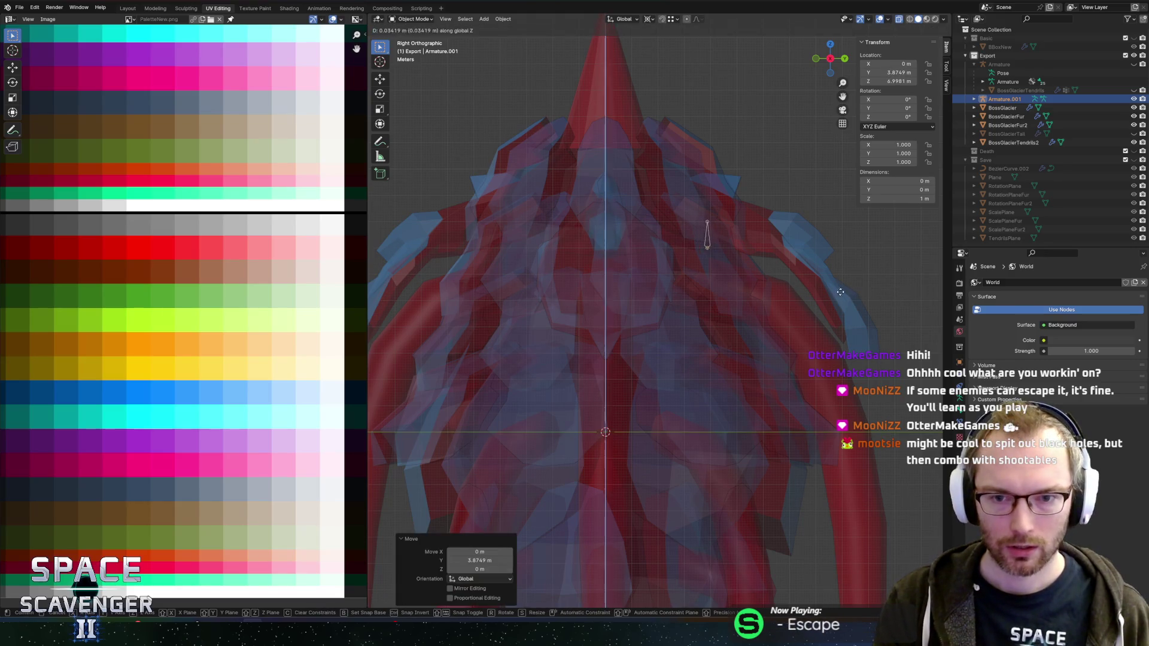
{"action": "left_click", "coordinate": [841, 326]}
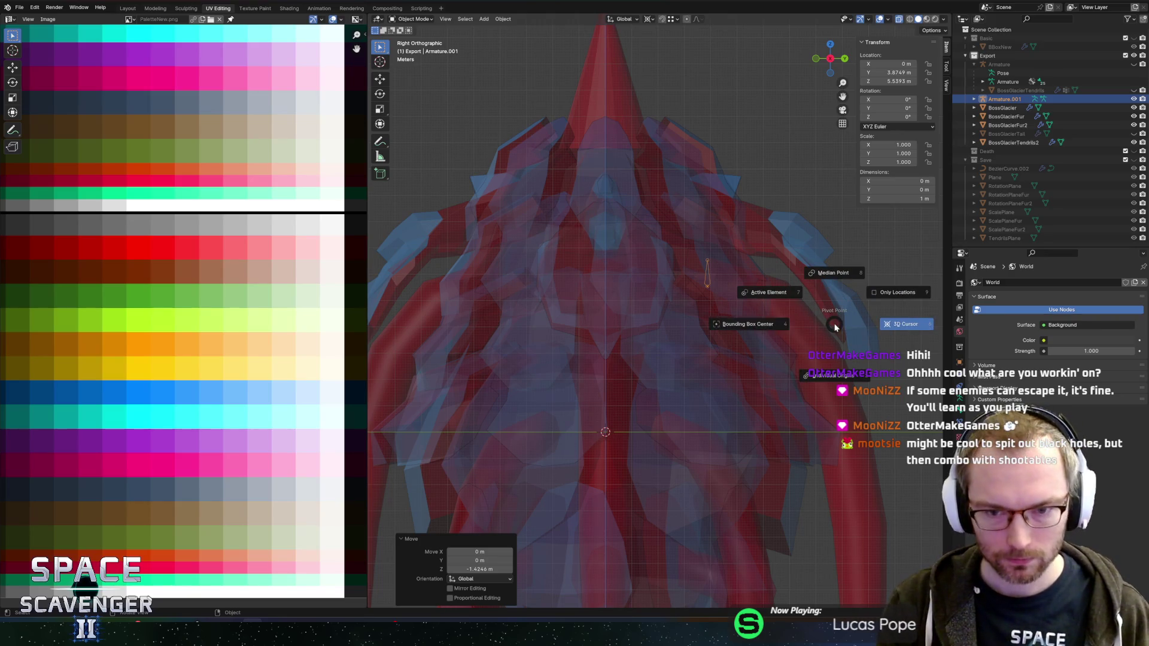
Tilt the armature −103° about X and enter Edit Mode for its bone
{"action": "key", "text": "r"}
{"action": "key", "text": "x"}
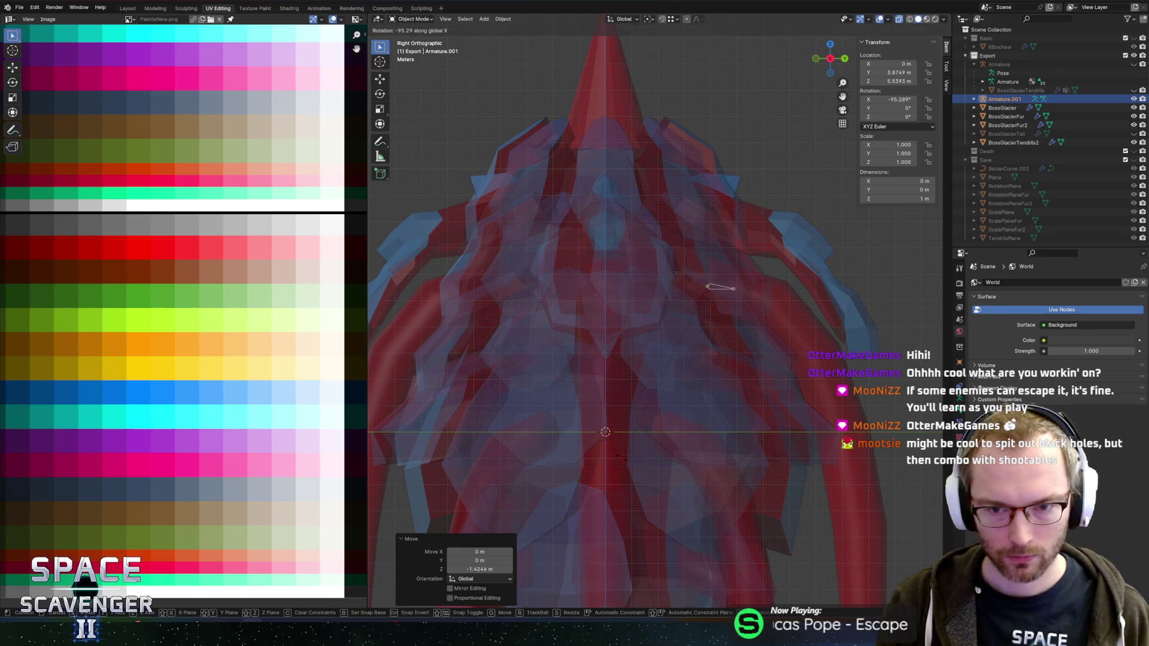
{"action": "left_click", "coordinate": [751, 314]}
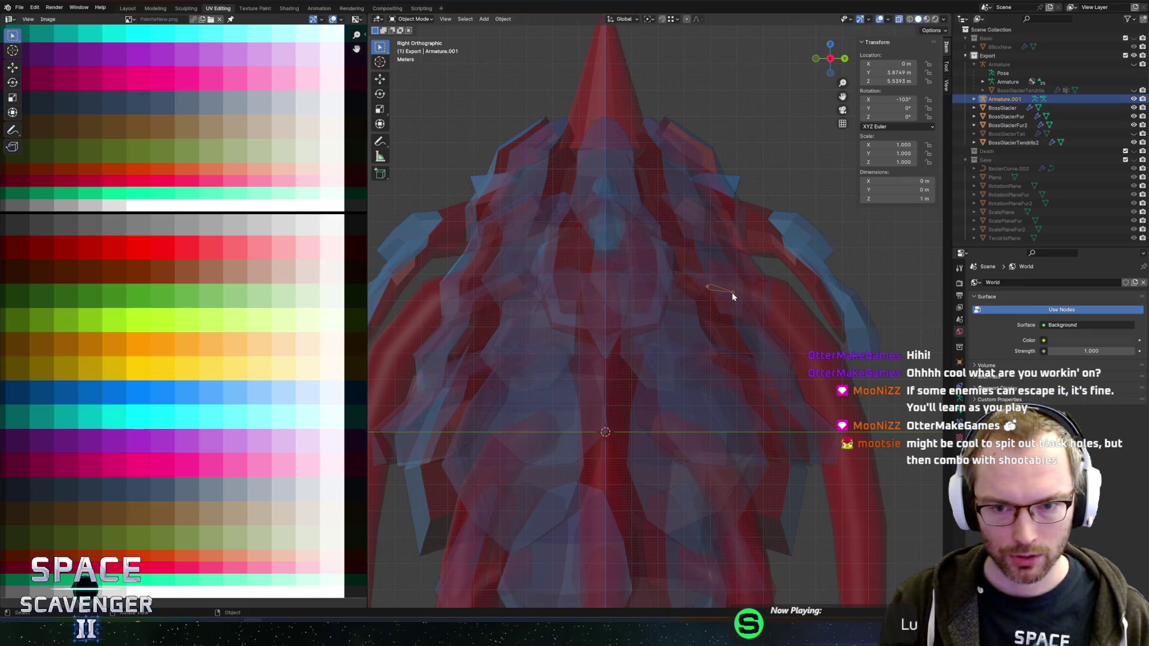
{"action": "key", "text": "Tab"}
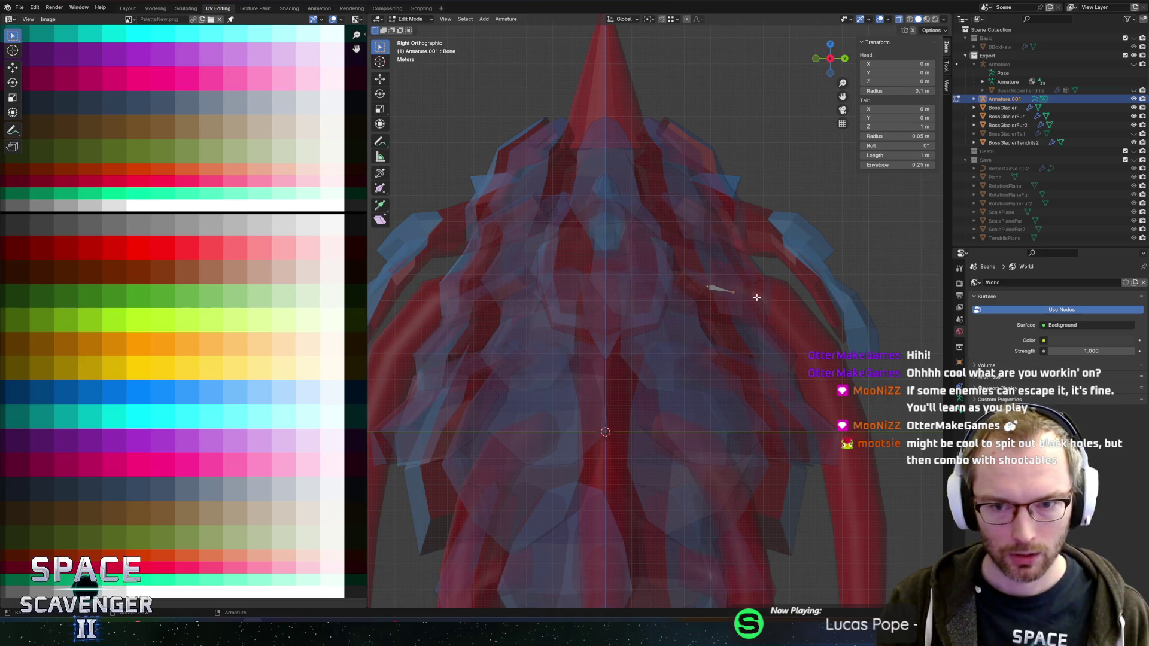
Move the bone's tail to Y 0.15626 m, Z 2.6034 m, giving a 2.6081 m bone
{"action": "key", "text": "g"}
{"action": "key", "text": "y"}
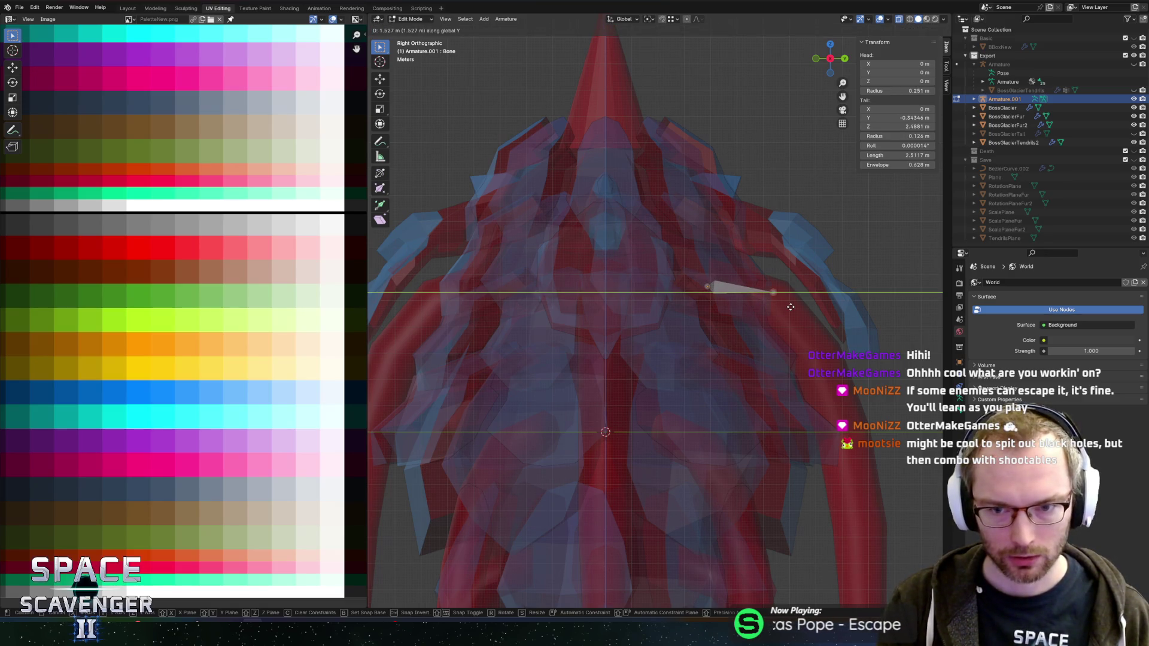
{"action": "key", "text": "z"}
{"action": "left_click", "coordinate": [790, 307]}
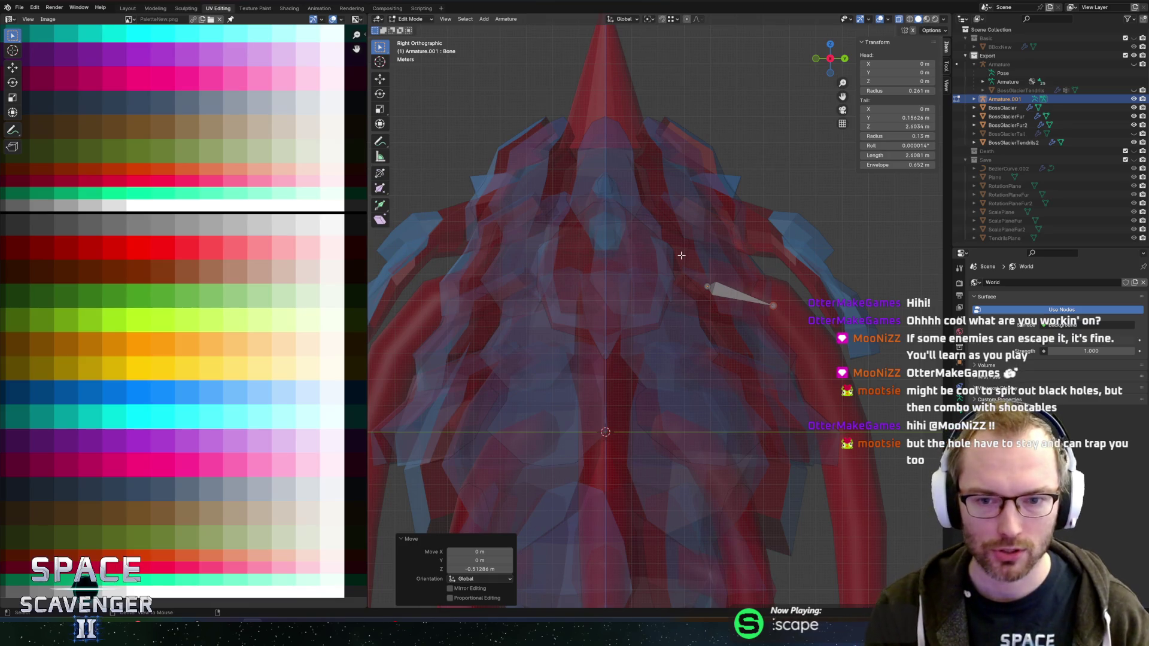
{"action": "key", "text": "alt+Tab"}
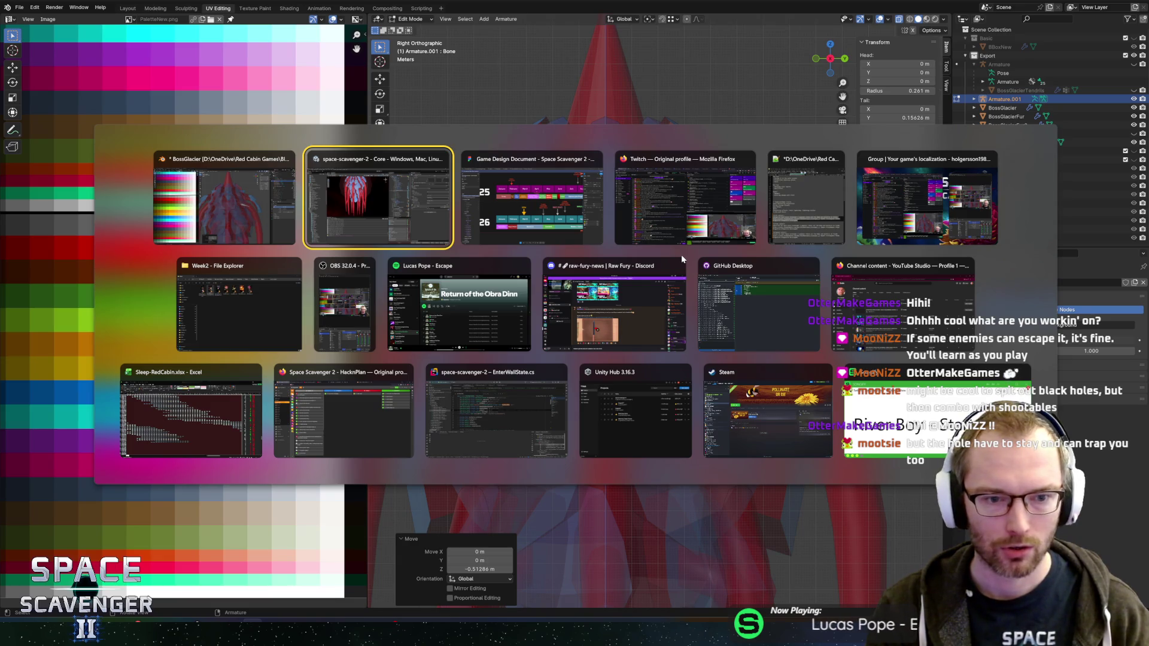
In Unity, test-rotate BossGlacierTendrils2, then undo it back to 0, 0, 0 rotation
{"action": "key", "text": "alt"}
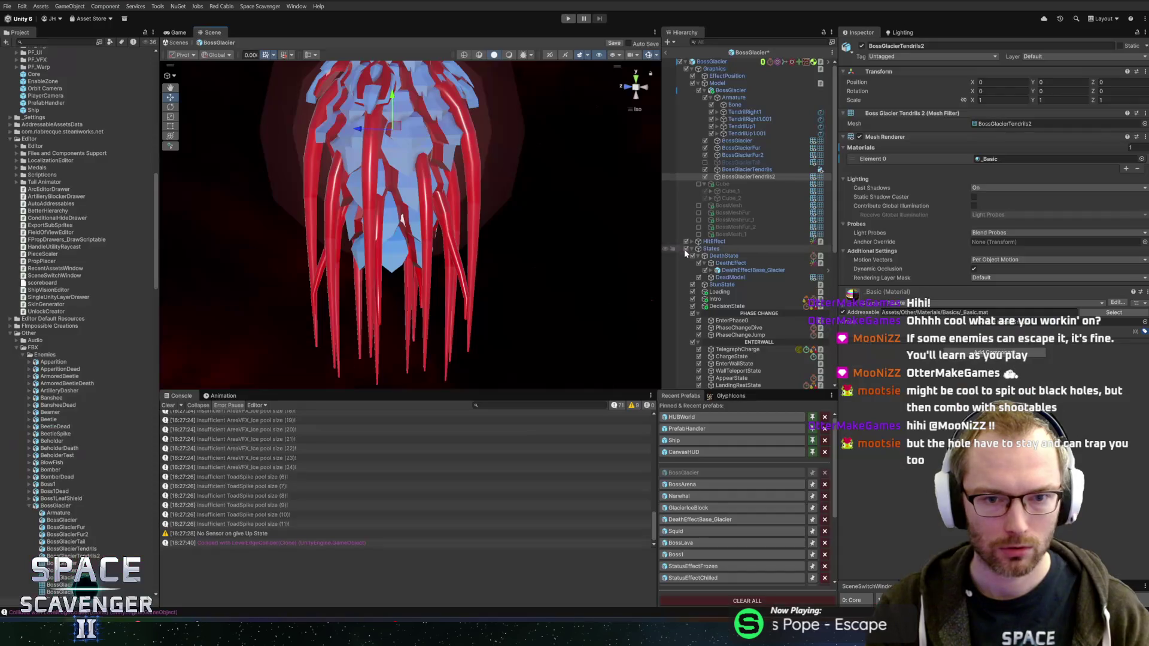
{"action": "mouse_move", "coordinate": [518, 274]}
{"action": "left_mouse_down"}
{"action": "mouse_move", "coordinate": [469, 210]}
{"action": "mouse_move", "coordinate": [512, 202]}
{"action": "mouse_move", "coordinate": [432, 190]}
{"action": "mouse_move", "coordinate": [519, 202]}
{"action": "left_mouse_up"}
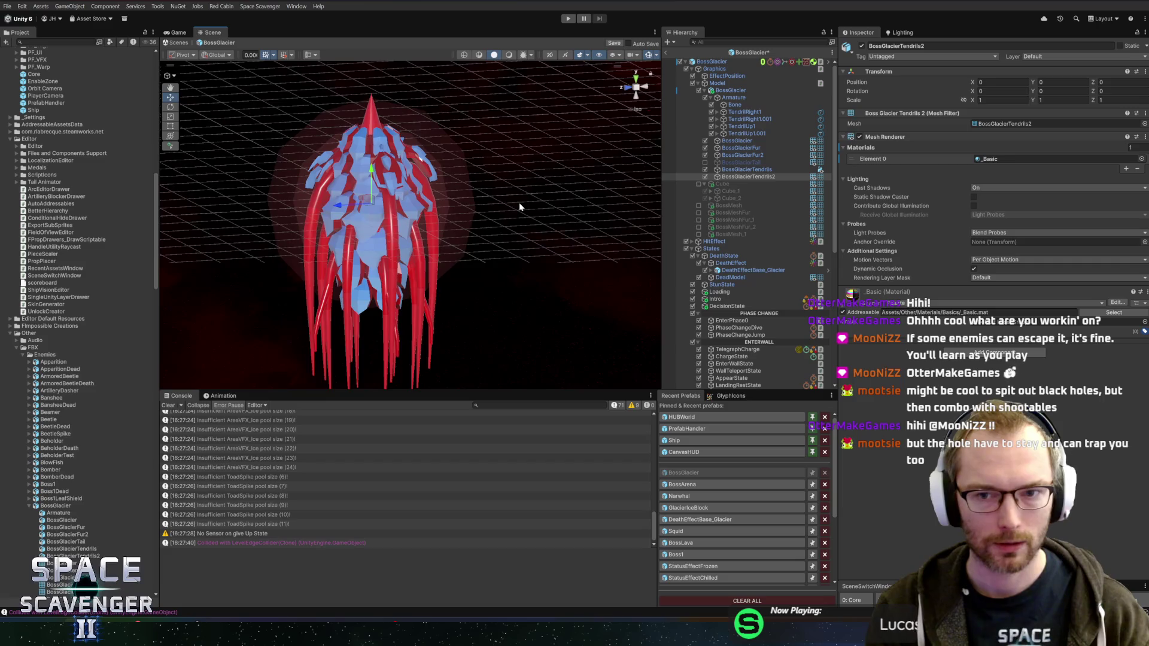
{"action": "scroll", "coordinate": [516, 204], "scroll_direction": "up", "scroll_amount": 5}
{"action": "left_click", "coordinate": [757, 177]}
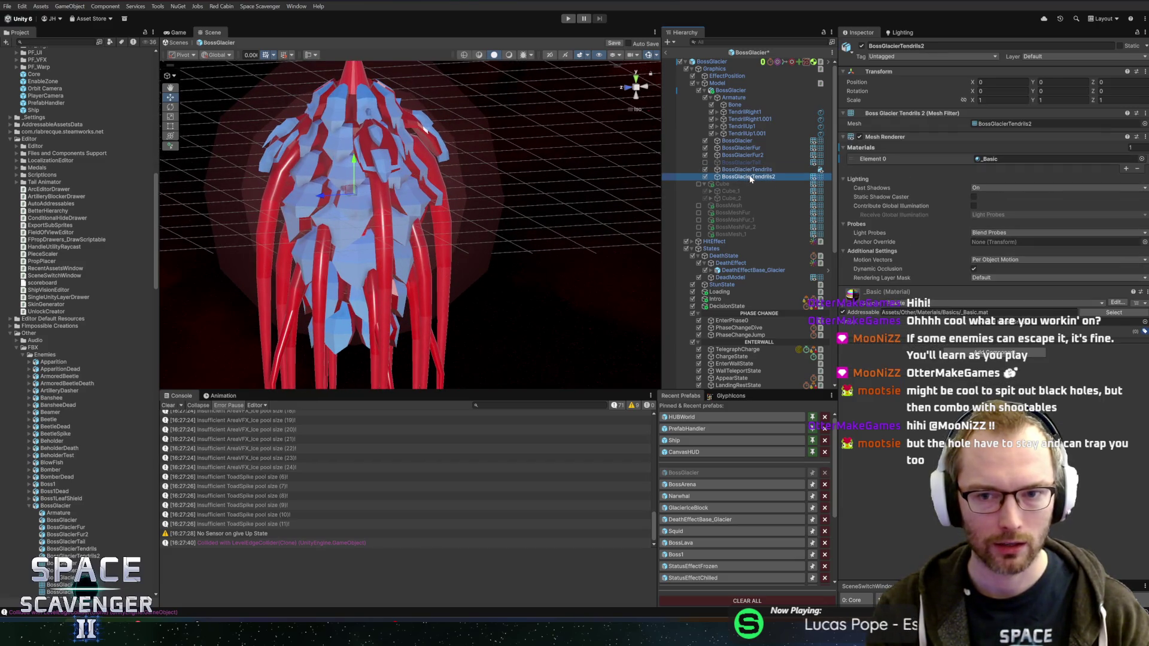
{"action": "key", "text": "e"}
{"action": "mouse_move", "coordinate": [371, 191]}
{"action": "left_mouse_down"}
{"action": "mouse_move", "coordinate": [353, 179]}
{"action": "mouse_move", "coordinate": [362, 183]}
{"action": "left_mouse_up"}
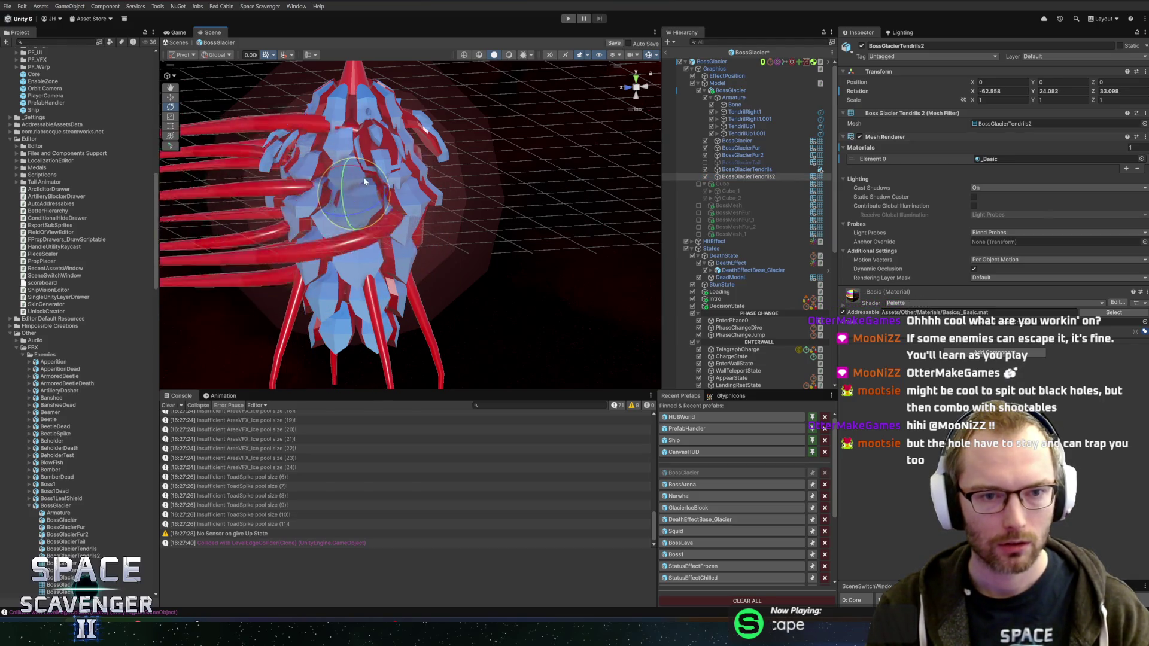
{"action": "key", "text": "ctrl+z"}
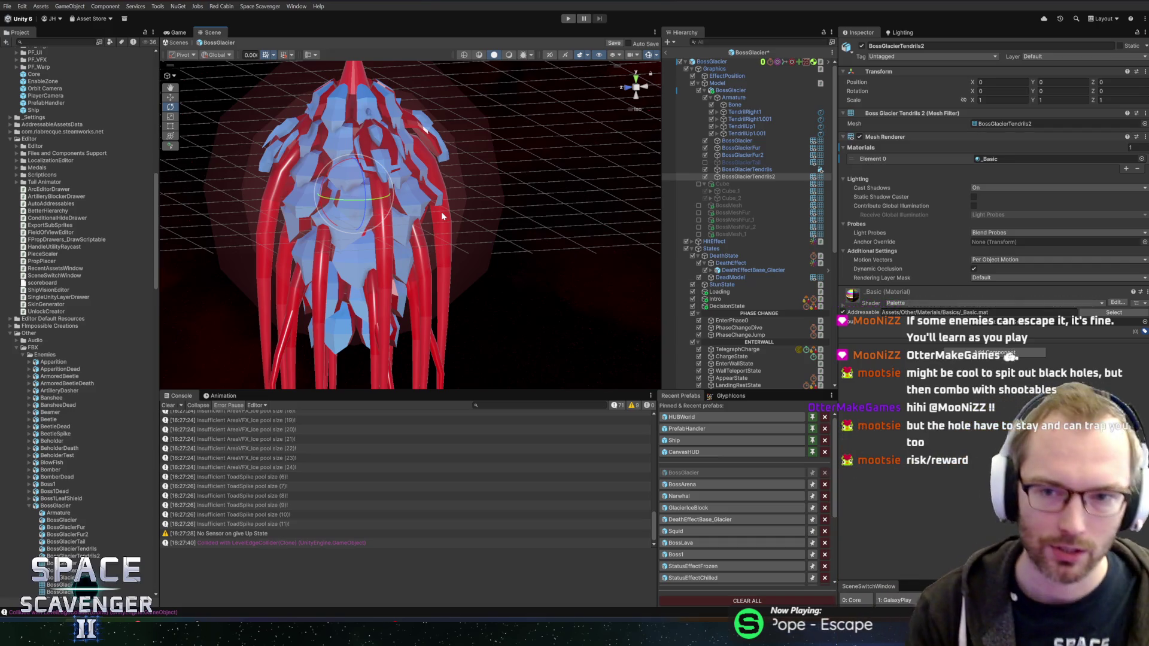
{"action": "key", "text": "alt+Tab"}
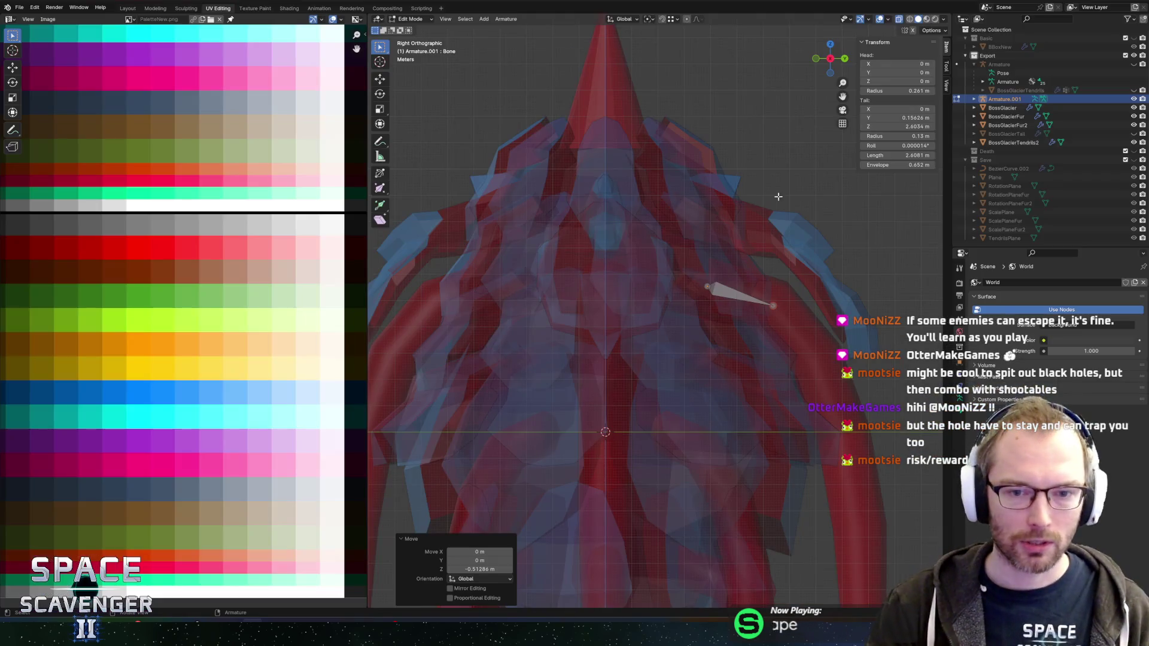
Extrude Bone.001 from the bone's tail along the tendril in the side-view plane
{"action": "scroll", "coordinate": [625, 188], "scroll_direction": "right", "scroll_amount": 5}
{"action": "scroll", "coordinate": [626, 188], "scroll_direction": "down", "scroll_amount": 4}
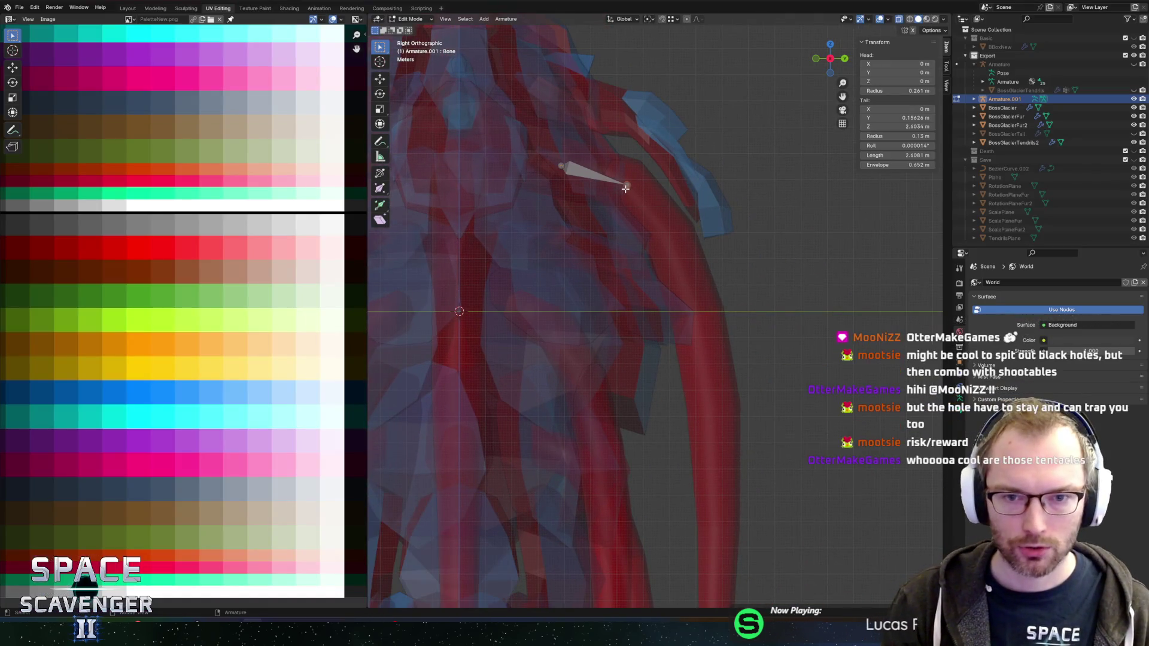
{"action": "scroll", "coordinate": [628, 183], "scroll_direction": "down", "scroll_amount": 1}
{"action": "scroll", "coordinate": [635, 167], "scroll_direction": "right", "scroll_amount": 1}
{"action": "scroll", "coordinate": [641, 155], "scroll_direction": "down", "scroll_amount": 2}
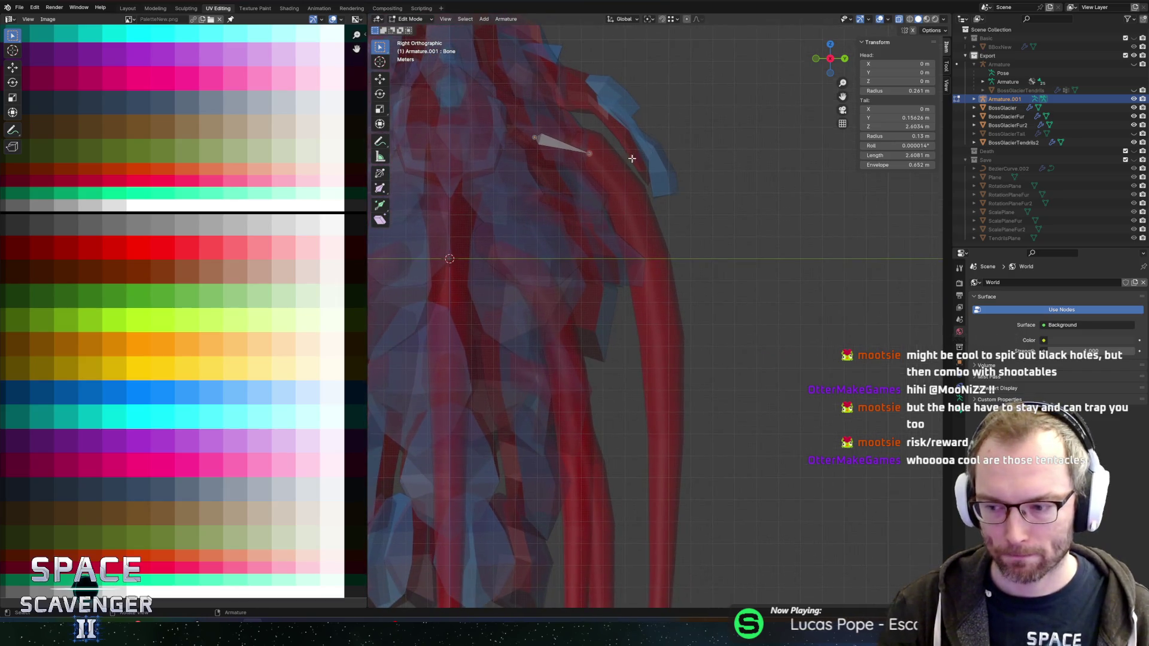
{"action": "scroll", "coordinate": [641, 155], "scroll_direction": "down", "scroll_amount": 2}
{"action": "scroll", "coordinate": [658, 203], "scroll_direction": "up", "scroll_amount": 1}
{"action": "key", "text": "e"}
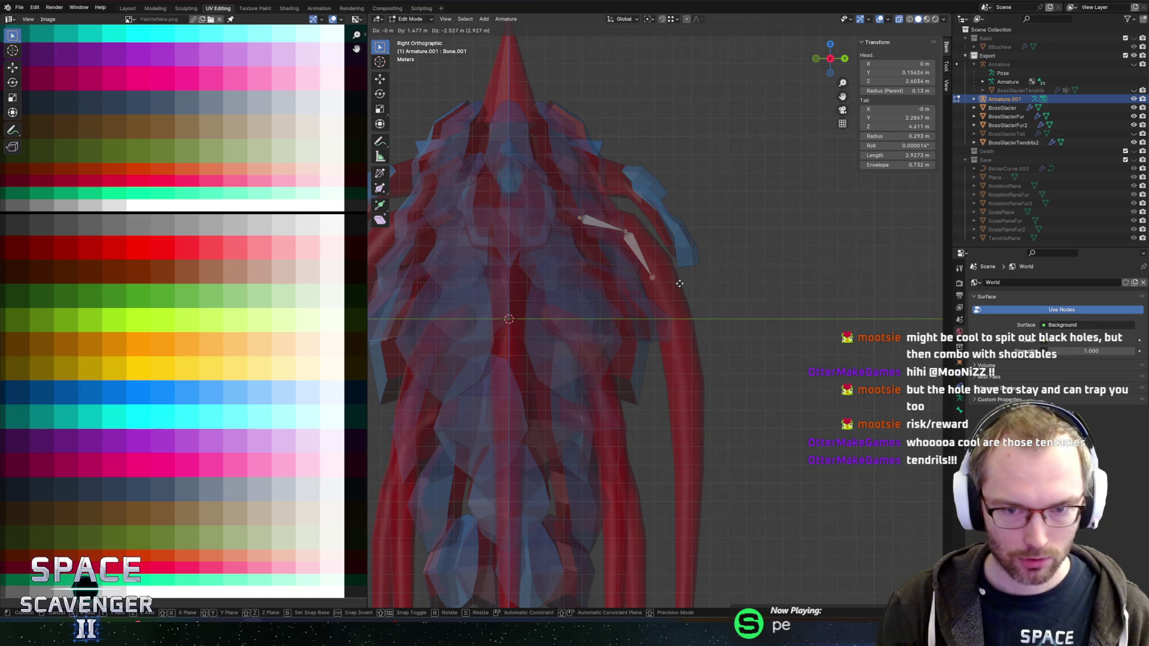
{"action": "key", "text": "shift+x"}
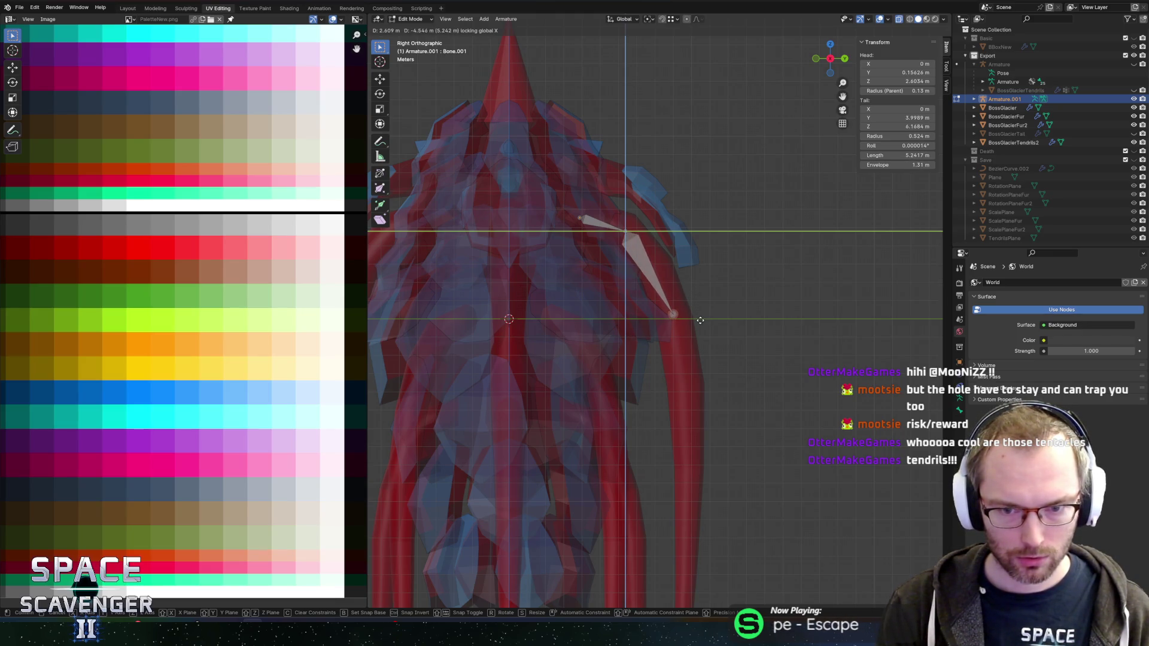
{"action": "left_click", "coordinate": [700, 321]}
Extrude Bone.002 down the tendril, remove a stray extra bone, and adjust its tail height
{"action": "scroll", "coordinate": [697, 320], "scroll_direction": "down", "scroll_amount": 3}
{"action": "key", "text": "e"}
{"action": "key", "text": "z"}
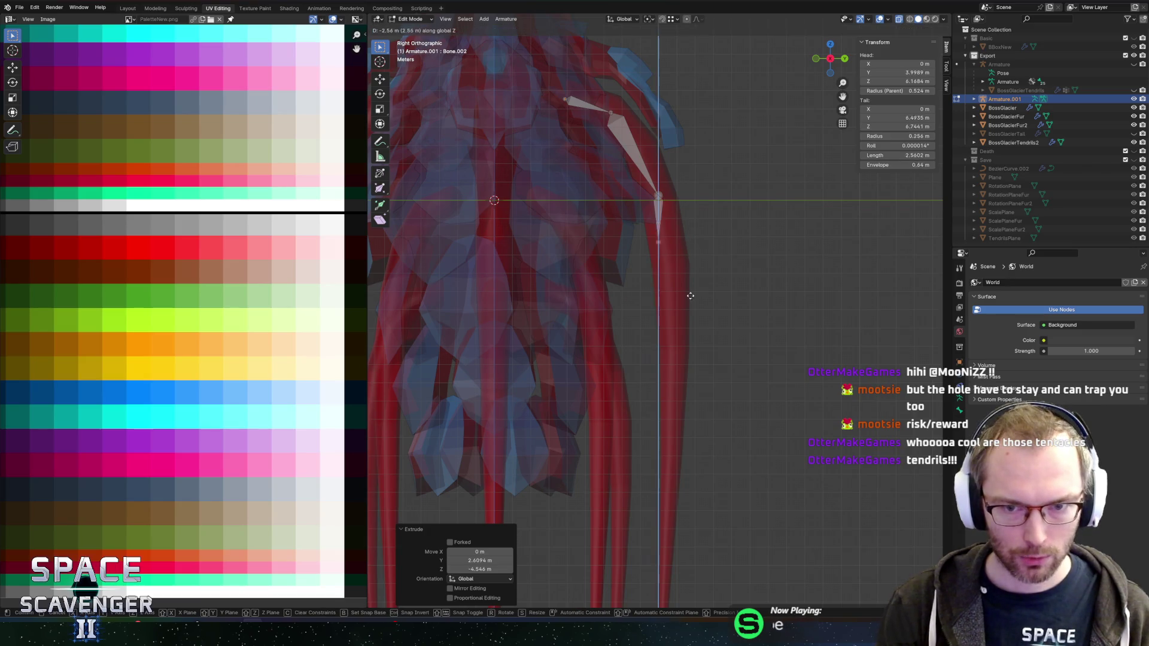
{"action": "key", "text": "y"}
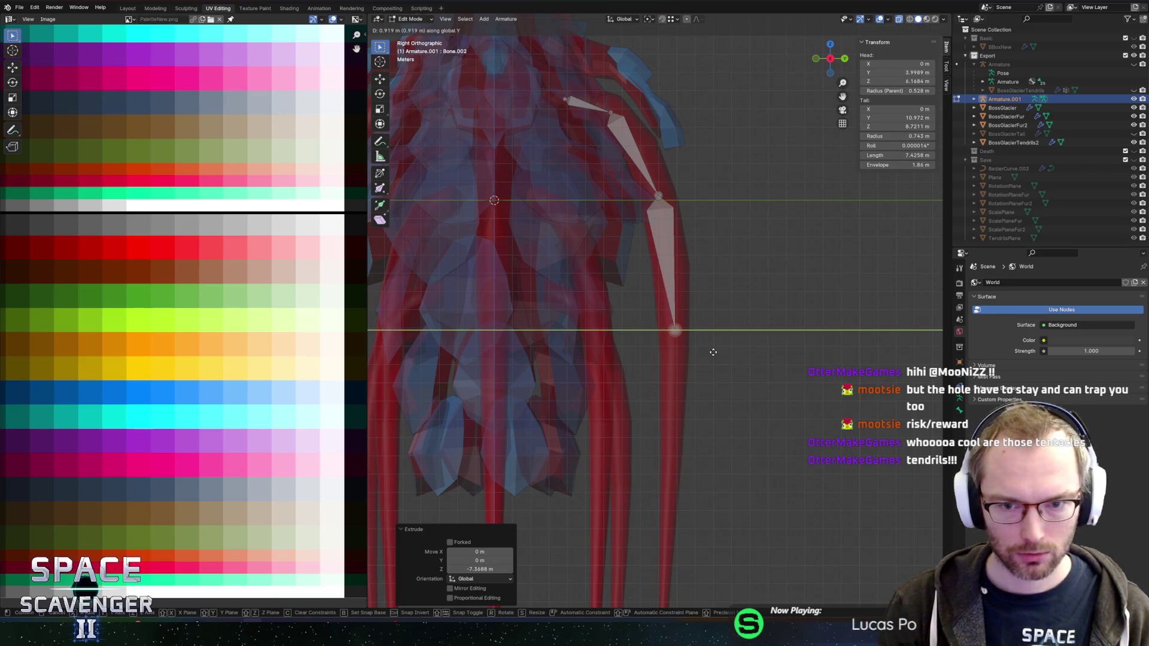
{"action": "left_click", "coordinate": [705, 345]}
{"action": "scroll", "coordinate": [711, 329], "scroll_direction": "down", "scroll_amount": 2}
{"action": "right_click", "coordinate": [712, 362]}
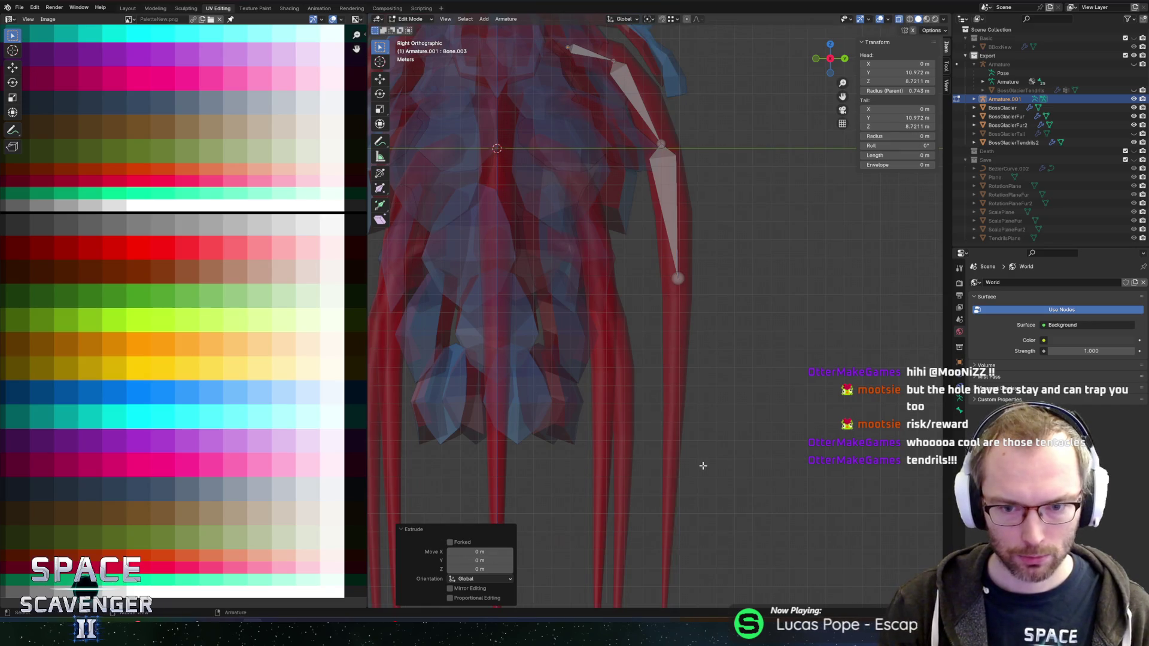
{"action": "key", "text": "ctrl+z"}
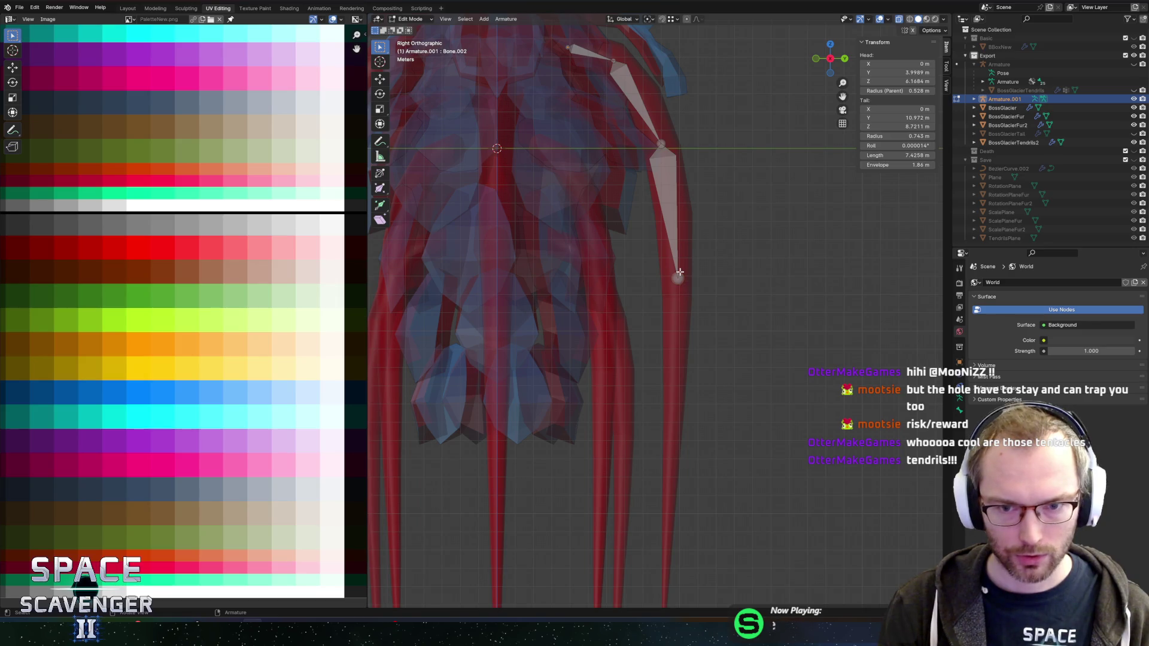
{"action": "key", "text": "g"}
{"action": "key", "text": "z"}
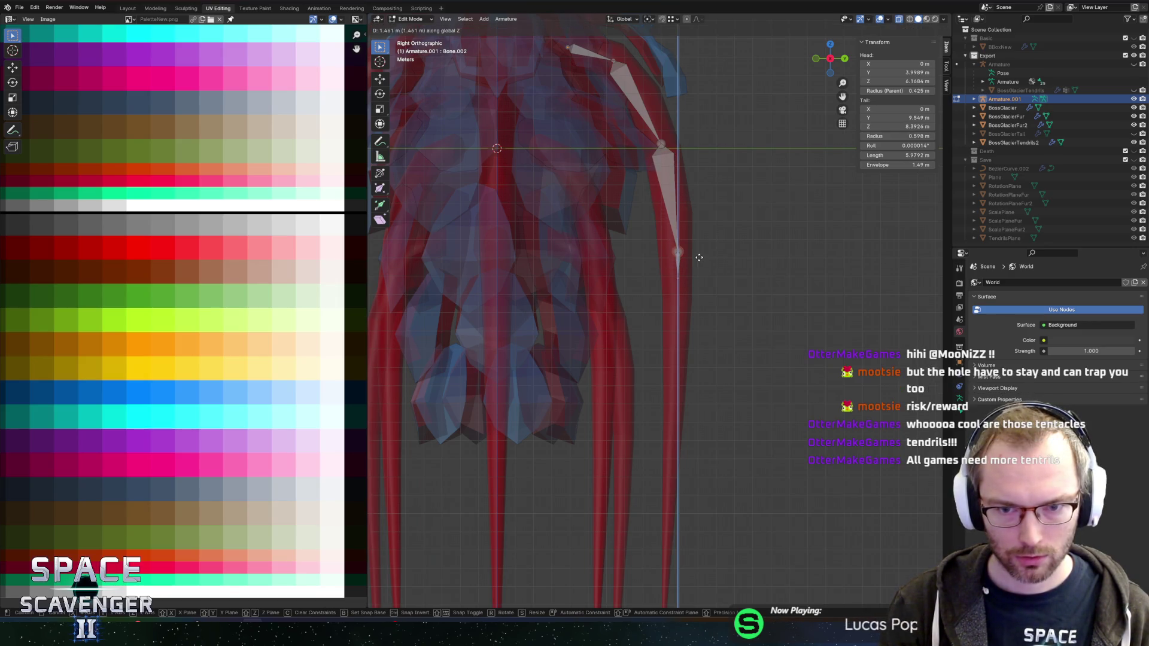
{"action": "left_click", "coordinate": [694, 263]}
Extrude Bone.003 straight down and lower the joint between Bone.002 and Bone.003
{"action": "key", "text": "e"}
{"action": "key", "text": "z"}
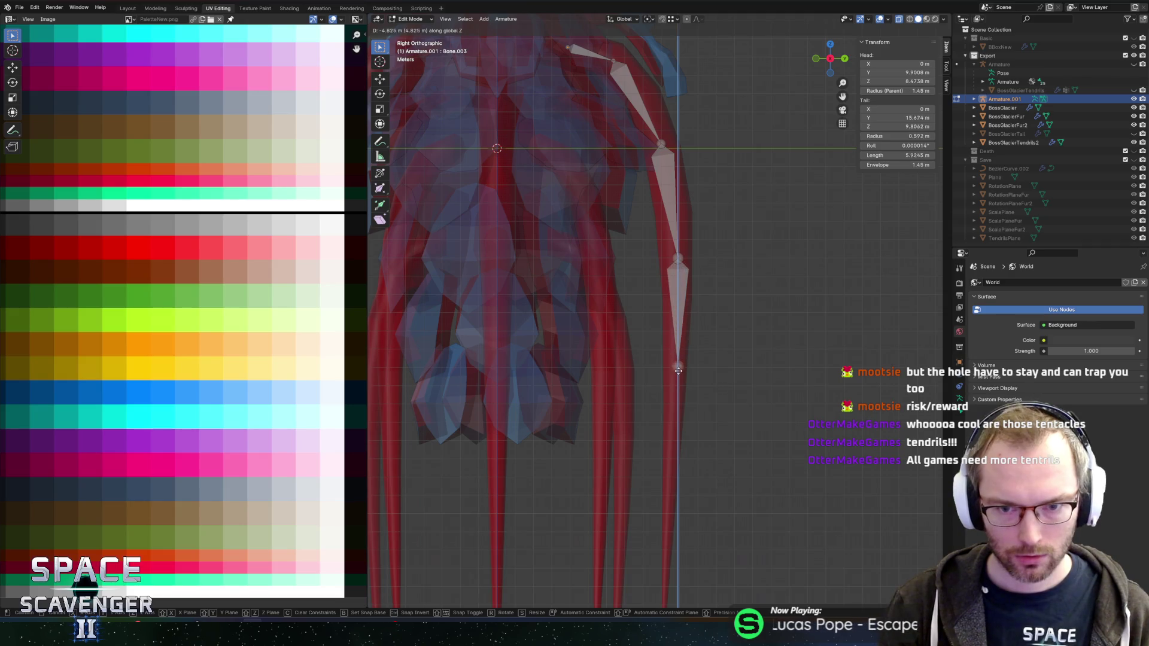
{"action": "left_click", "coordinate": [673, 388]}
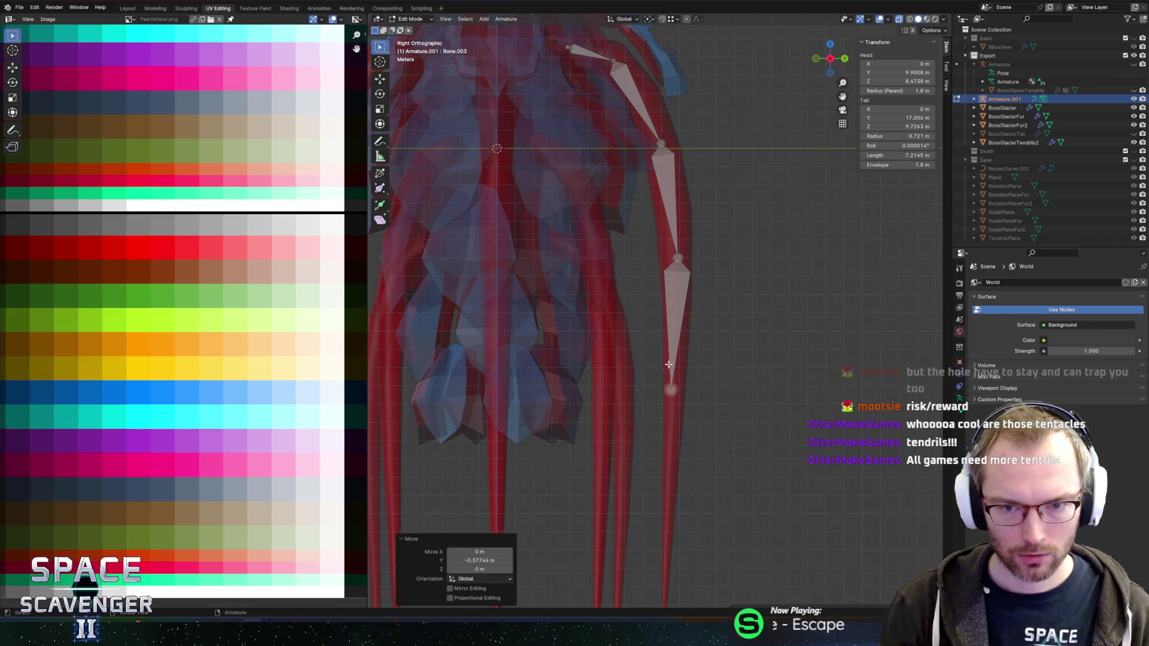
{"action": "left_click", "coordinate": [677, 253]}
{"action": "left_click", "coordinate": [677, 253]}
{"action": "key", "text": "g"}
{"action": "left_click", "coordinate": [677, 273]}
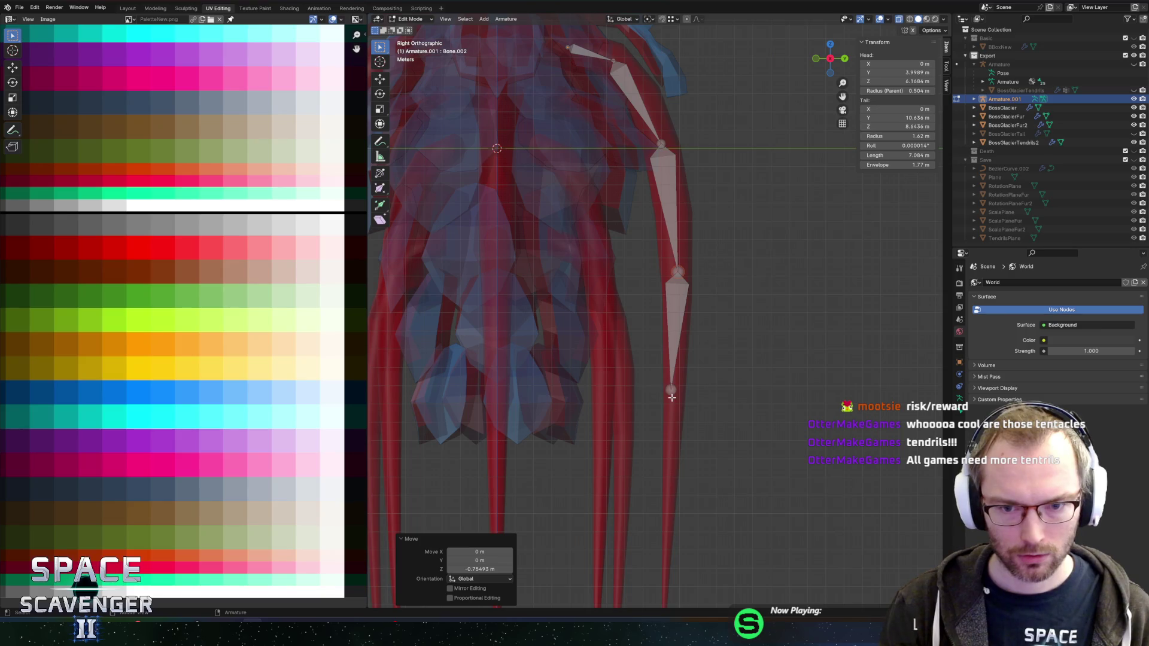
{"action": "scroll", "coordinate": [745, 413], "scroll_direction": "down", "scroll_amount": 3}
{"action": "key", "text": "g"}
{"action": "key", "text": "z"}
{"action": "left_click", "coordinate": [751, 315]}
Extrude Bone.004 down to the tendril tip and shift its tail along Y onto the tendril
{"action": "key", "text": "e"}
{"action": "key", "text": "z"}
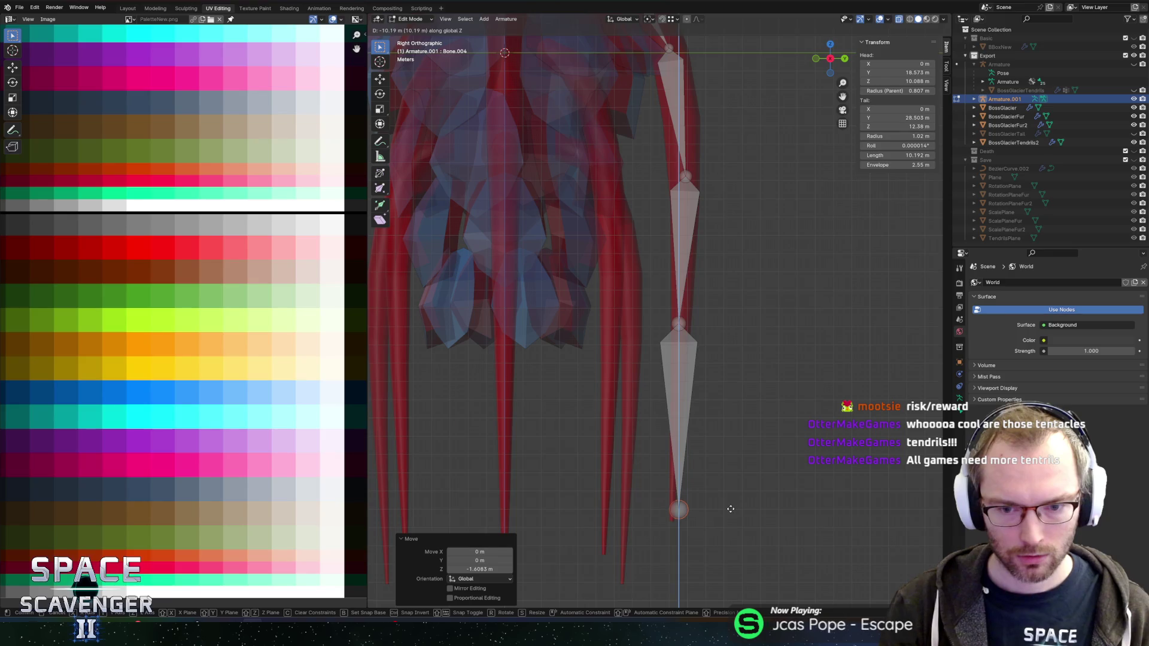
{"action": "left_click", "coordinate": [731, 508]}
{"action": "key", "text": "g"}
{"action": "key", "text": "y"}
{"action": "left_click", "coordinate": [708, 325]}
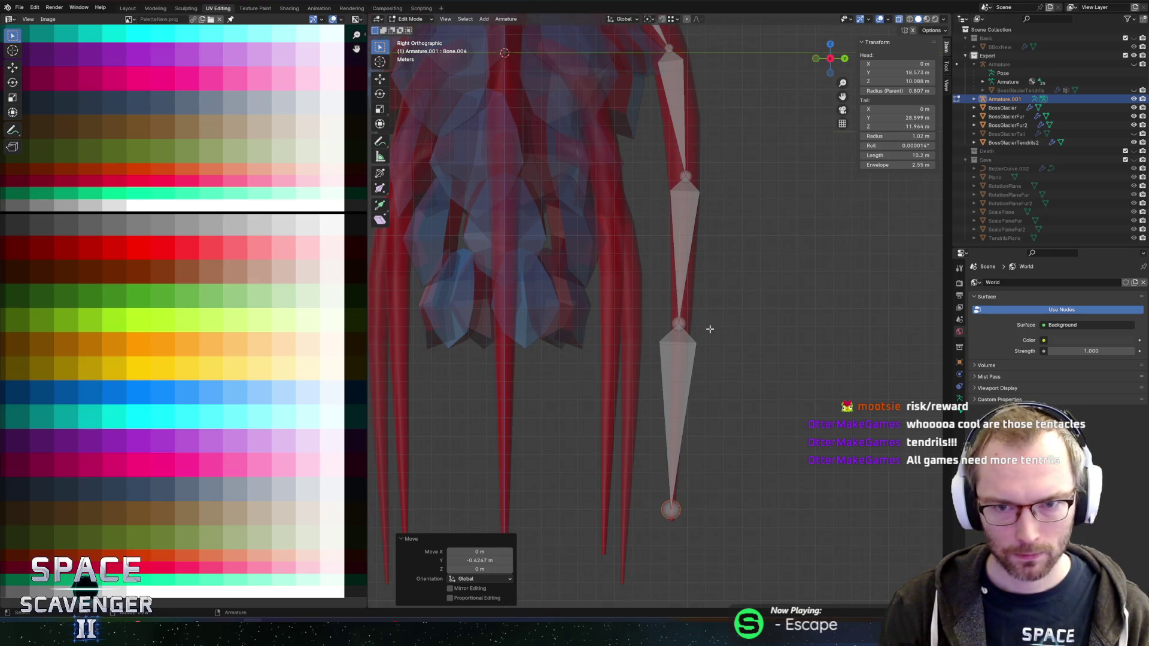
{"action": "scroll", "coordinate": [729, 339], "scroll_direction": "down", "scroll_amount": 3}
{"action": "scroll", "coordinate": [689, 277], "scroll_direction": "up", "scroll_amount": 1}
{"action": "left_click", "coordinate": [700, 376]}
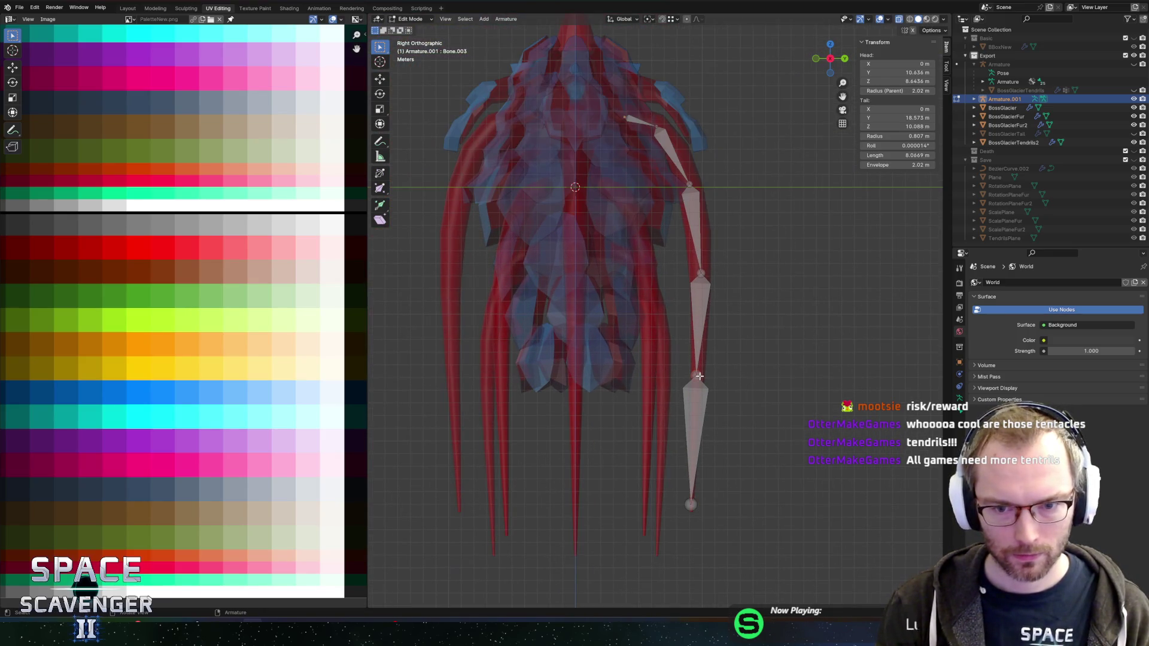
Move the Bone.003 and Bone.002 joints vertically to sit on the tendril
{"action": "key", "text": "g"}
{"action": "key", "text": "z"}
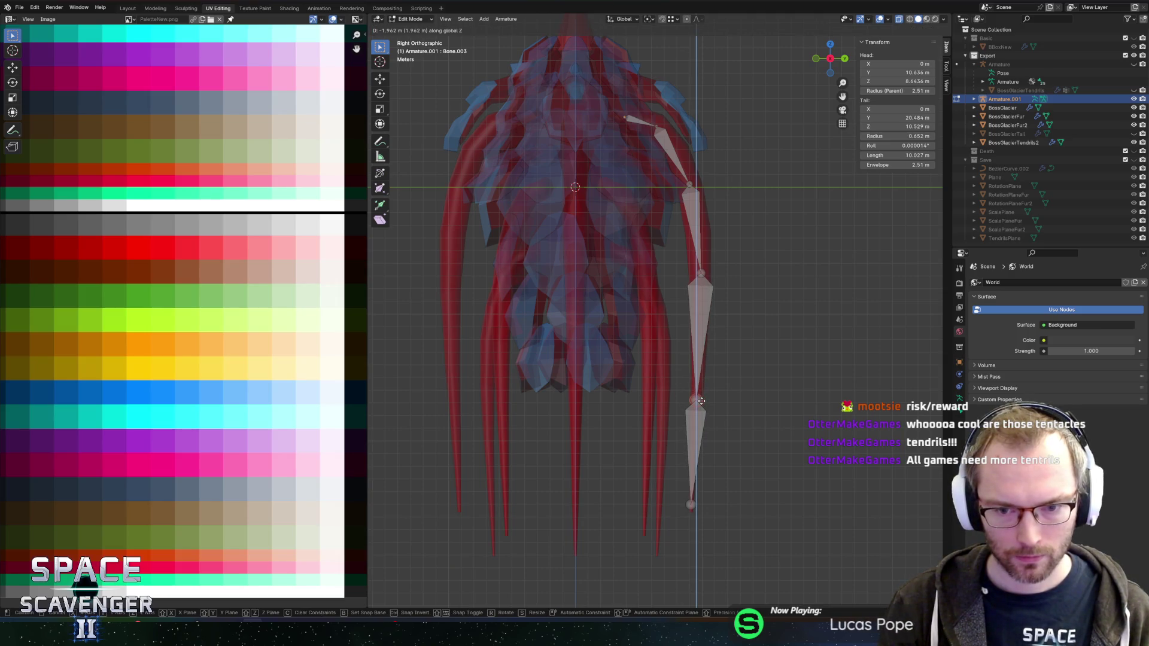
{"action": "left_click", "coordinate": [701, 404]}
{"action": "left_click", "coordinate": [701, 273]}
{"action": "key", "text": "g"}
{"action": "key", "text": "z"}
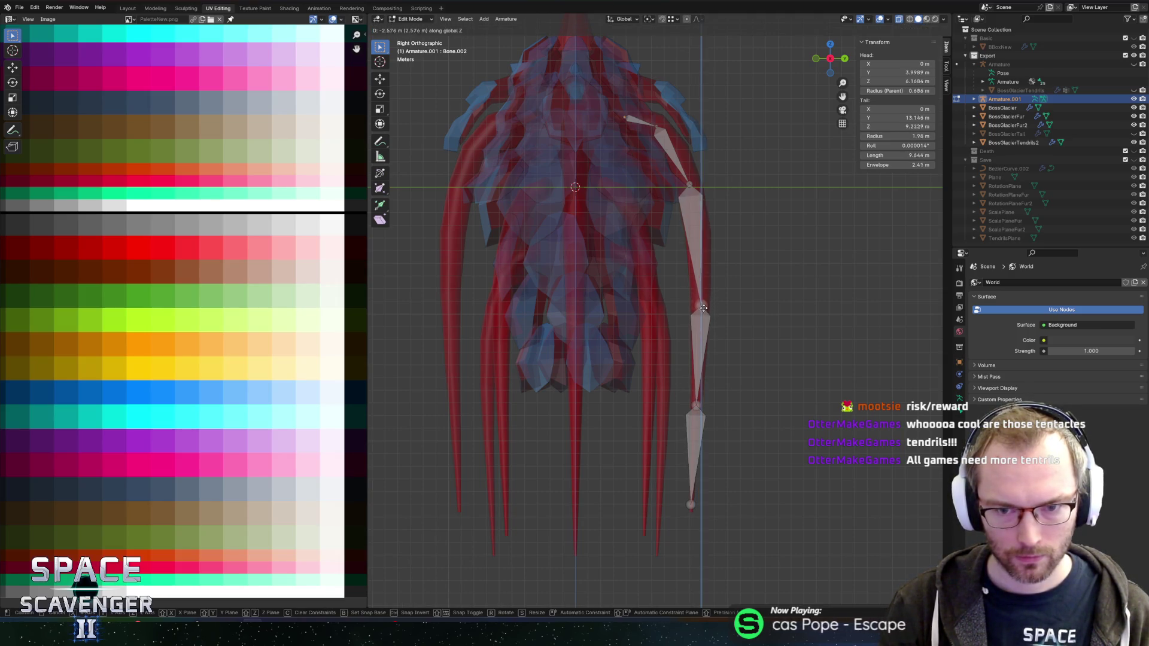
{"action": "left_click", "coordinate": [706, 237]}
Lower and shift Bone.001's joint, then move the upper joint out along Y to follow the curve
{"action": "left_click", "coordinate": [693, 181]}
{"action": "key", "text": "g"}
{"action": "key", "text": "z"}
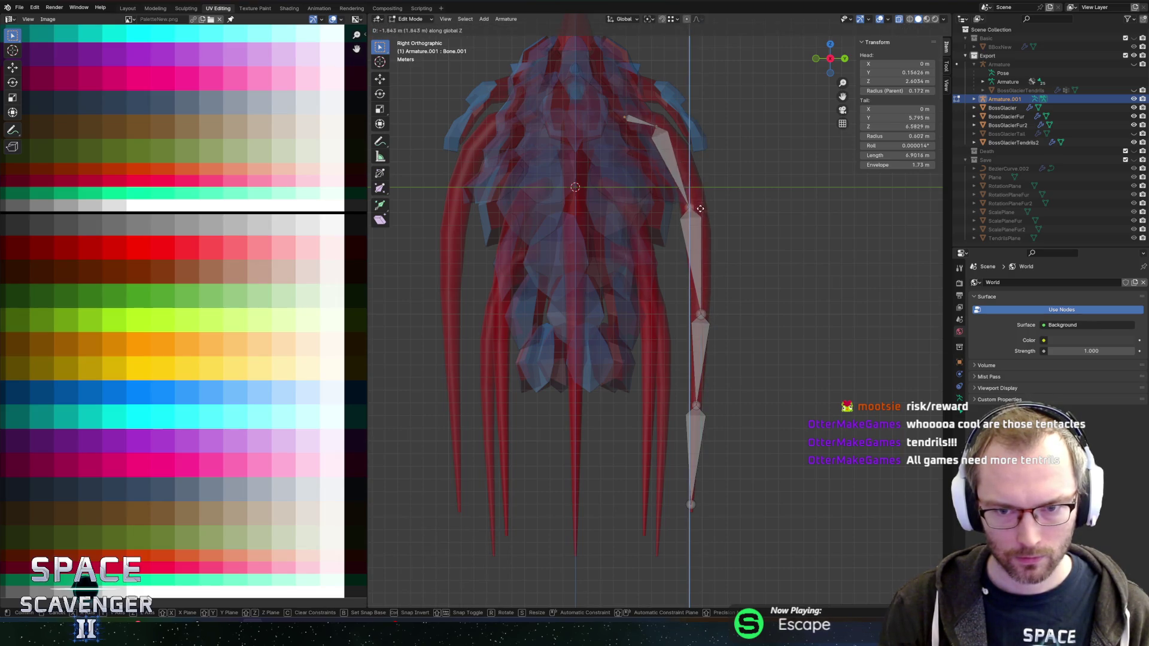
{"action": "left_click", "coordinate": [704, 219]}
{"action": "key", "text": "g"}
{"action": "key", "text": "y"}
{"action": "left_click", "coordinate": [709, 218]}
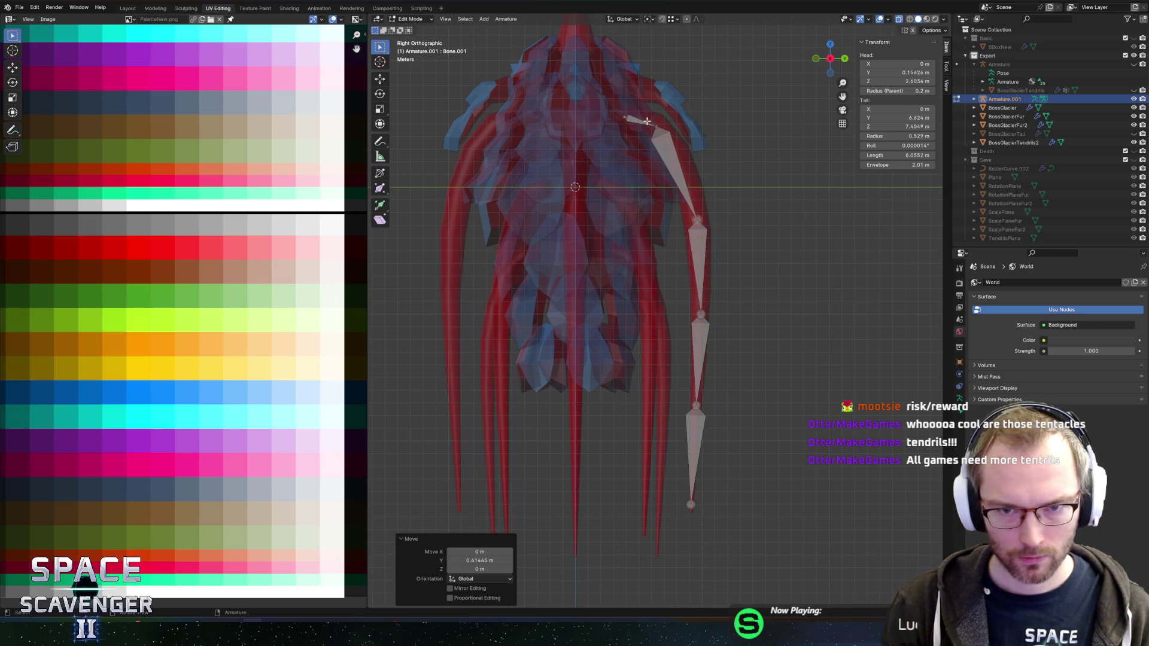
{"action": "left_click", "coordinate": [655, 128]}
{"action": "key", "text": "g"}
{"action": "key", "text": "y"}
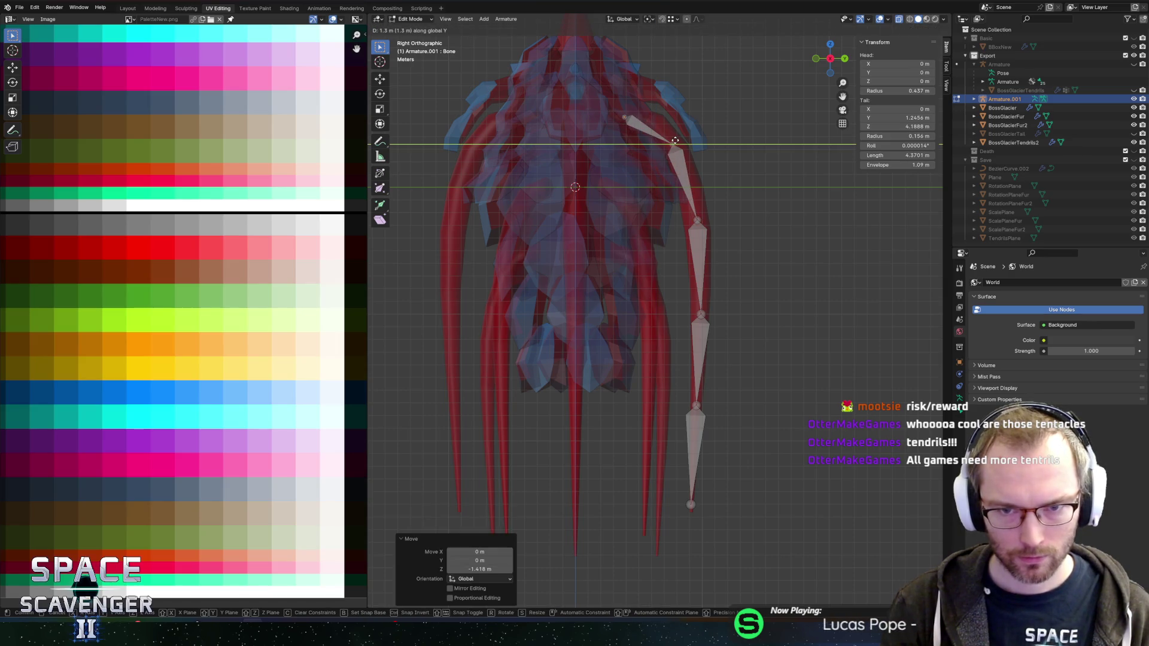
{"action": "left_click", "coordinate": [678, 140]}
{"action": "left_click", "coordinate": [731, 139]}
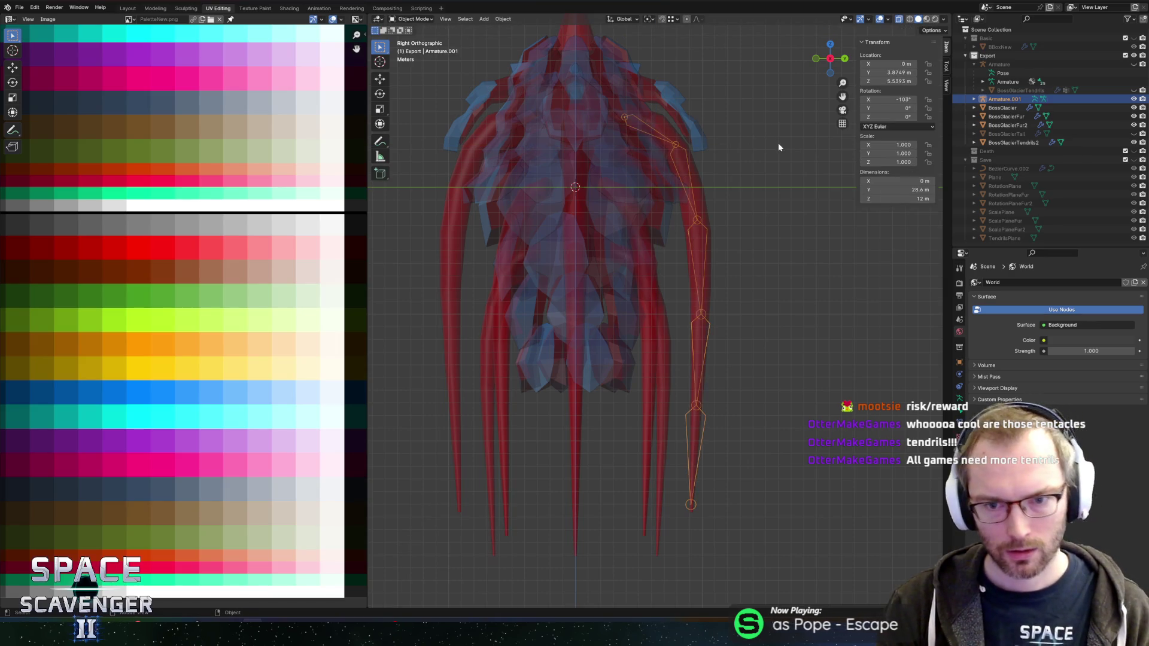
In Object Mode, select BossGlacierTendrils2 and orbit around it, toggling X-ray on and off
{"action": "key", "text": "ctrl+z"}
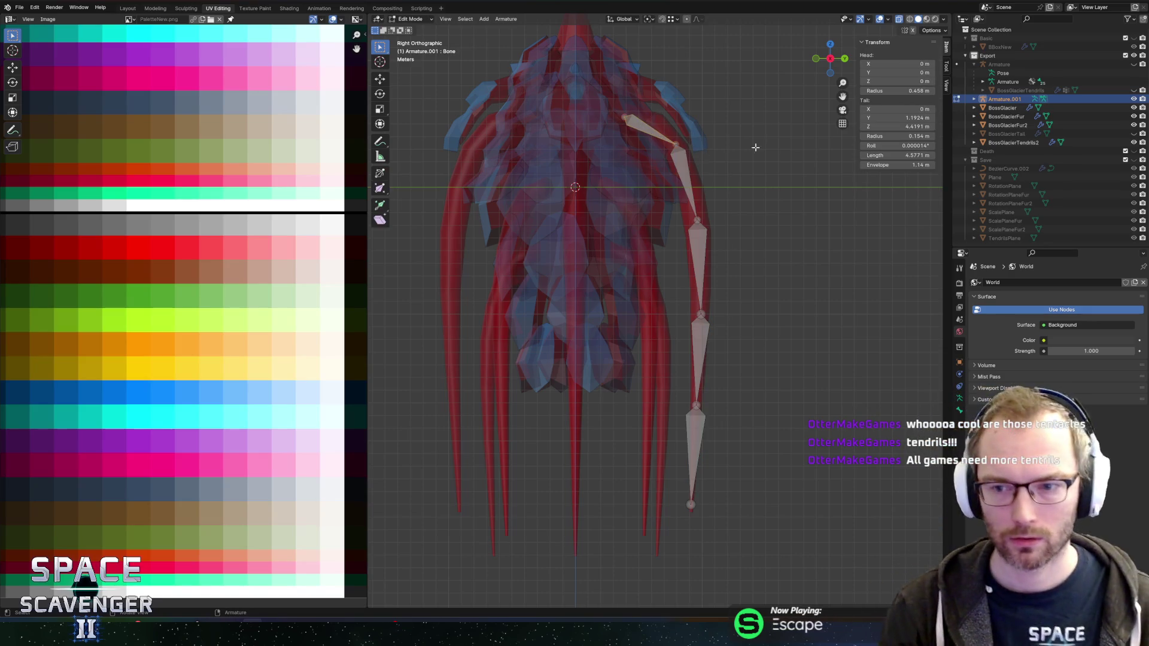
{"action": "scroll", "coordinate": [696, 137], "scroll_direction": "up", "scroll_amount": 2}
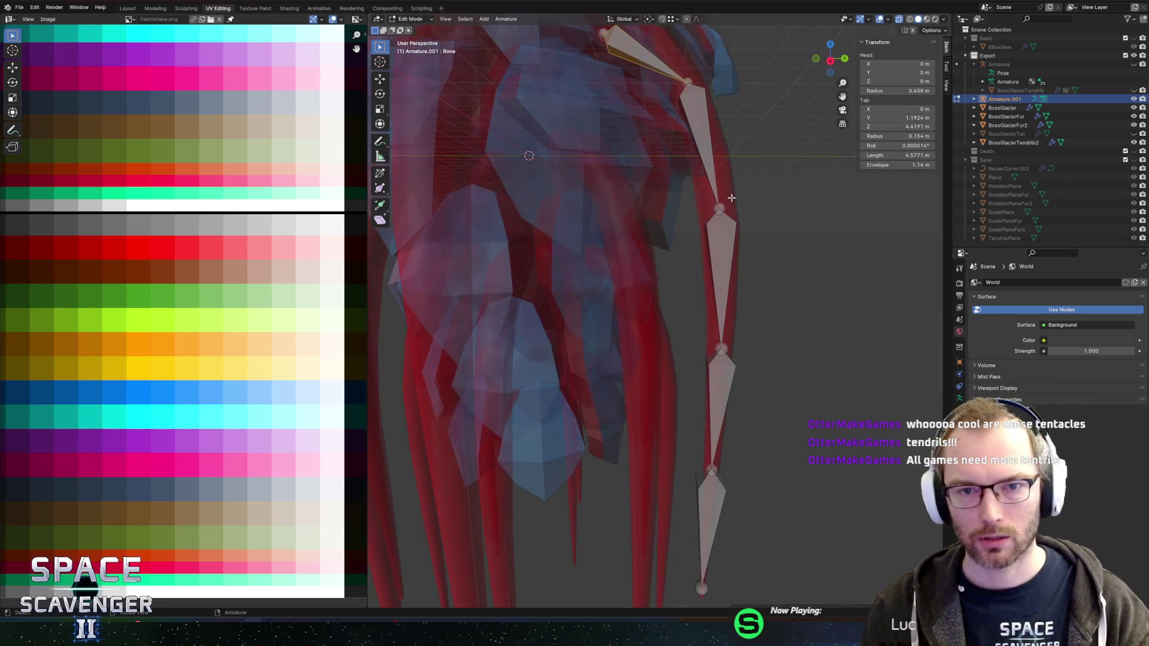
{"action": "key", "text": "Tab"}
{"action": "left_click", "coordinate": [675, 186]}
{"action": "scroll", "coordinate": [653, 202], "scroll_direction": "down", "scroll_amount": 4}
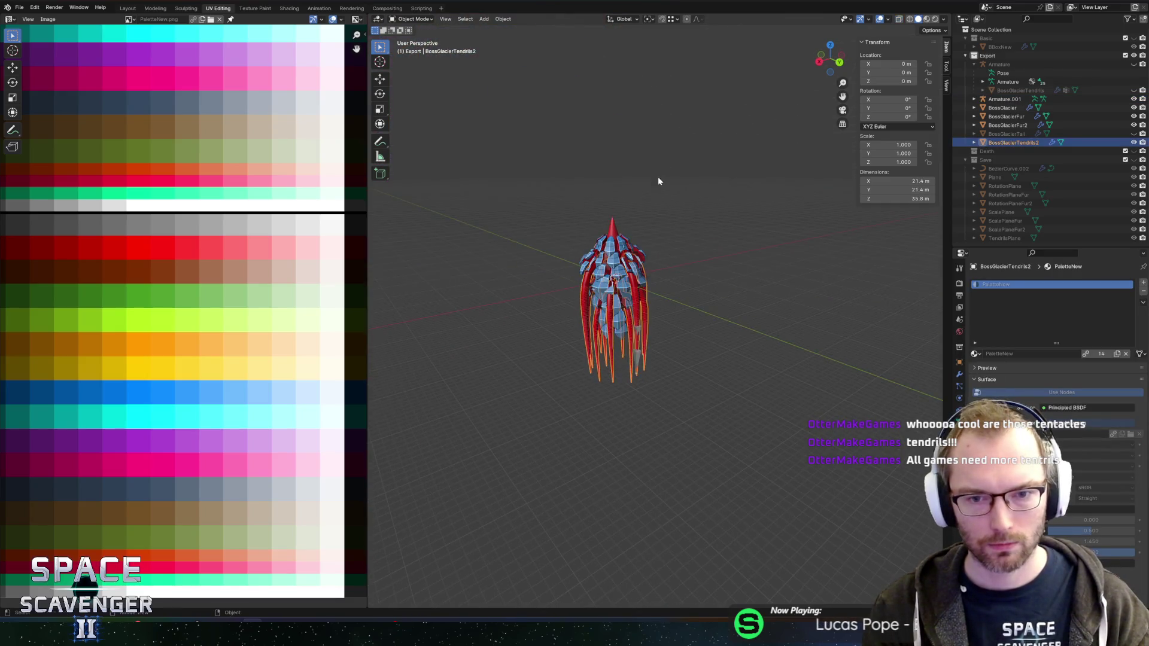
{"action": "scroll", "coordinate": [652, 220], "scroll_direction": "up", "scroll_amount": 3}
{"action": "mouse_move", "coordinate": [651, 220]}
{"action": "left_mouse_down"}
{"action": "mouse_move", "coordinate": [703, 191]}
{"action": "mouse_move", "coordinate": [725, 194]}
{"action": "mouse_move", "coordinate": [712, 198]}
{"action": "left_mouse_up"}
{"action": "key", "text": "alt+z"}
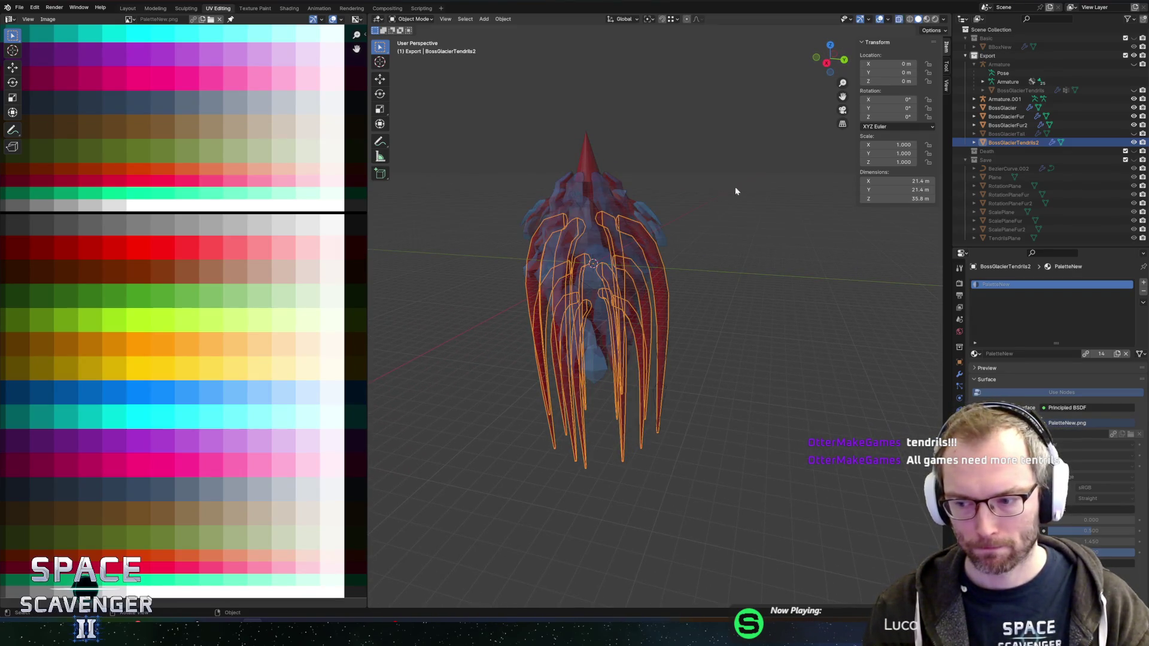
{"action": "key", "text": "alt+z"}
{"action": "scroll", "coordinate": [698, 184], "scroll_direction": "up", "scroll_amount": 8}
{"action": "left_click", "coordinate": [696, 243]}
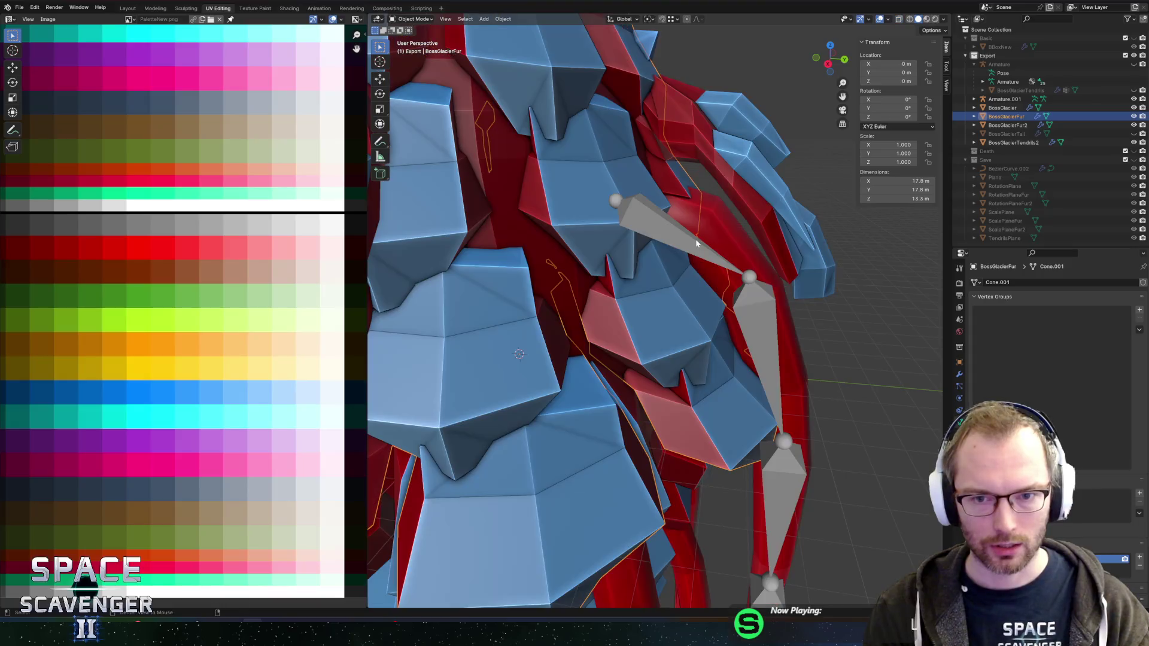
Rename Armature.001's first bone to Tendril1 in the Bone properties
{"action": "left_click", "coordinate": [696, 243]}
{"action": "left_click", "coordinate": [959, 410]}
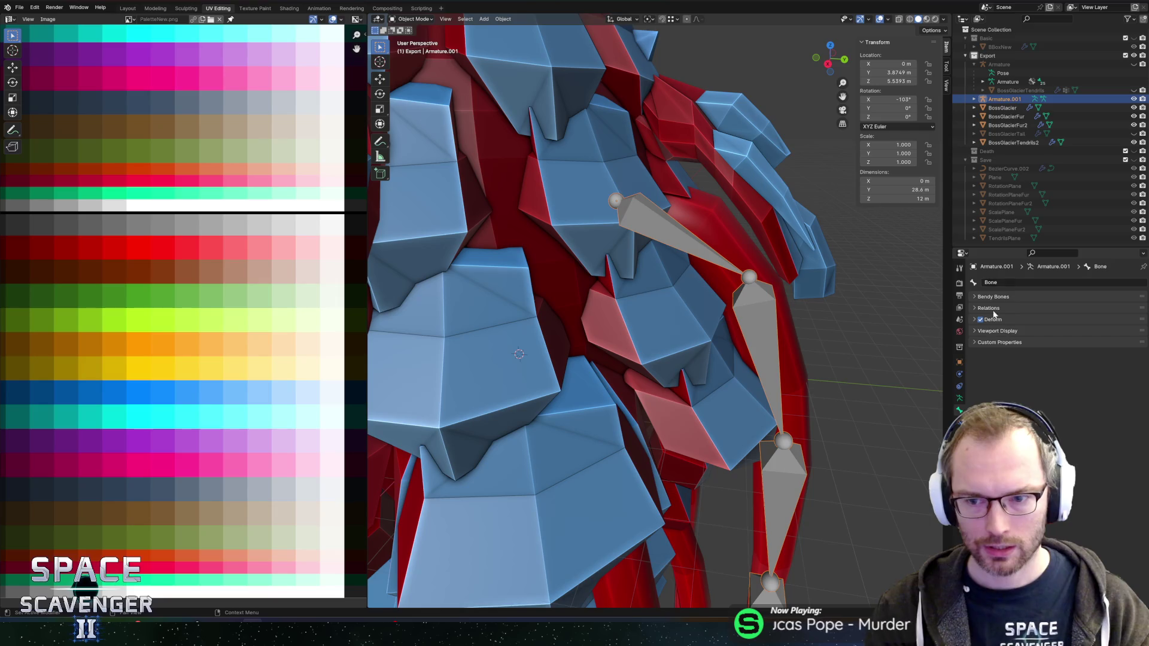
{"action": "left_click", "coordinate": [1002, 284]}
{"action": "type", "text": "Te"}
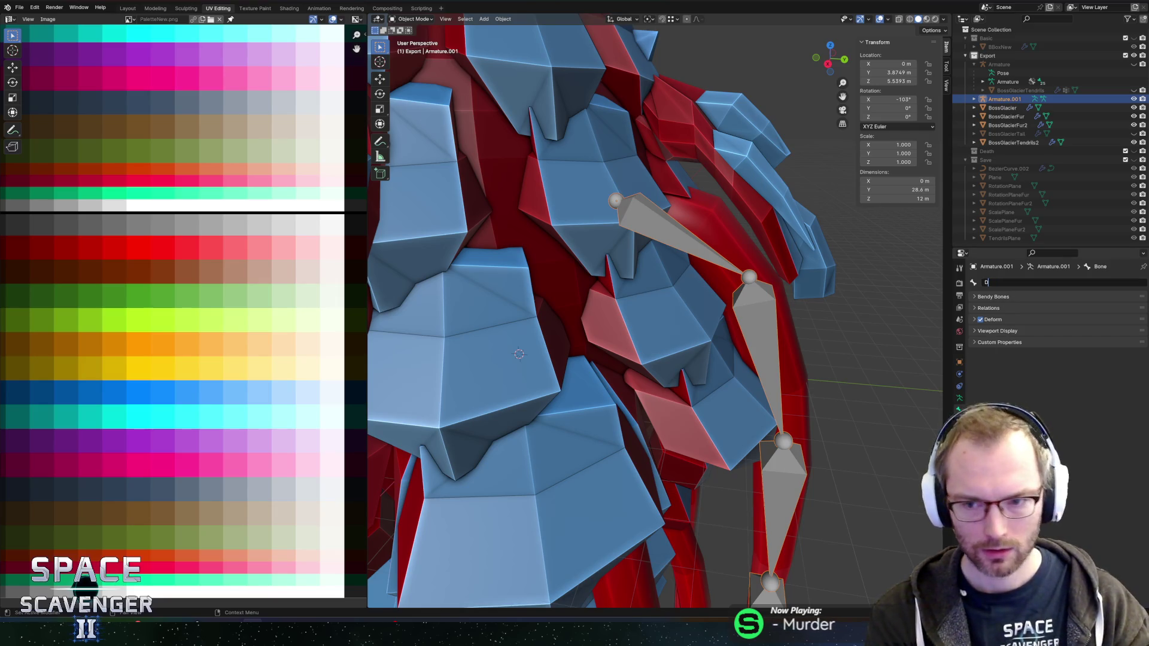
{"action": "type", "text": "ndo"}
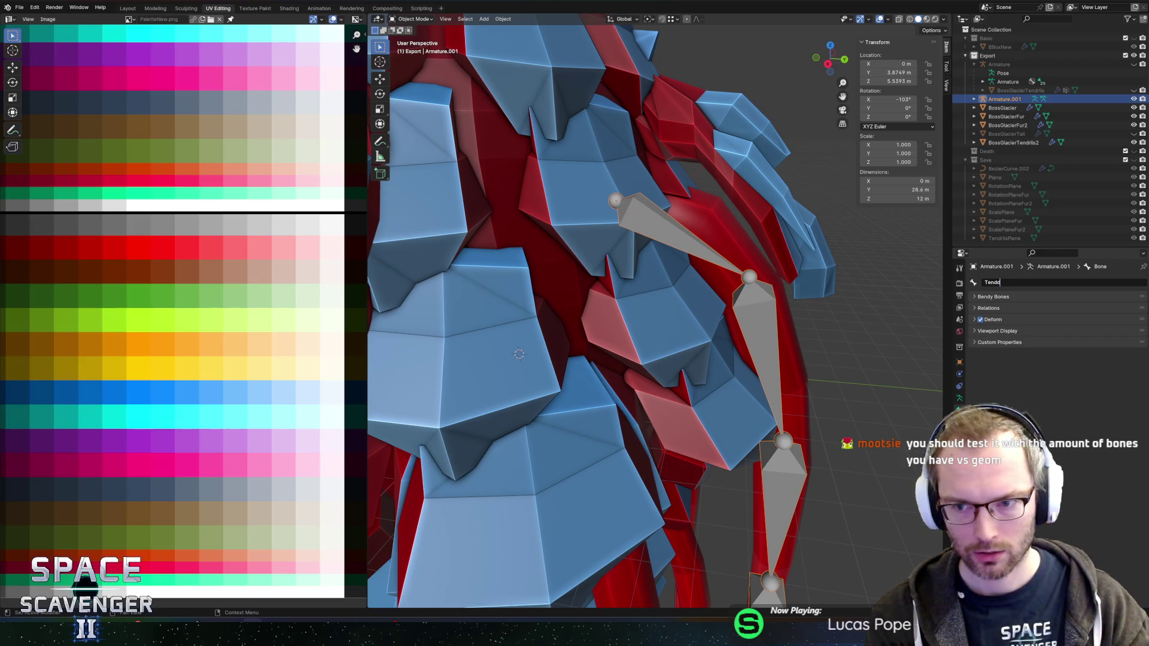
{"action": "key", "text": "BackSpace"}
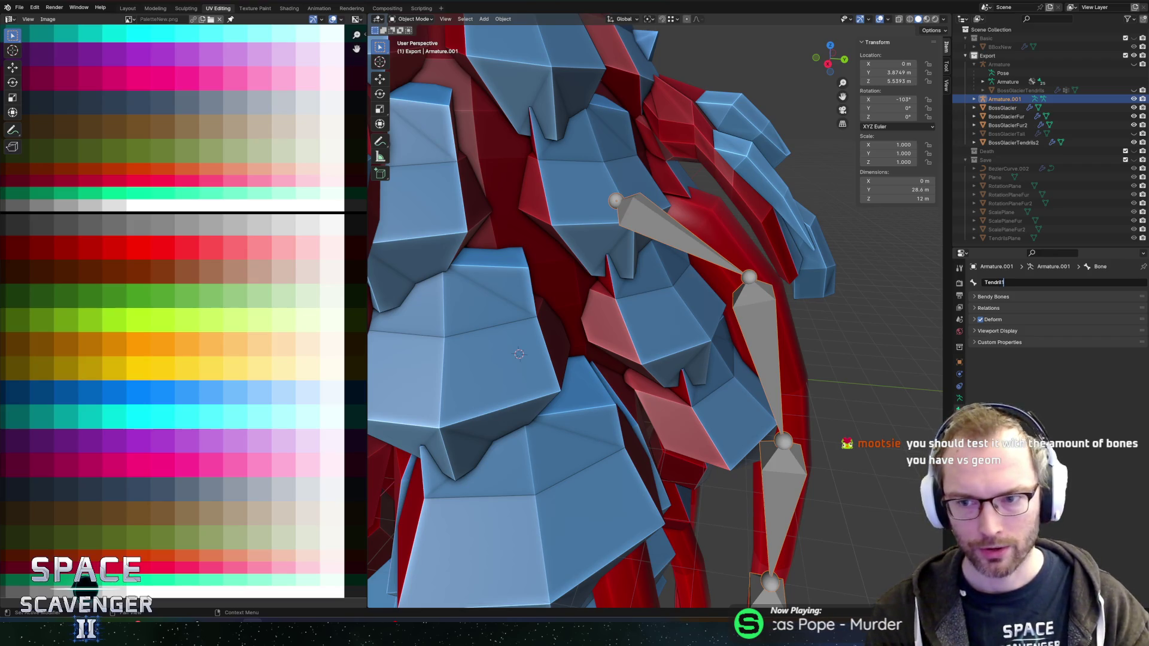
{"action": "key", "text": "Return"}
{"action": "left_click", "coordinate": [1003, 286]}
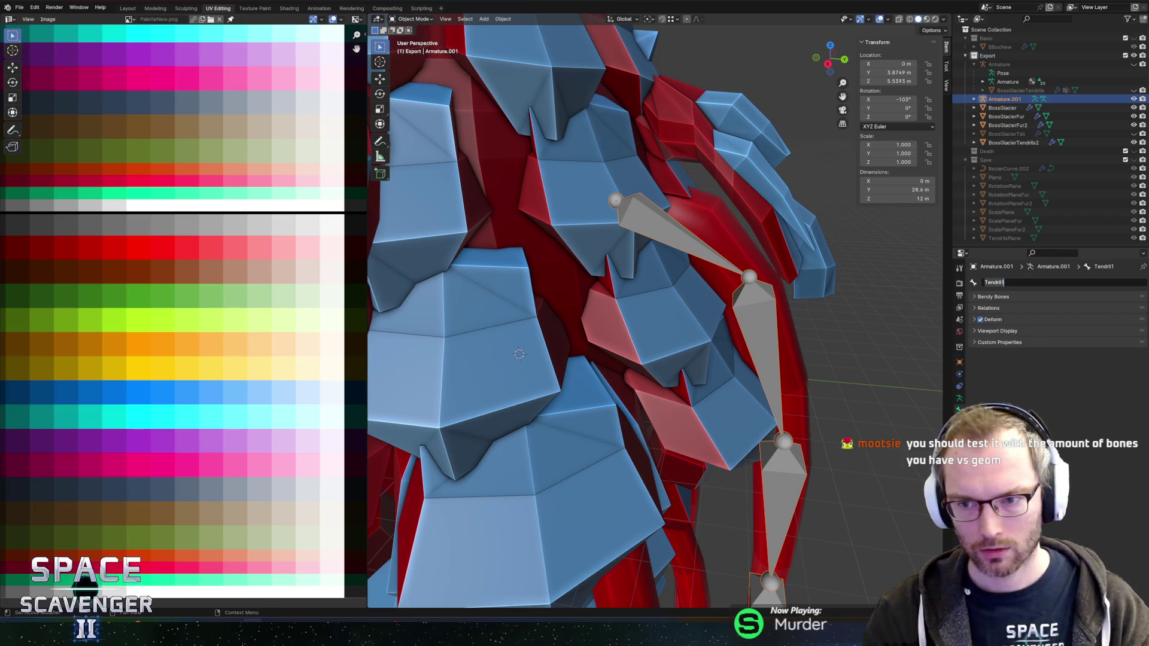
{"action": "key", "text": "Escape"}
{"action": "scroll", "coordinate": [862, 360], "scroll_direction": "down", "scroll_amount": 3}
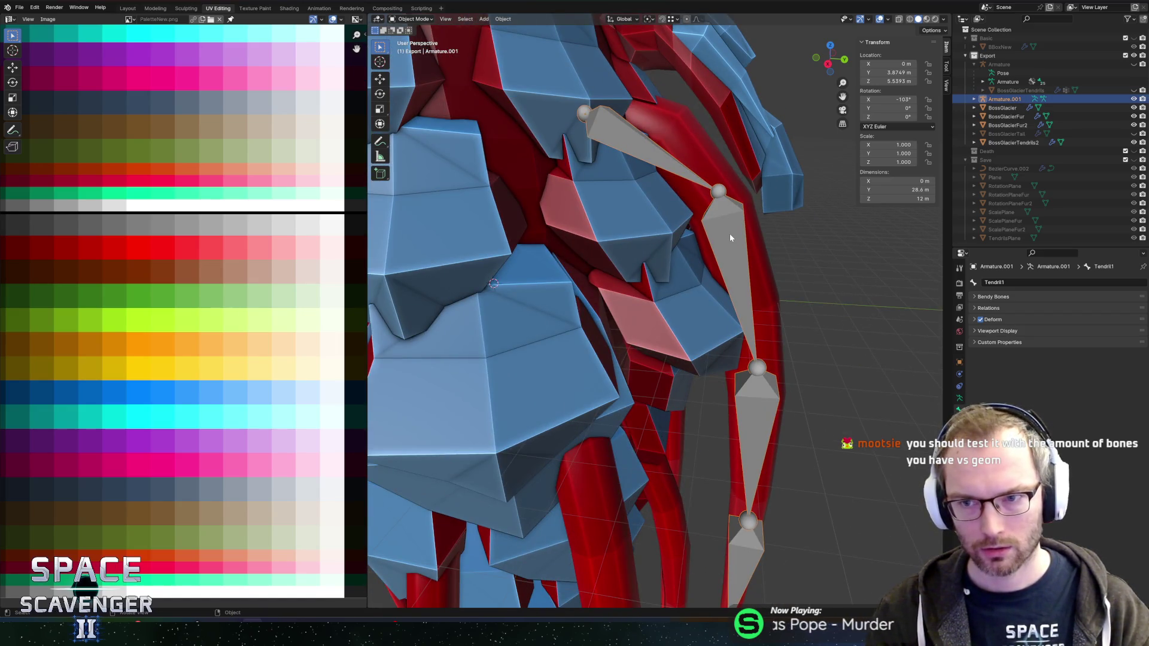
In Edit Mode, rename the second and third tendril bones to Tendrill2 and Tendril3
{"action": "key", "text": "Tab"}
{"action": "left_click", "coordinate": [730, 263]}
{"action": "double_click", "coordinate": [1005, 282]}
{"action": "type", "text": "Tendrill2"}
{"action": "key", "text": "Return"}
{"action": "left_click", "coordinate": [745, 413]}
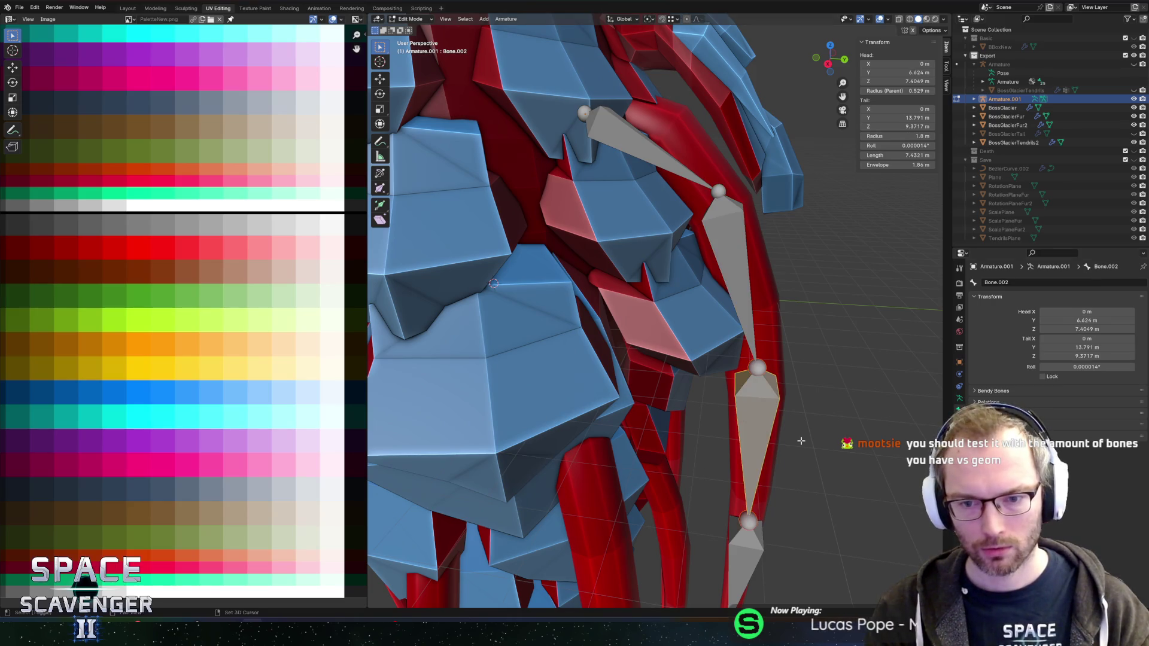
{"action": "scroll", "coordinate": [800, 441], "scroll_direction": "down", "scroll_amount": 4}
{"action": "double_click", "coordinate": [1005, 282]}
{"action": "type", "text": "Tendril3"}
{"action": "key", "text": "Return"}
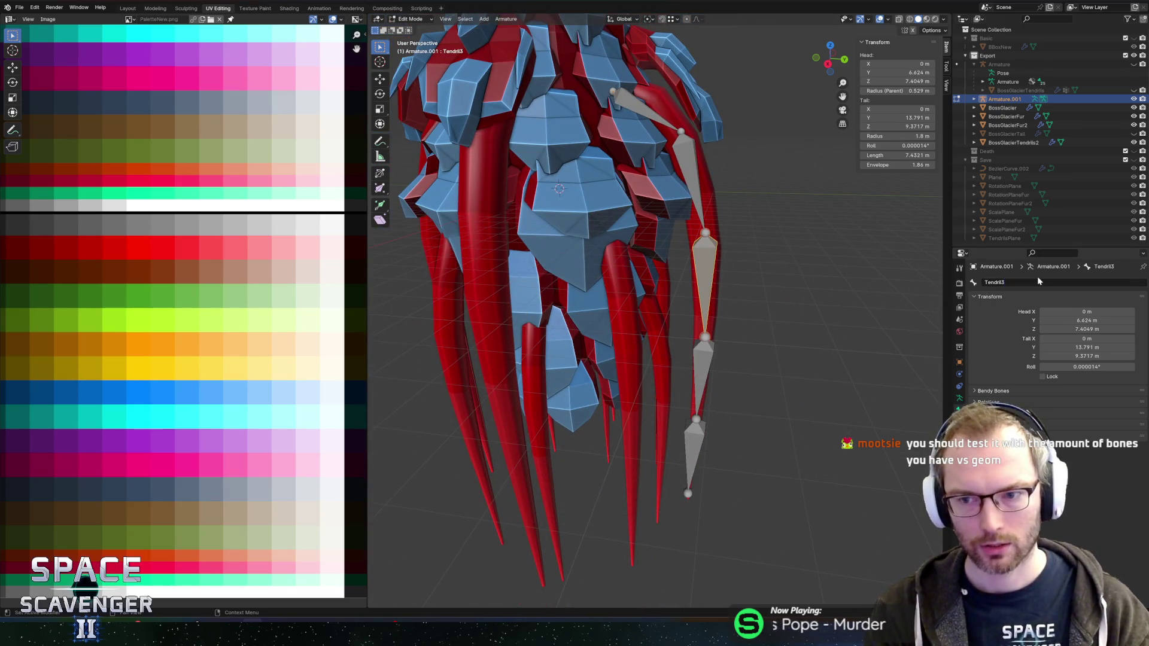
Rename the fourth bone and the tip bone in sequence, ending with Tendril5, then return to Object Mode
{"action": "left_click", "coordinate": [709, 347]}
{"action": "double_click", "coordinate": [1005, 282]}
{"action": "type", "text": "Tendril"}
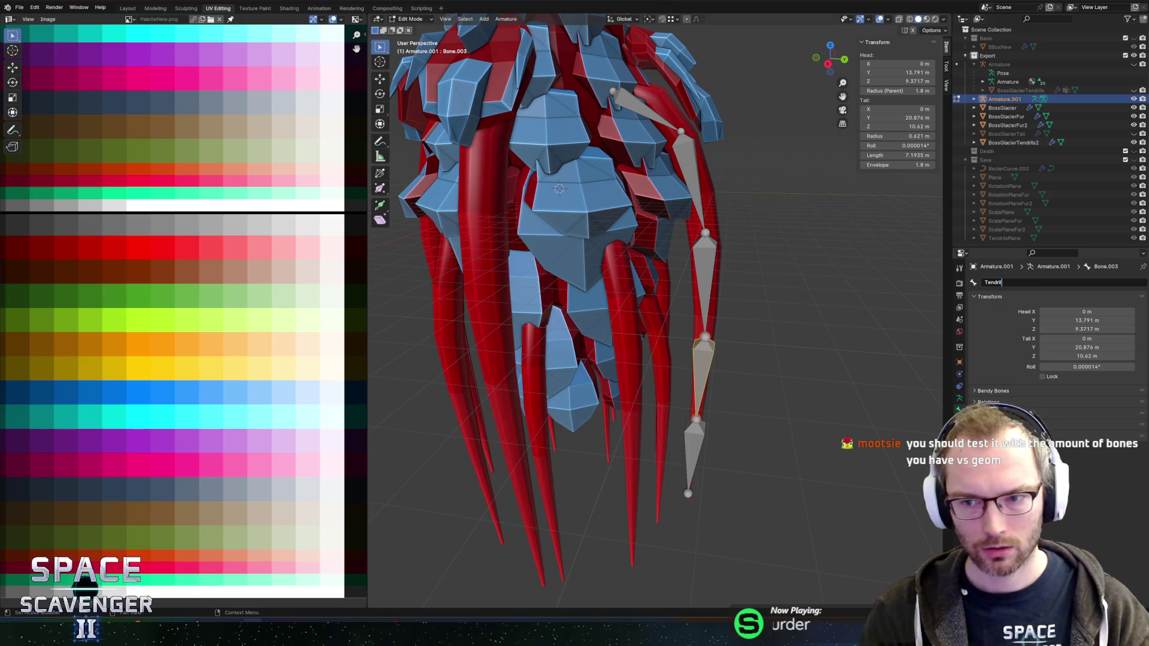
{"action": "left_click", "coordinate": [693, 454]}
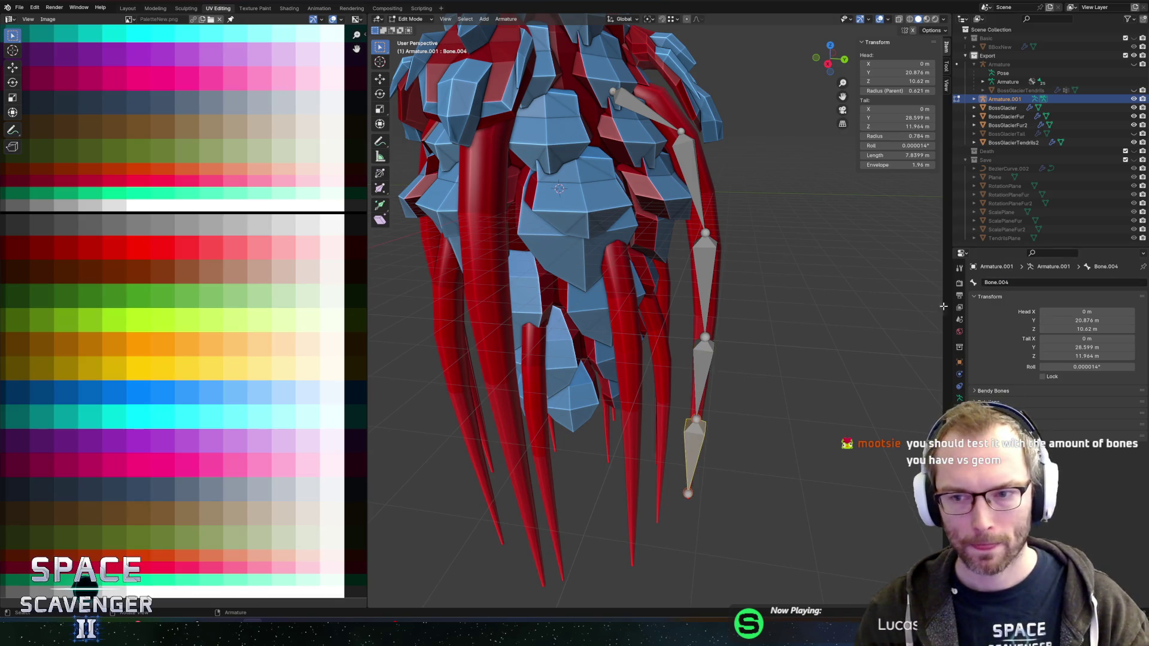
{"action": "double_click", "coordinate": [1006, 283]}
{"action": "type", "text": "Tendril5"}
{"action": "key", "text": "Return"}
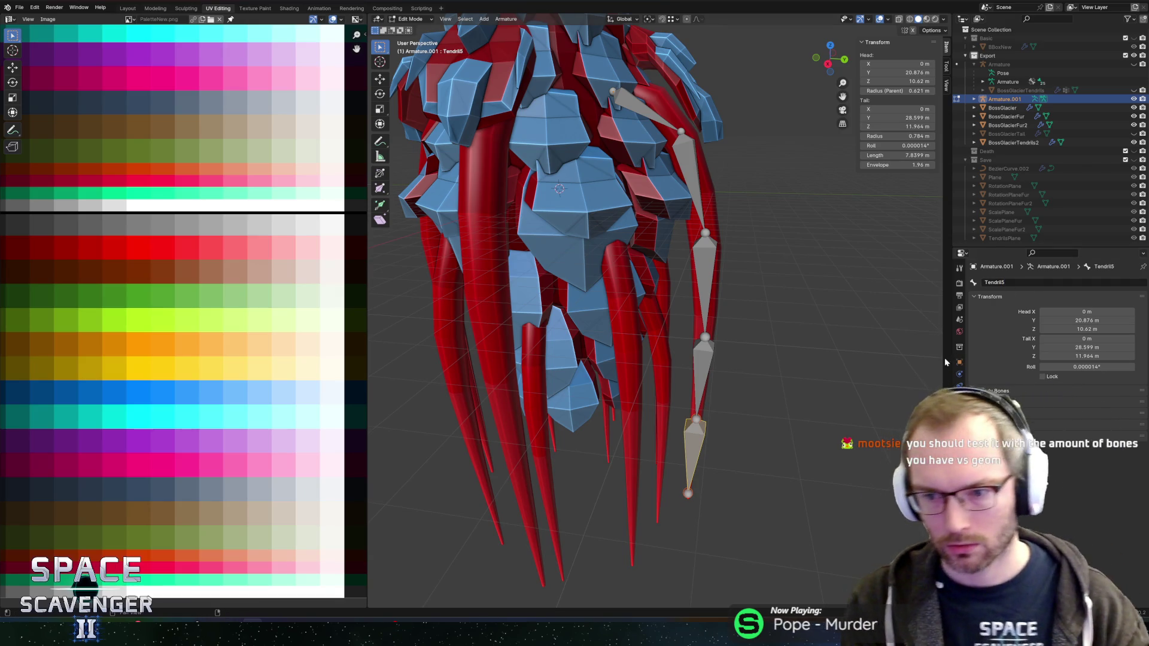
{"action": "key", "text": "Tab"}
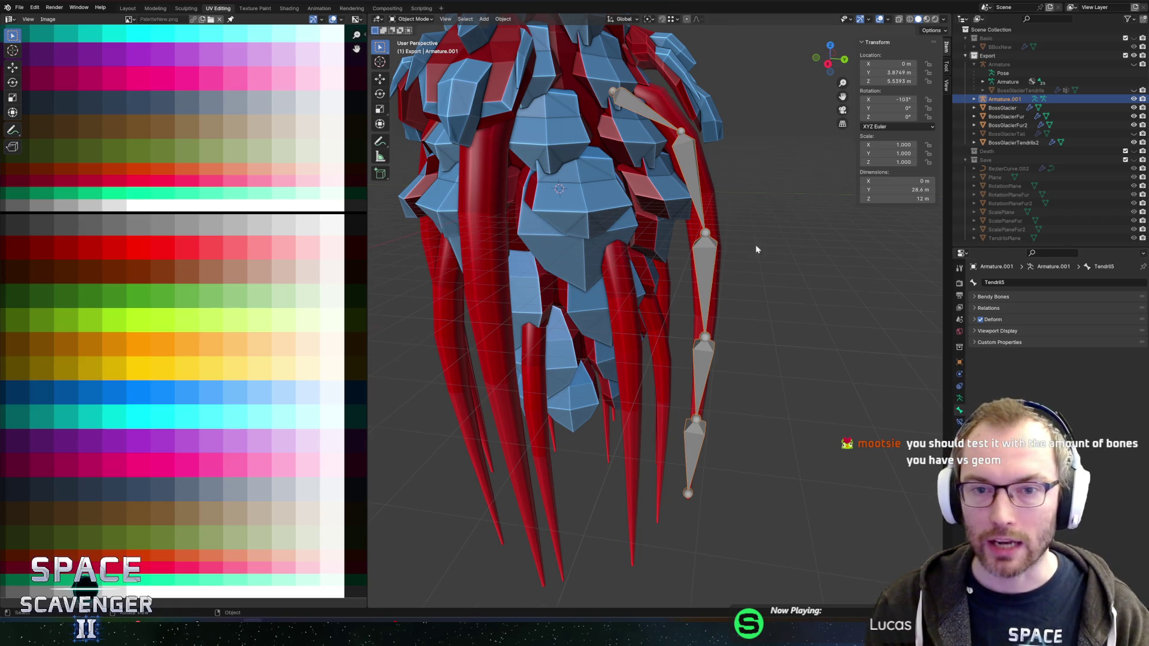
{"action": "scroll", "coordinate": [765, 250], "scroll_direction": "down", "scroll_amount": 5}
{"action": "scroll", "coordinate": [768, 257], "scroll_direction": "up", "scroll_amount": 4}
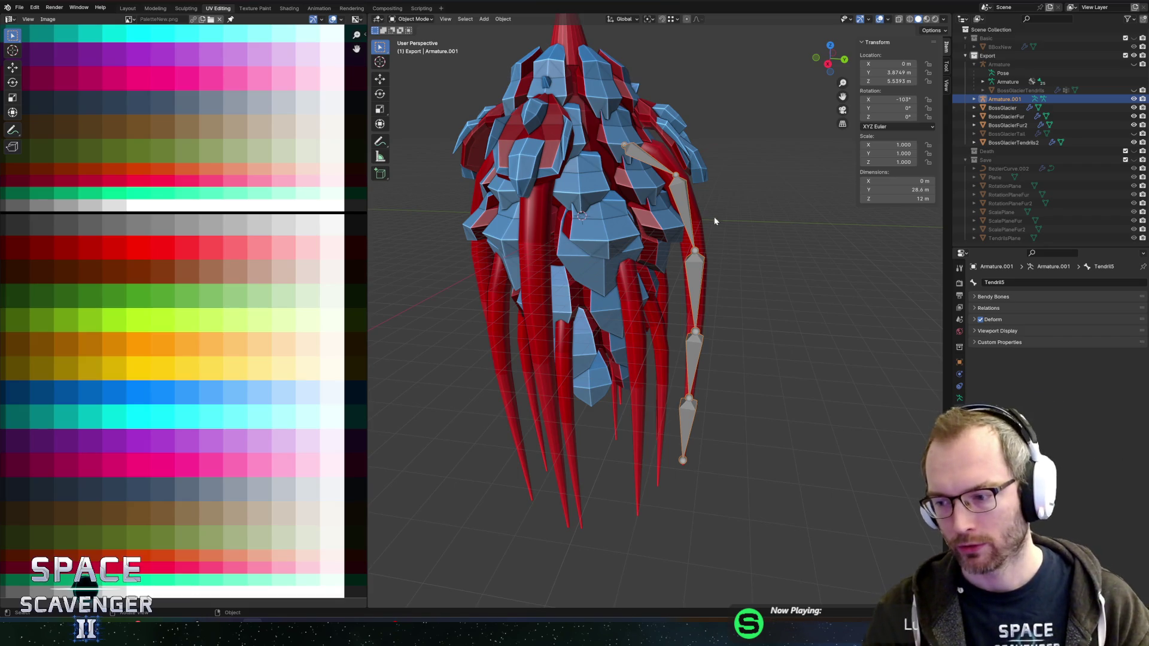
{"action": "mouse_move", "coordinate": [723, 220]}
{"action": "left_mouse_down"}
{"action": "mouse_move", "coordinate": [620, 213]}
{"action": "mouse_move", "coordinate": [774, 249]}
{"action": "left_mouse_up"}
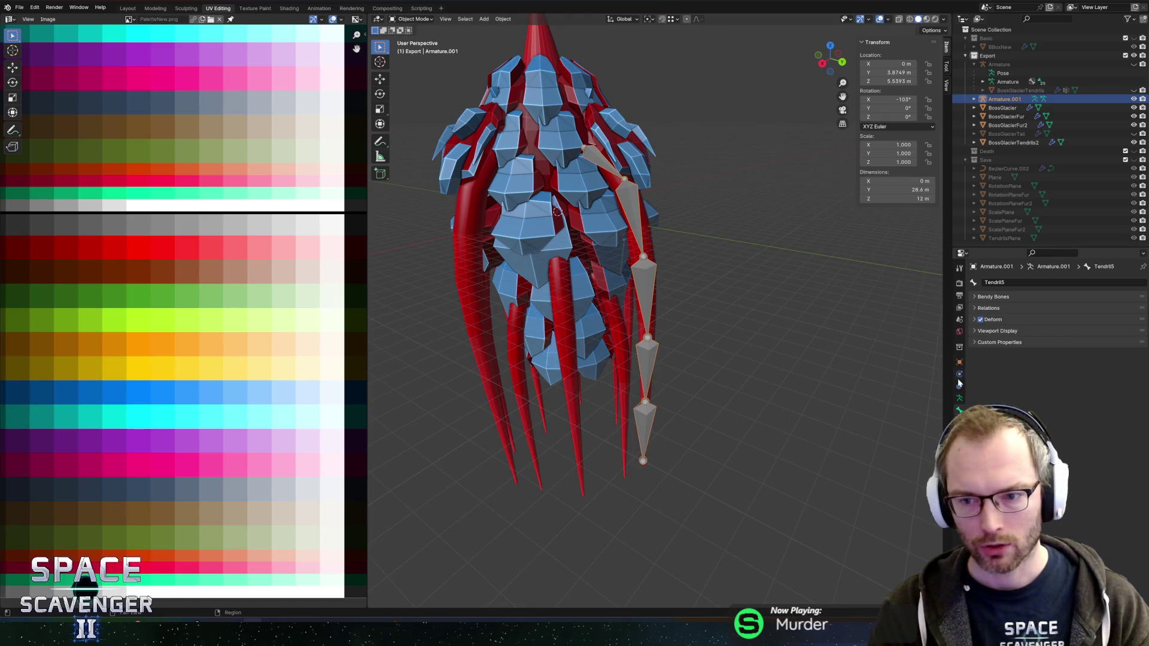
{"action": "left_click", "coordinate": [643, 220]}
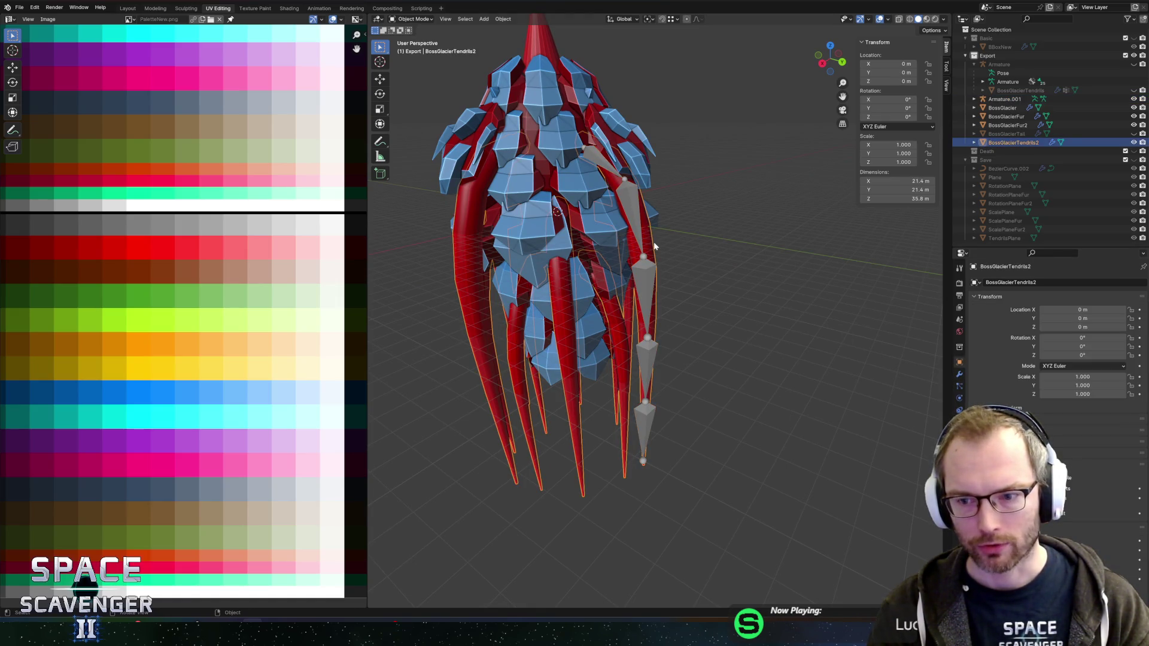
{"action": "left_click", "coordinate": [643, 220]}
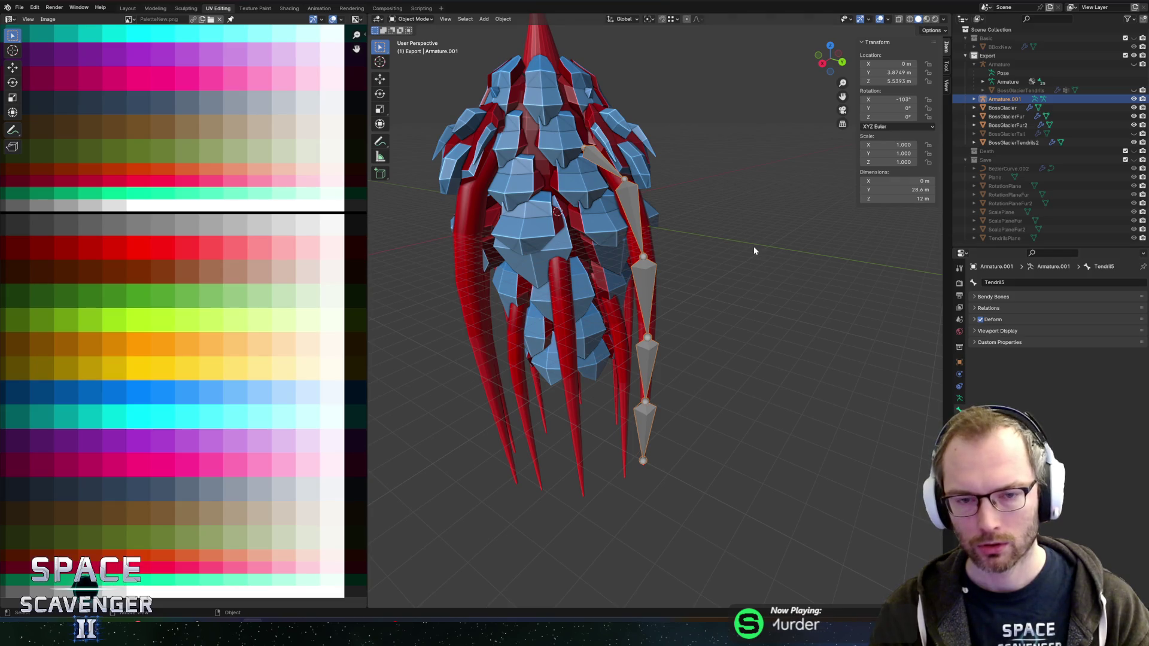
{"action": "mouse_move", "coordinate": [736, 213]}
{"action": "left_mouse_down"}
{"action": "mouse_move", "coordinate": [787, 225]}
{"action": "mouse_move", "coordinate": [722, 220]}
{"action": "mouse_move", "coordinate": [698, 196]}
{"action": "left_mouse_up"}
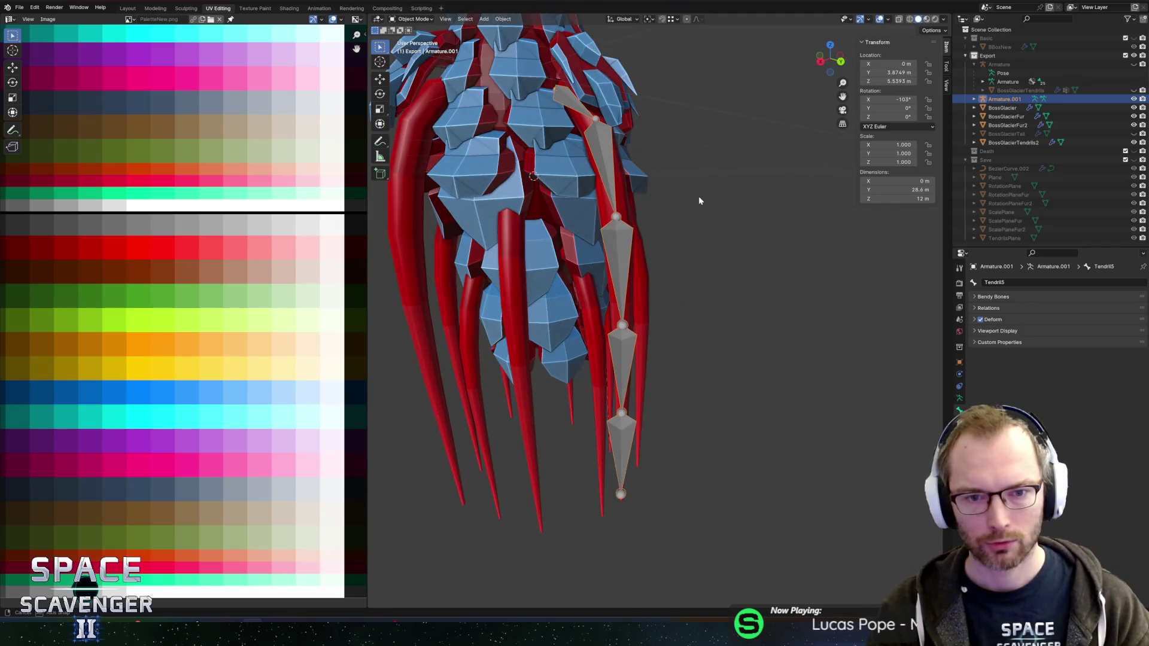
{"action": "scroll", "coordinate": [708, 191], "scroll_direction": "down", "scroll_amount": 3}
{"action": "key", "text": "ctrl+z"}
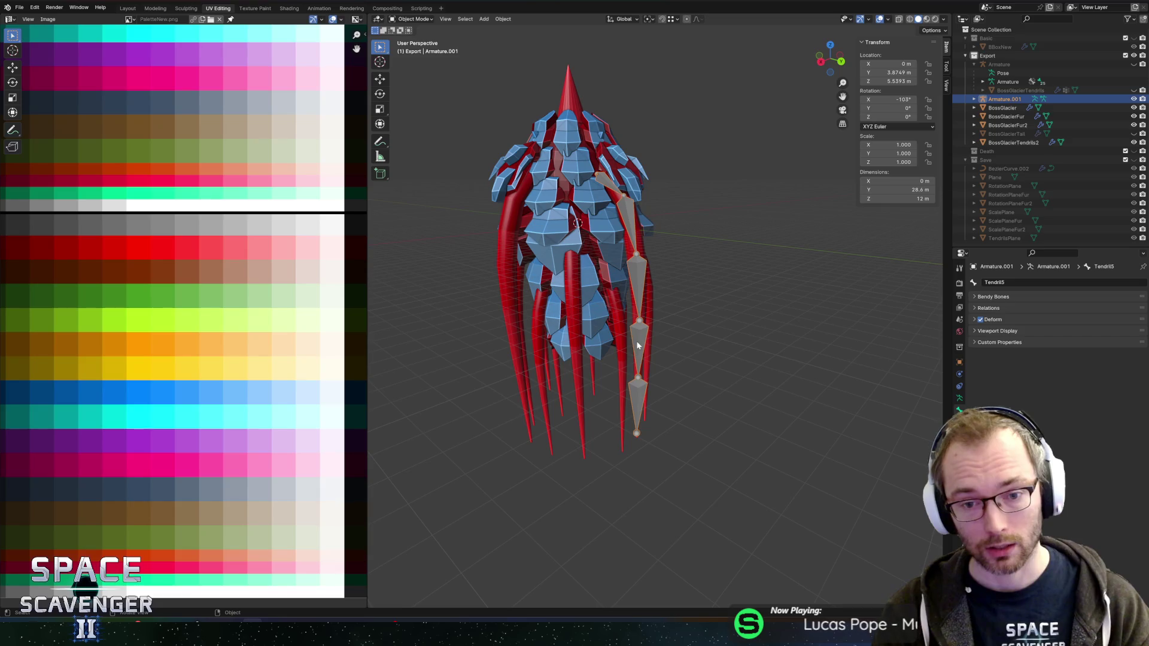
{"action": "mouse_move", "coordinate": [694, 287]}
{"action": "left_mouse_down"}
{"action": "mouse_move", "coordinate": [796, 264]}
{"action": "mouse_move", "coordinate": [780, 284]}
{"action": "left_mouse_up"}
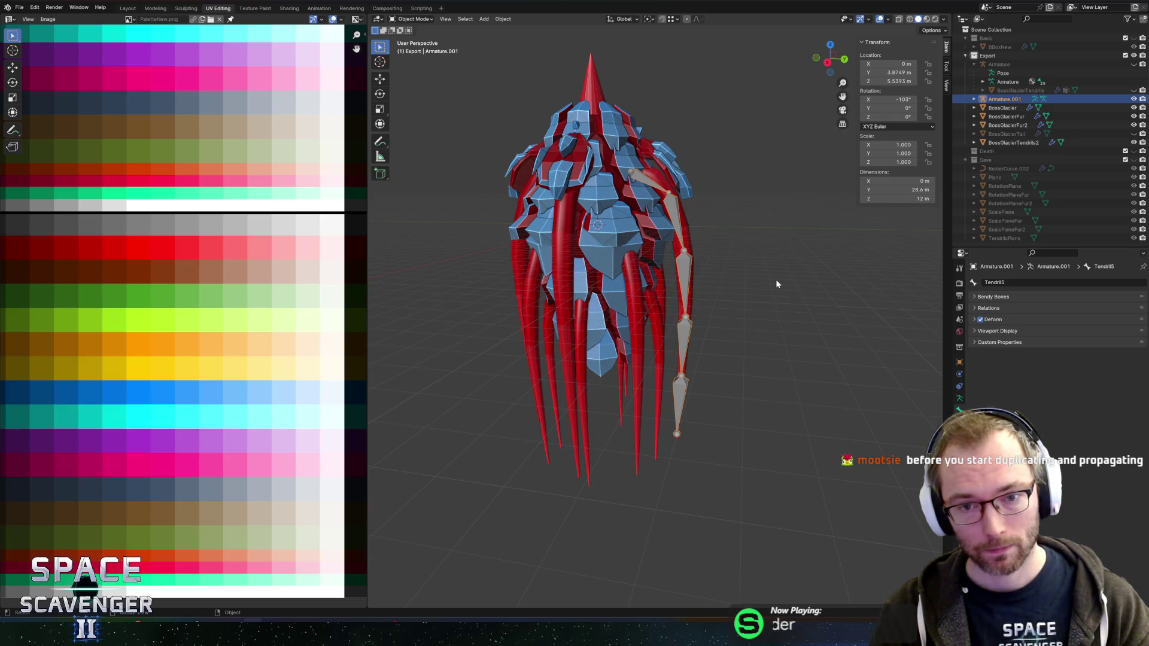
Show the original Armature and BossGlacierTendrils, and hide Armature.001 and BossGlacierTendrils2
{"action": "left_click", "coordinate": [1132, 64]}
{"action": "left_click", "coordinate": [1132, 99]}
{"action": "left_click", "coordinate": [1133, 90]}
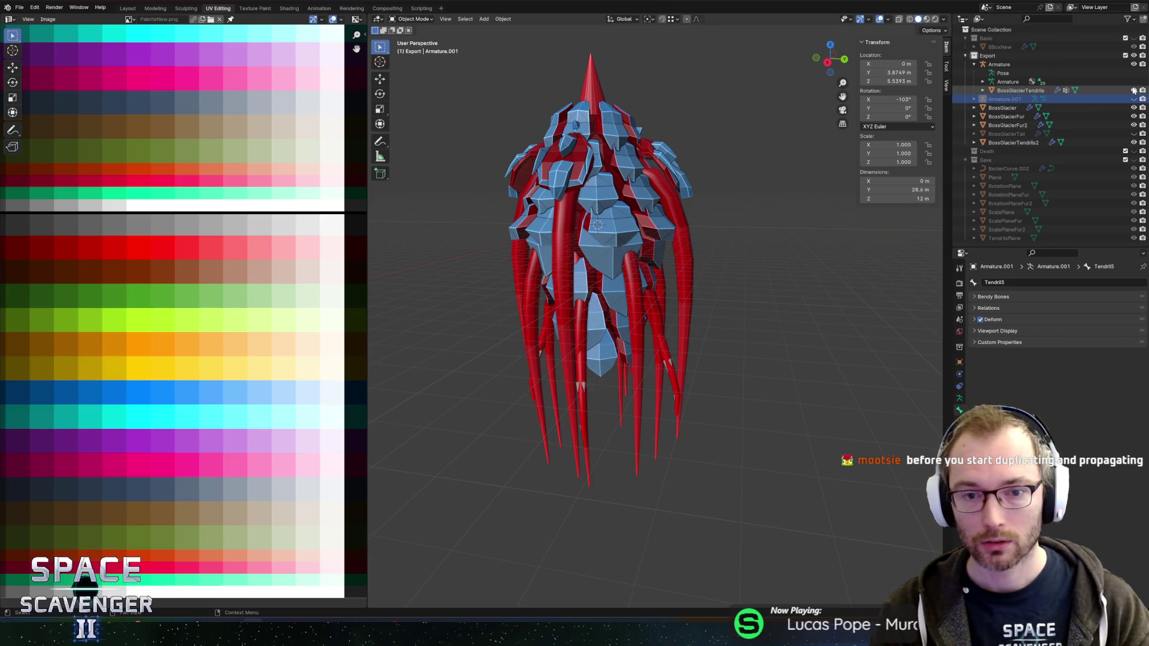
{"action": "left_click", "coordinate": [1133, 143]}
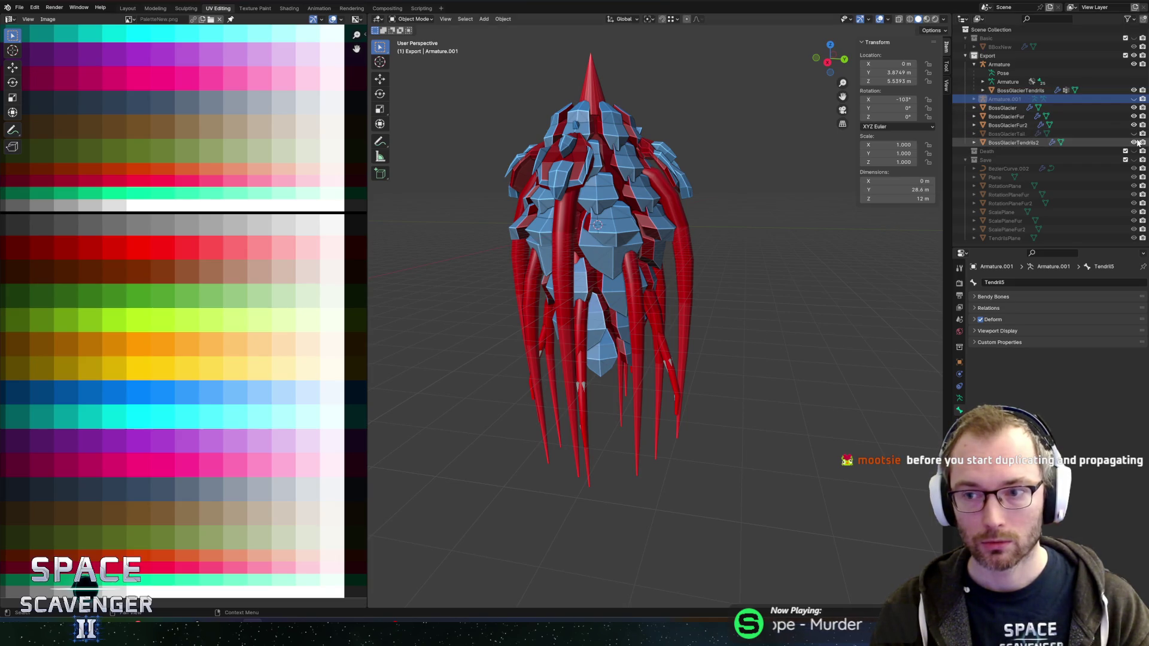
Inspect the original BossGlacierTendrils geometry in Edit Mode, toggling X-ray along the way
{"action": "left_click", "coordinate": [655, 331]}
{"action": "key", "text": "alt+z"}
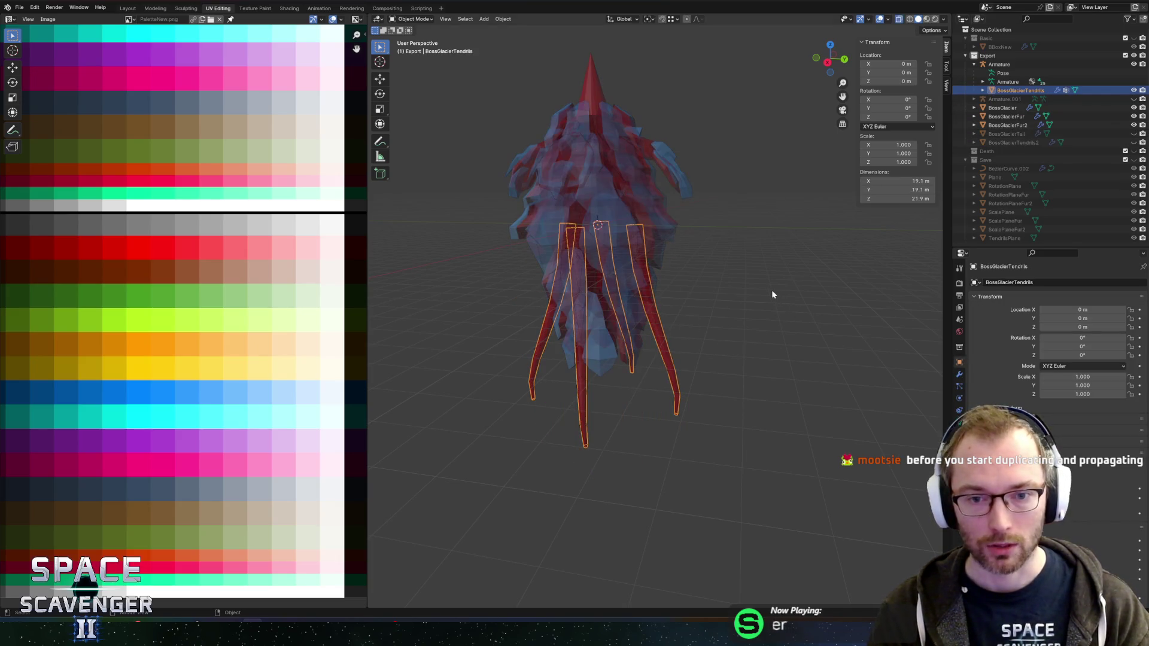
{"action": "key", "text": "z"}
{"action": "key", "text": "alt+z"}
{"action": "key", "text": "Tab"}
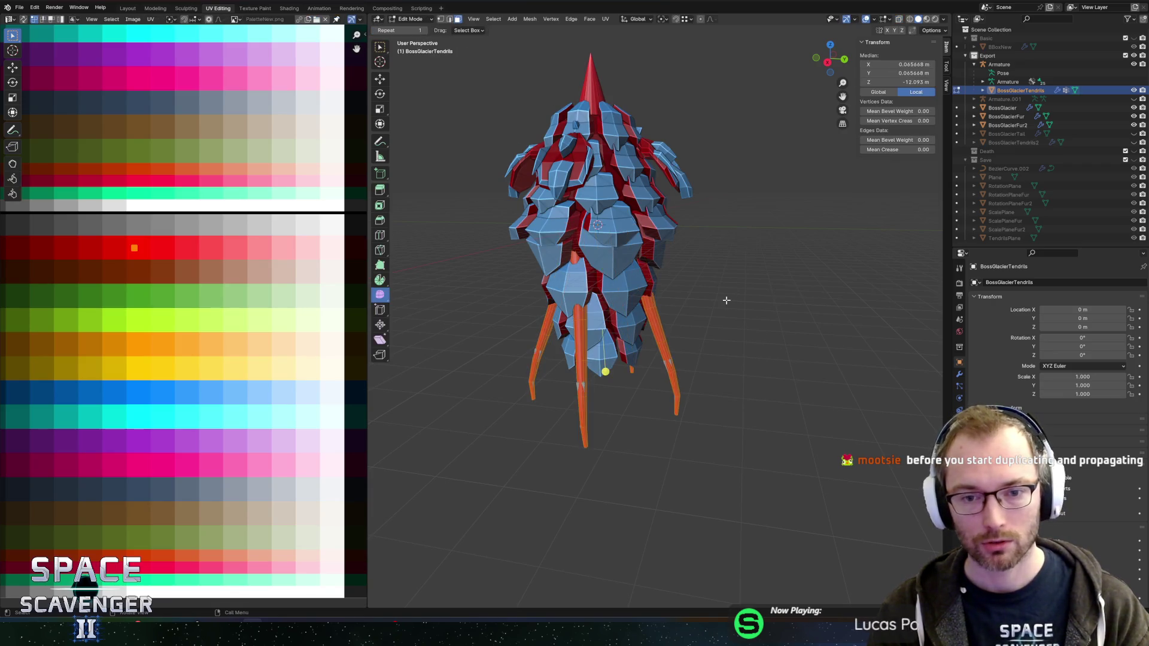
{"action": "left_click_drag", "start_coordinate": [726, 299], "coordinate": [718, 278]}
{"action": "key", "text": "alt+a"}
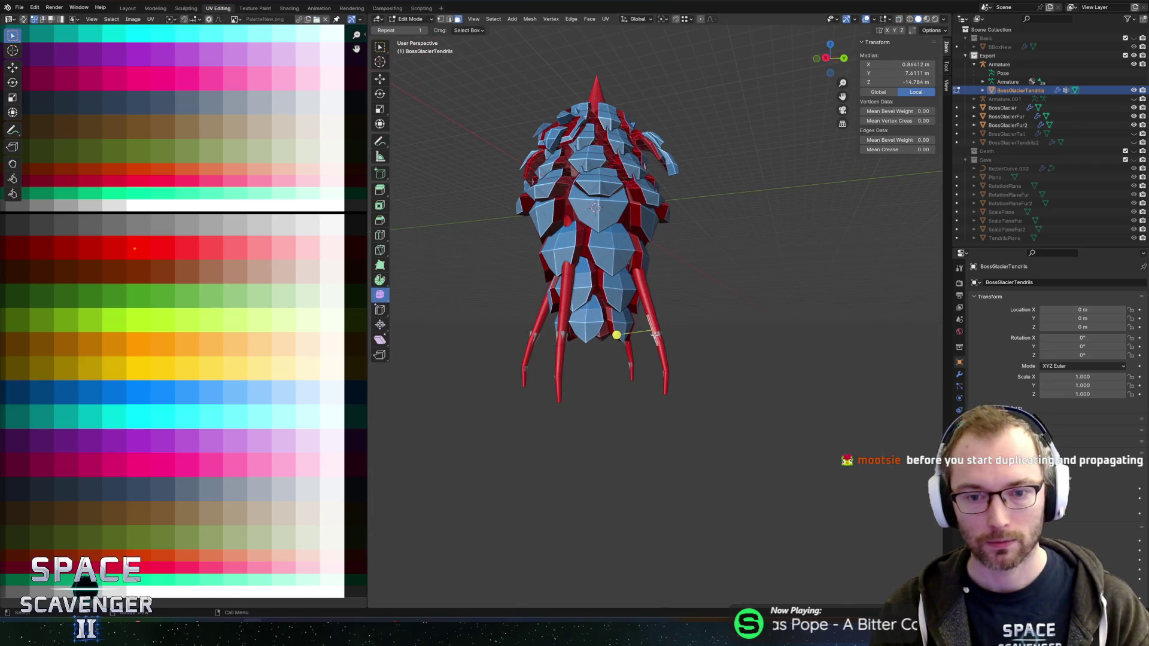
{"action": "key", "text": "Tab"}
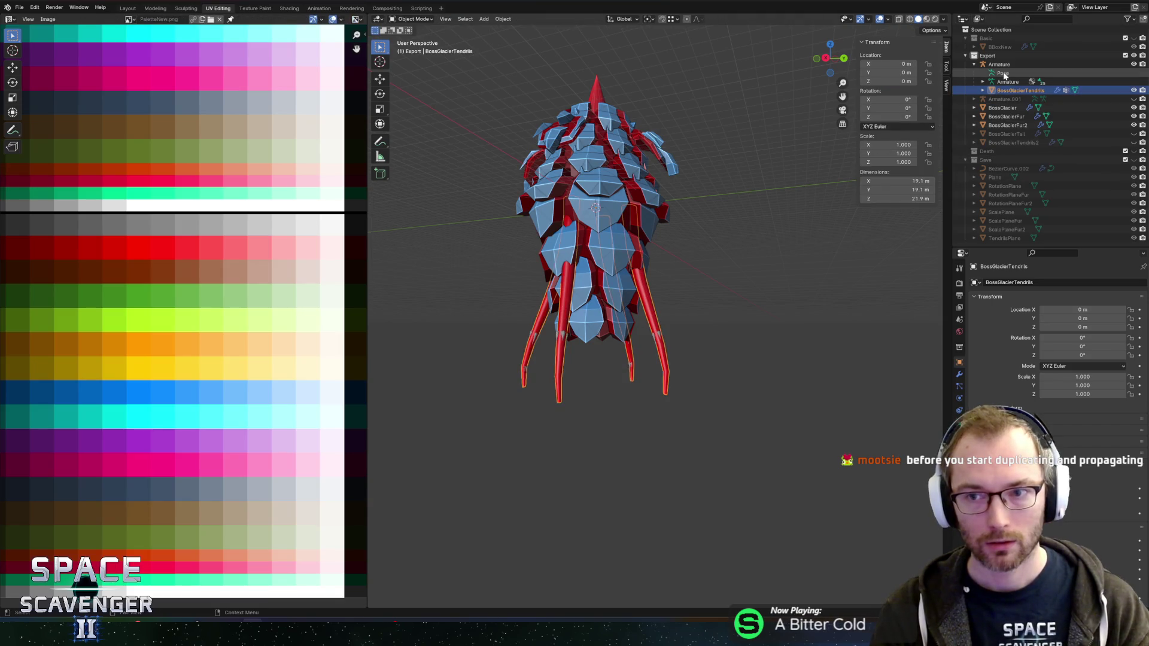
Check the original Armature's bones in X-ray, then hide it and BossGlacierTendrils and show BossGlacierTendrils2
{"action": "left_click", "coordinate": [999, 64]}
{"action": "key", "text": "alt+z"}
{"action": "mouse_move", "coordinate": [679, 281]}
{"action": "left_mouse_down"}
{"action": "mouse_move", "coordinate": [705, 261]}
{"action": "mouse_move", "coordinate": [698, 272]}
{"action": "left_mouse_up"}
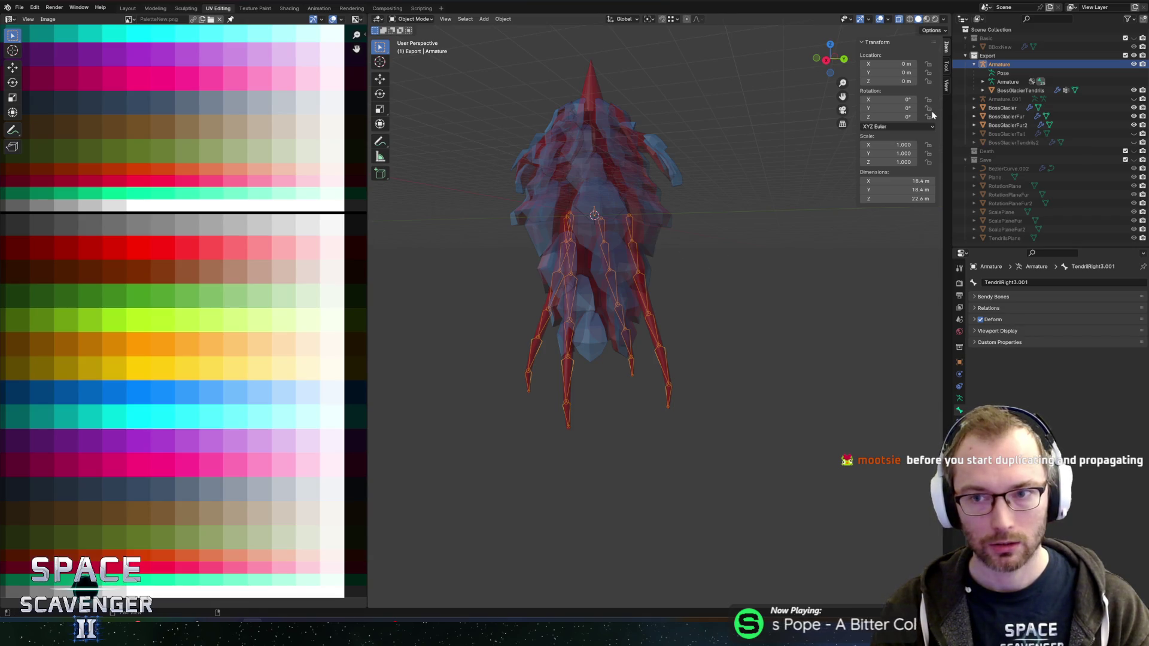
{"action": "left_click", "coordinate": [1133, 64]}
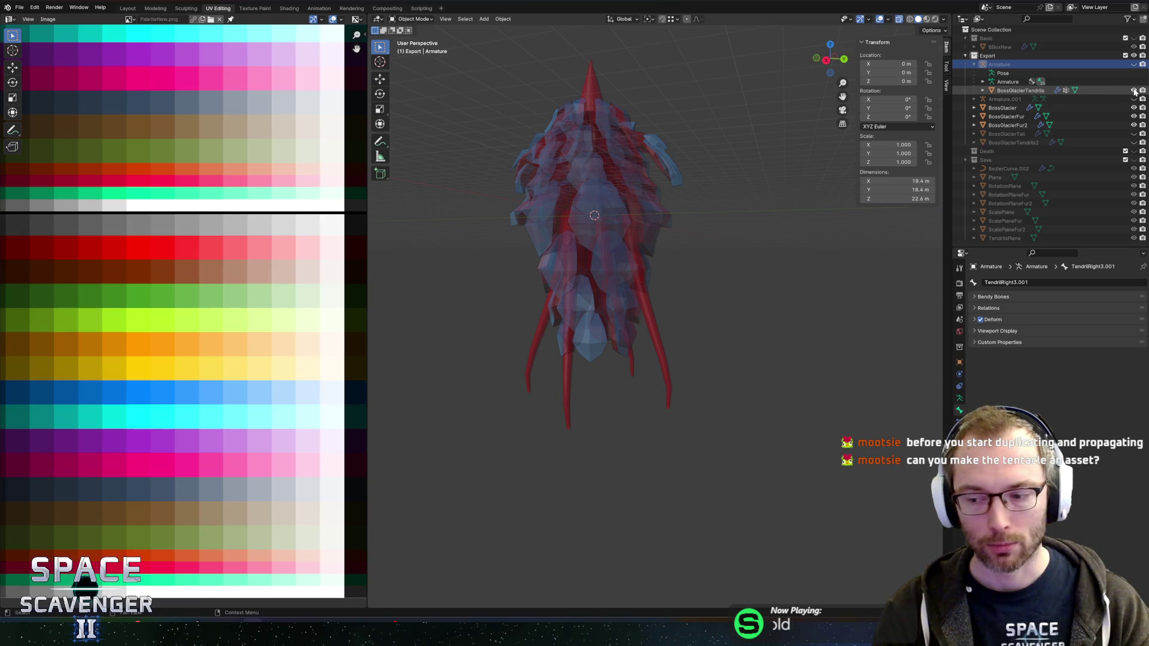
{"action": "left_click", "coordinate": [1133, 90]}
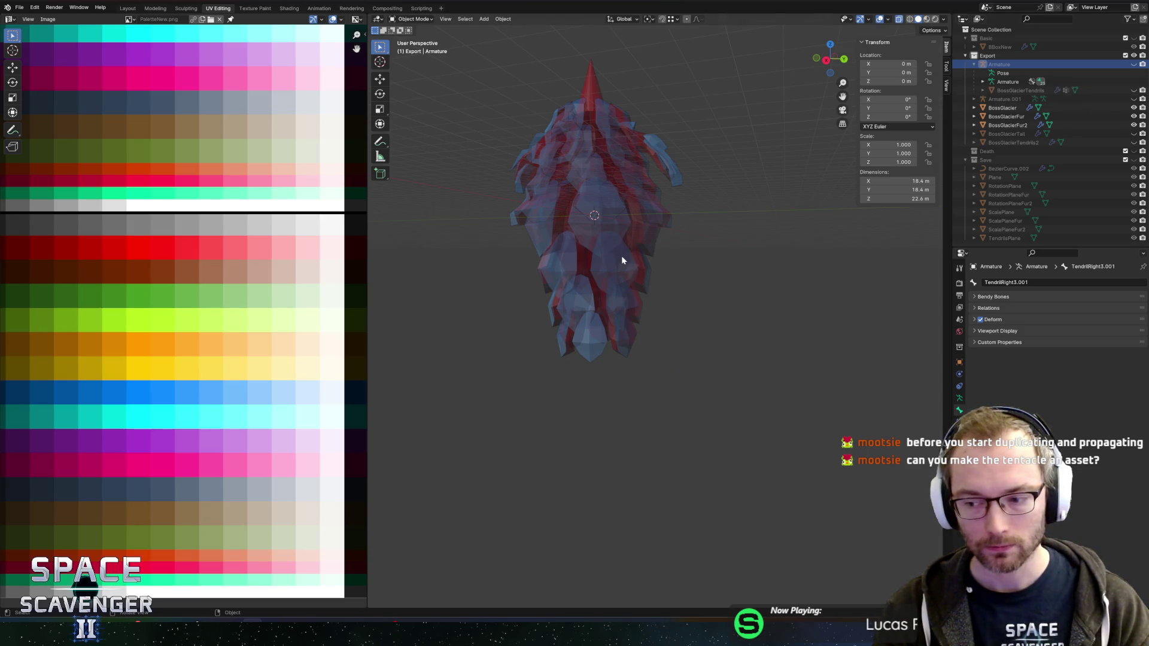
{"action": "left_click", "coordinate": [1113, 143]}
{"action": "left_click", "coordinate": [1133, 142]}
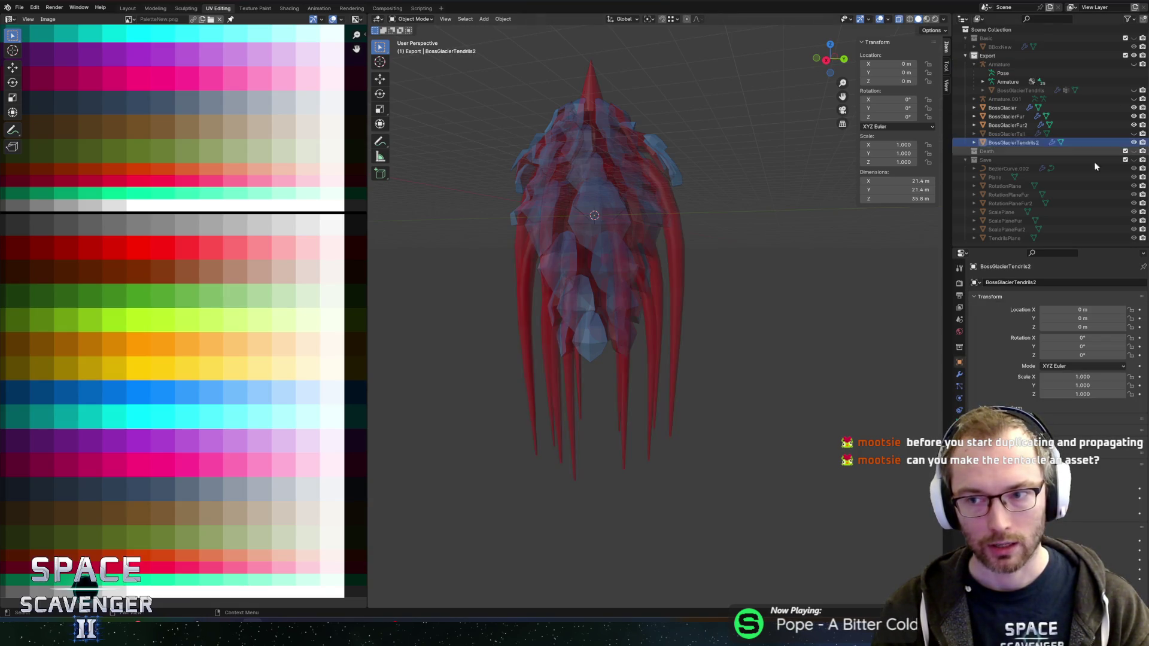
Inspect the BossGlacierTendrils2 mesh in Edit Mode, then test an extrude and cancel it
{"action": "key", "text": "Tab"}
{"action": "key", "text": "l"}
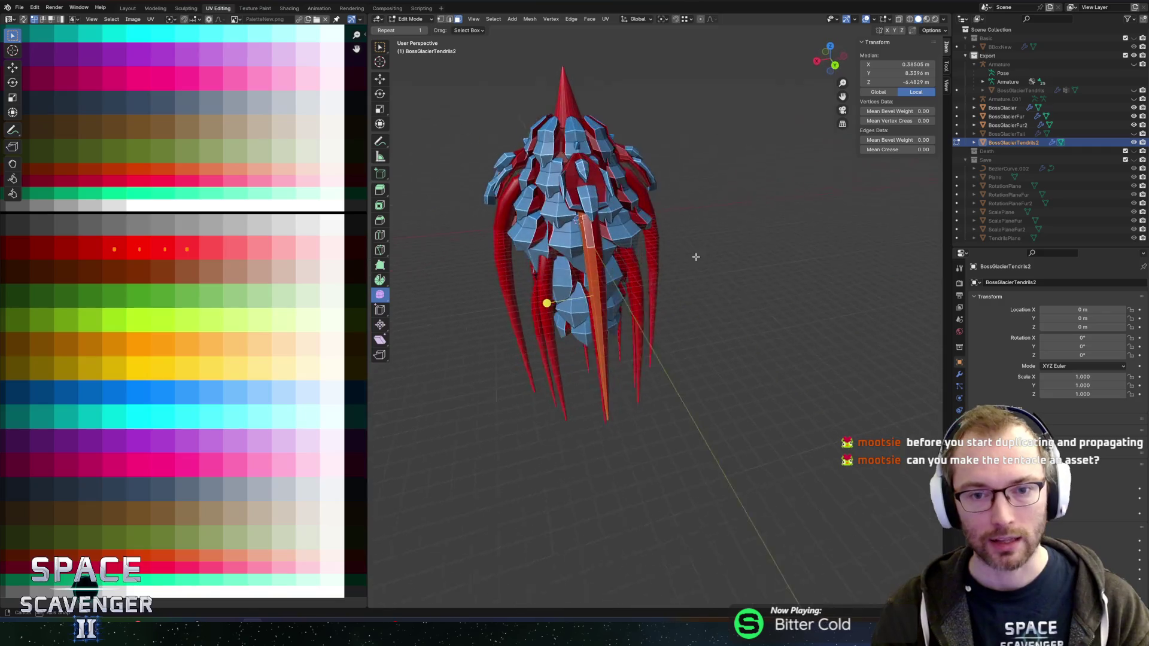
{"action": "scroll", "coordinate": [642, 202], "scroll_direction": "up", "scroll_amount": 4}
{"action": "left_click_drag", "start_coordinate": [642, 202], "coordinate": [673, 207]}
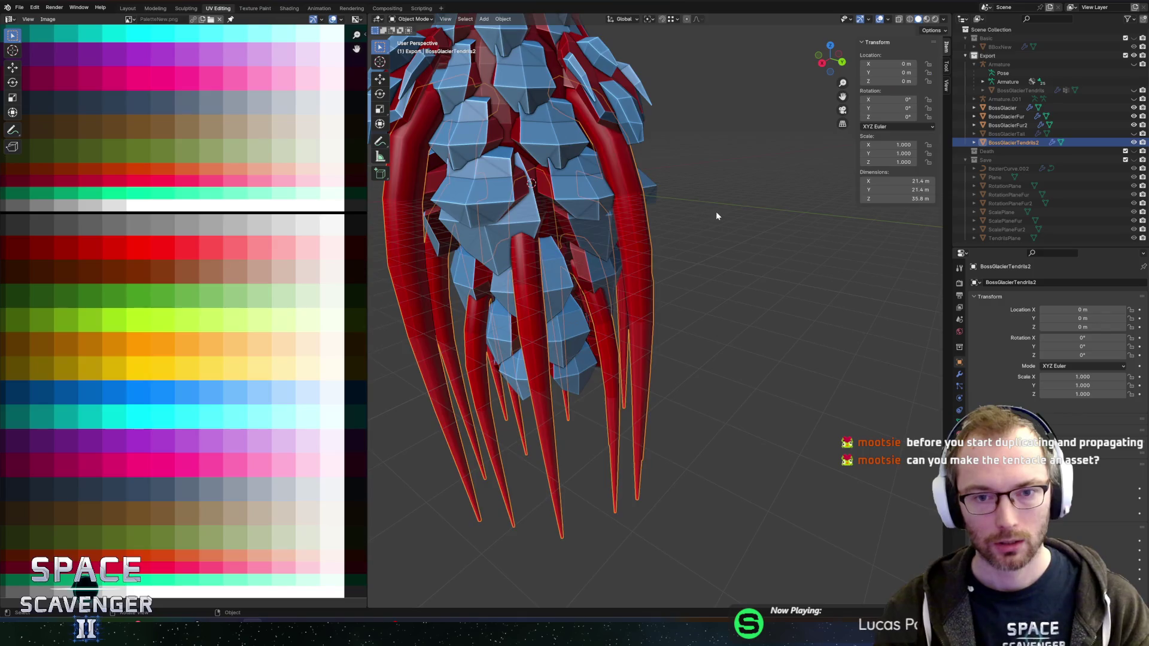
{"action": "scroll", "coordinate": [691, 216], "scroll_direction": "down", "scroll_amount": 5}
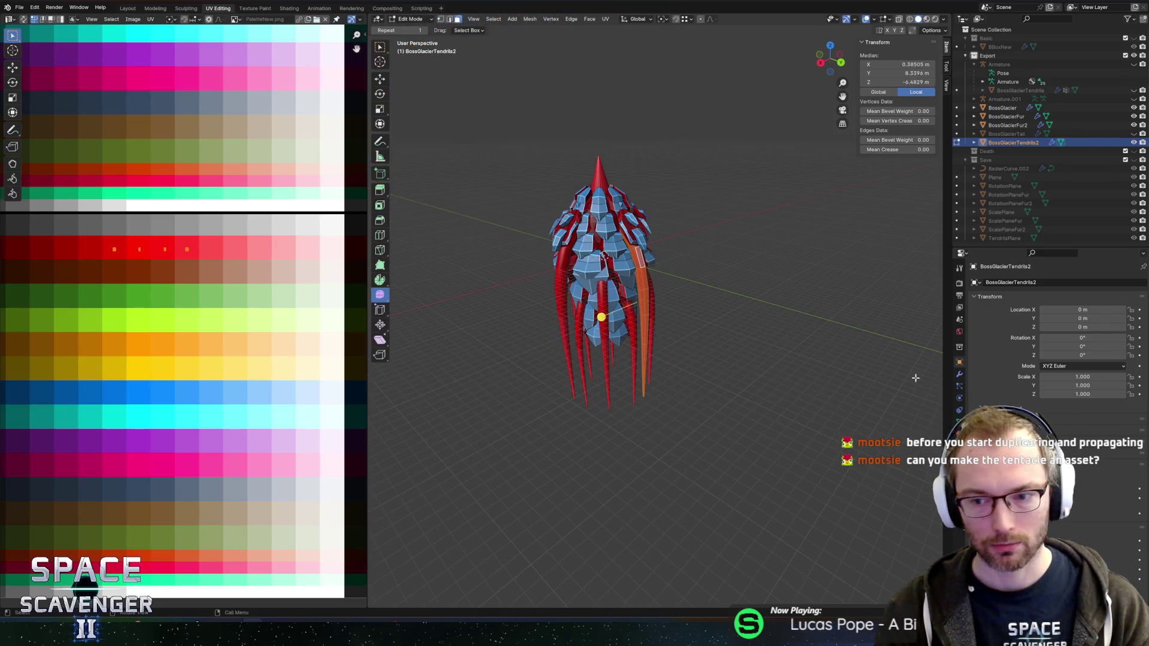
{"action": "scroll", "coordinate": [662, 288], "scroll_direction": "up", "scroll_amount": 3}
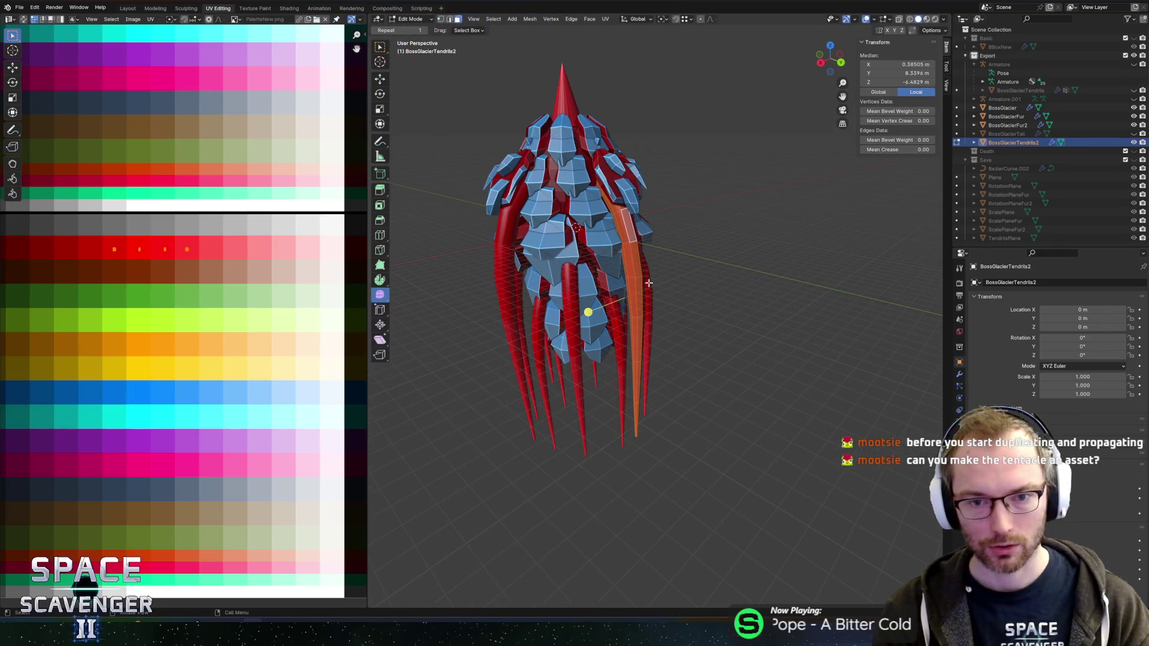
{"action": "key", "text": "e"}
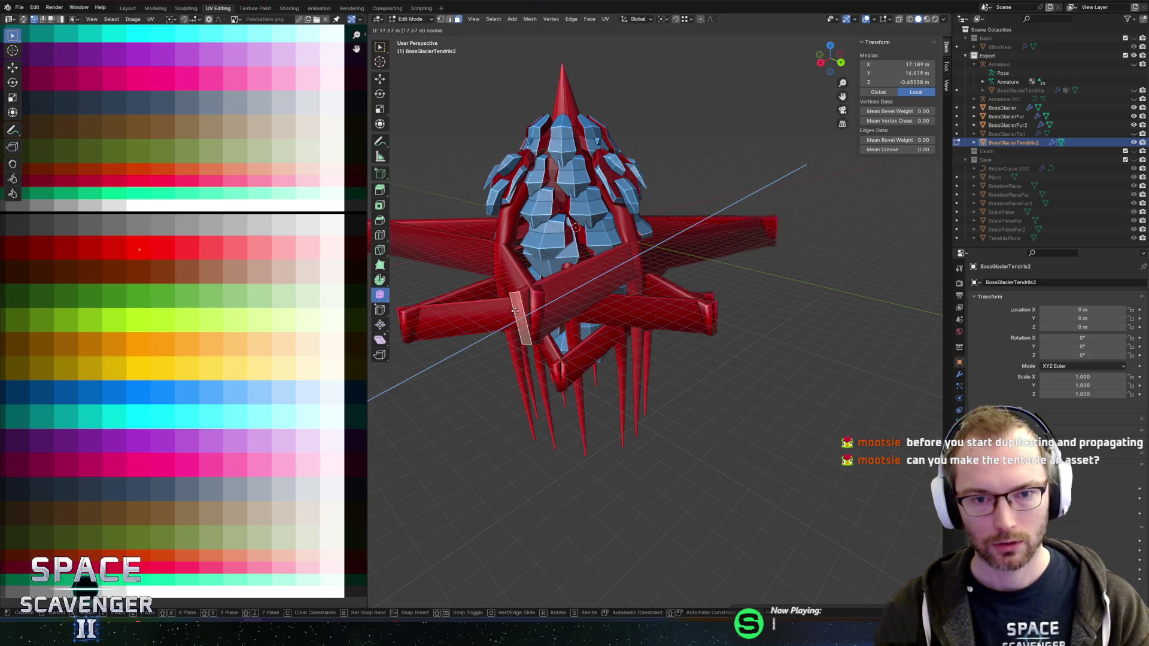
{"action": "key", "text": "Escape"}
{"action": "mouse_move", "coordinate": [686, 298]}
{"action": "left_mouse_down"}
{"action": "mouse_move", "coordinate": [700, 275]}
{"action": "mouse_move", "coordinate": [671, 269]}
{"action": "mouse_move", "coordinate": [692, 268]}
{"action": "left_mouse_up"}
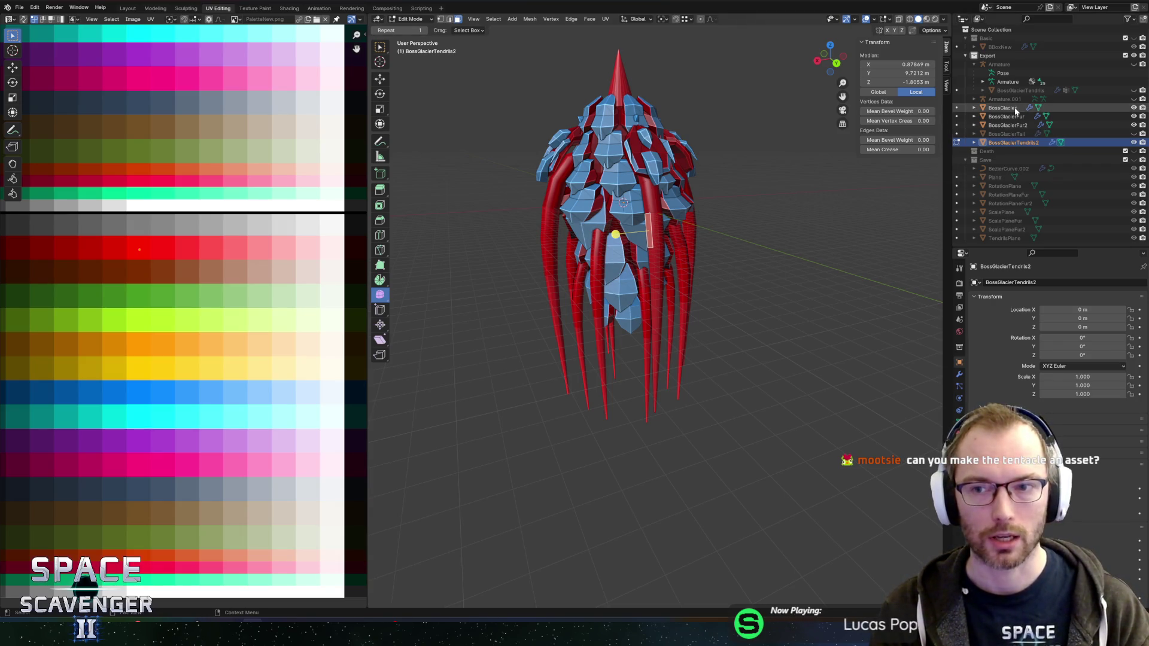
Unhide Armature.001 and select its bone chain back in Object Mode
{"action": "left_click", "coordinate": [1133, 99]}
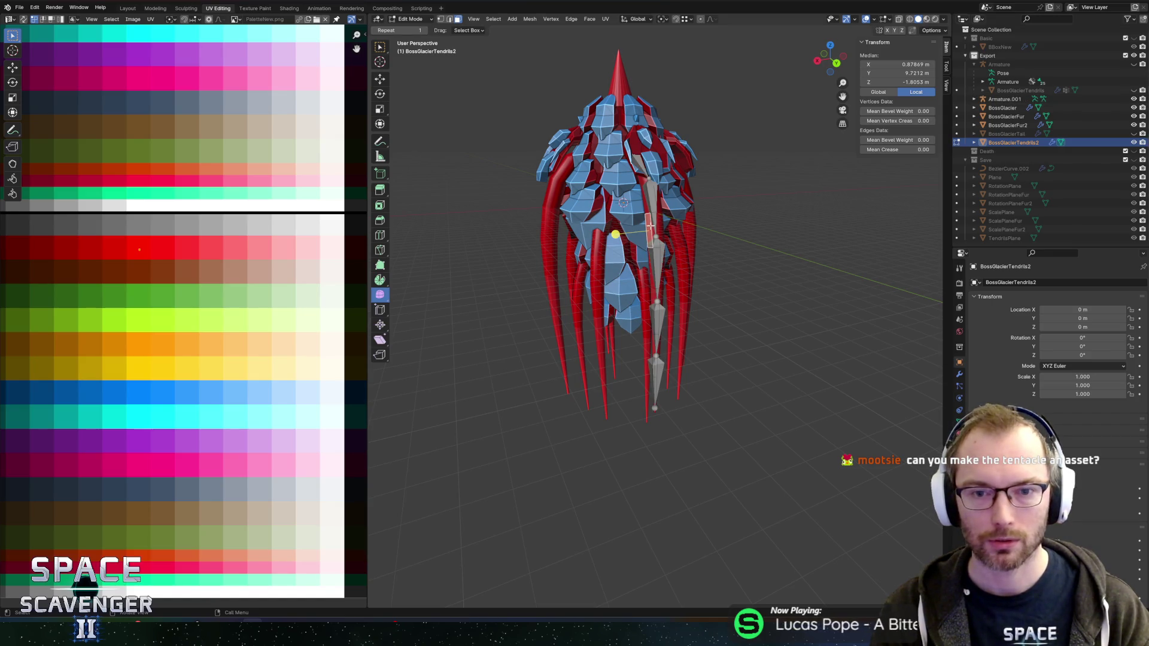
{"action": "key", "text": "Tab"}
{"action": "left_click", "coordinate": [636, 186]}
{"action": "left_click_drag", "start_coordinate": [635, 185], "coordinate": [780, 290]}
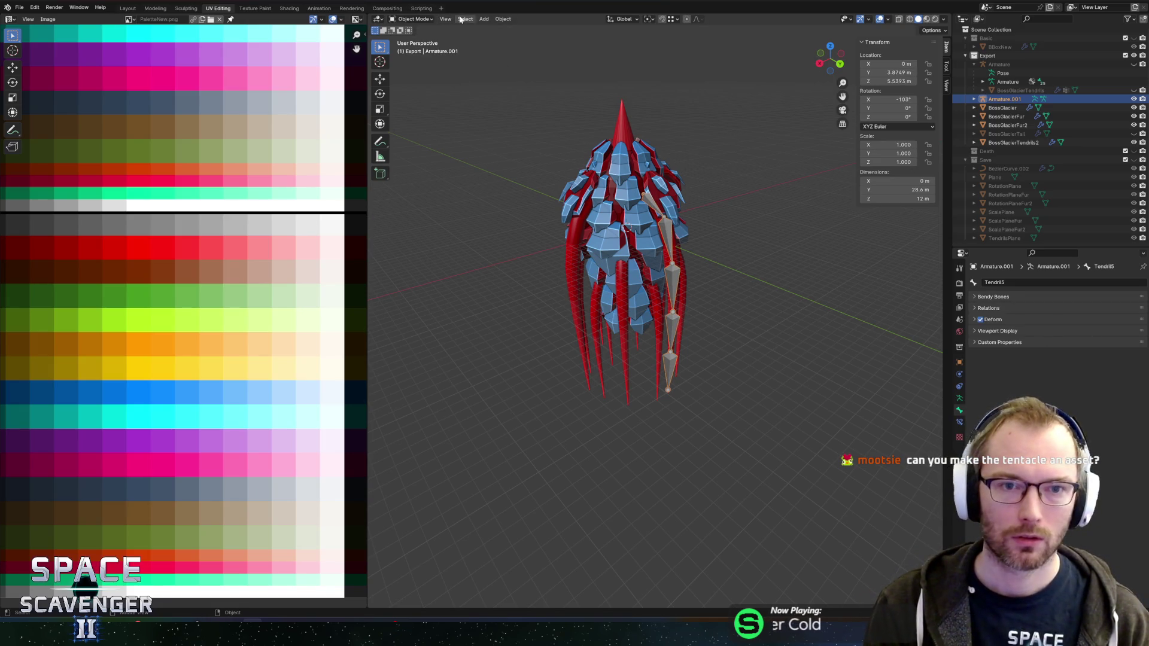
Browse the Object menu, and the Armature menu in Edit Mode, without changing anything
{"action": "left_click", "coordinate": [502, 19]}
{"action": "left_click", "coordinate": [503, 19]}
{"action": "left_click", "coordinate": [504, 19]}
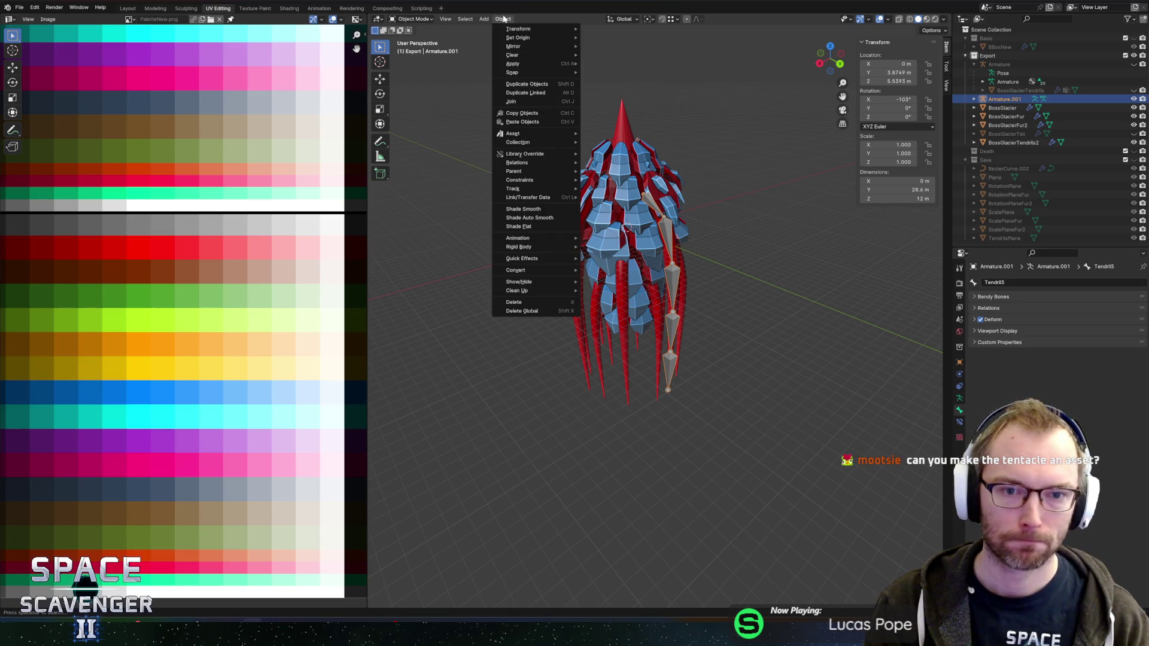
{"action": "key", "text": "Tab"}
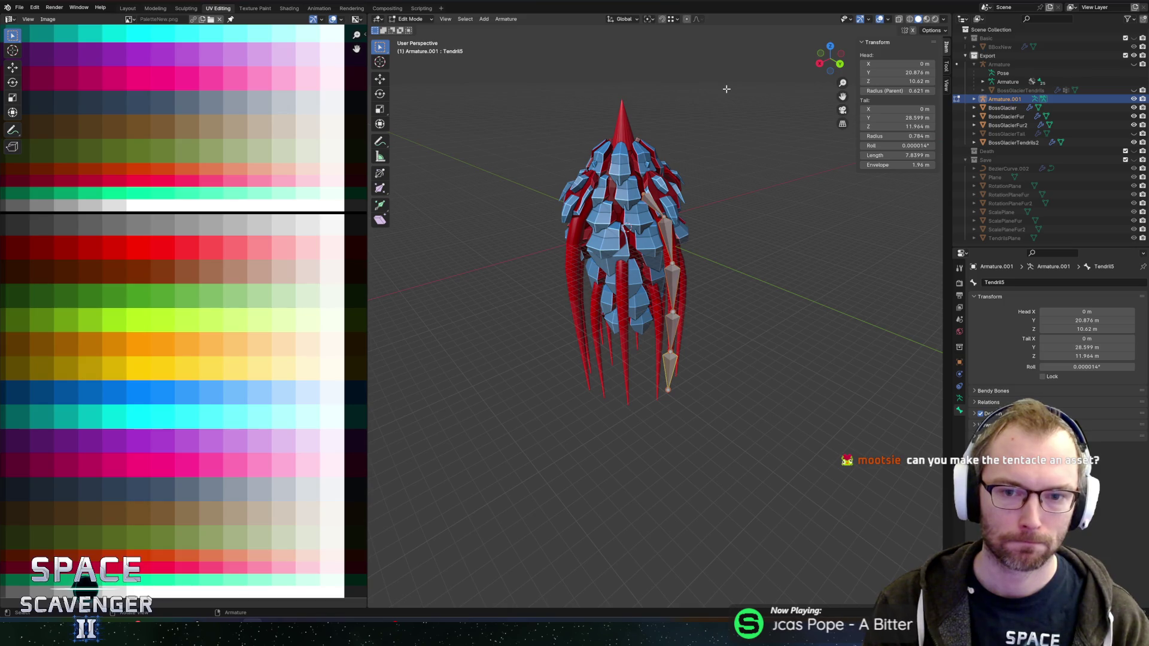
{"action": "left_click", "coordinate": [505, 19]}
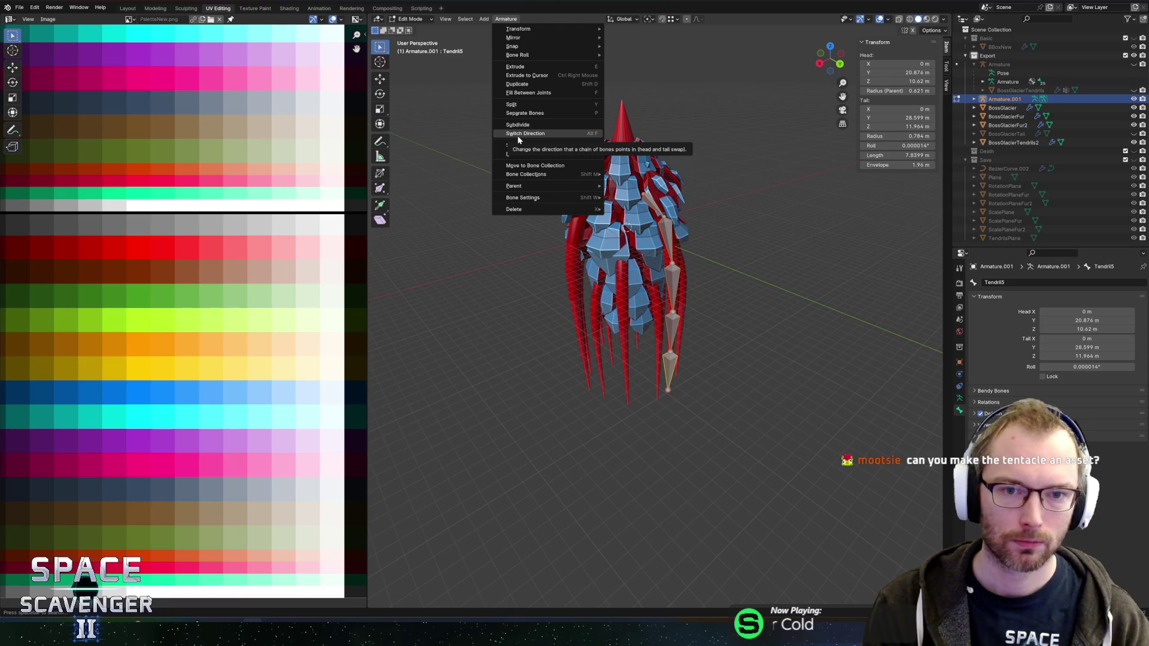
{"action": "mouse_move", "coordinate": [531, 152]}
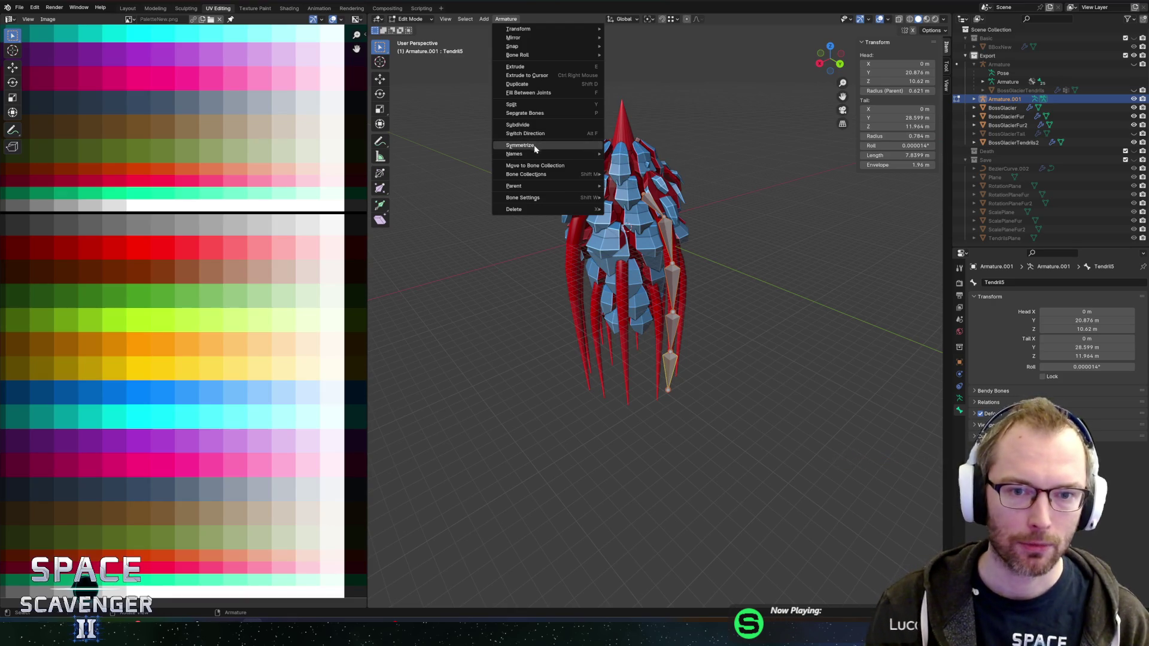
{"action": "key", "text": "Tab"}
Duplicate Armature.001 in place as Armature.002, move the copy into the Save collection, and reselect Armature.001
{"action": "mouse_move", "coordinate": [785, 155]}
{"action": "left_mouse_down"}
{"action": "mouse_move", "coordinate": [807, 135]}
{"action": "mouse_move", "coordinate": [601, 160]}
{"action": "mouse_move", "coordinate": [694, 138]}
{"action": "mouse_move", "coordinate": [738, 160]}
{"action": "mouse_move", "coordinate": [723, 178]}
{"action": "mouse_move", "coordinate": [779, 164]}
{"action": "left_mouse_up"}
{"action": "scroll", "coordinate": [730, 172], "scroll_direction": "up", "scroll_amount": 3}
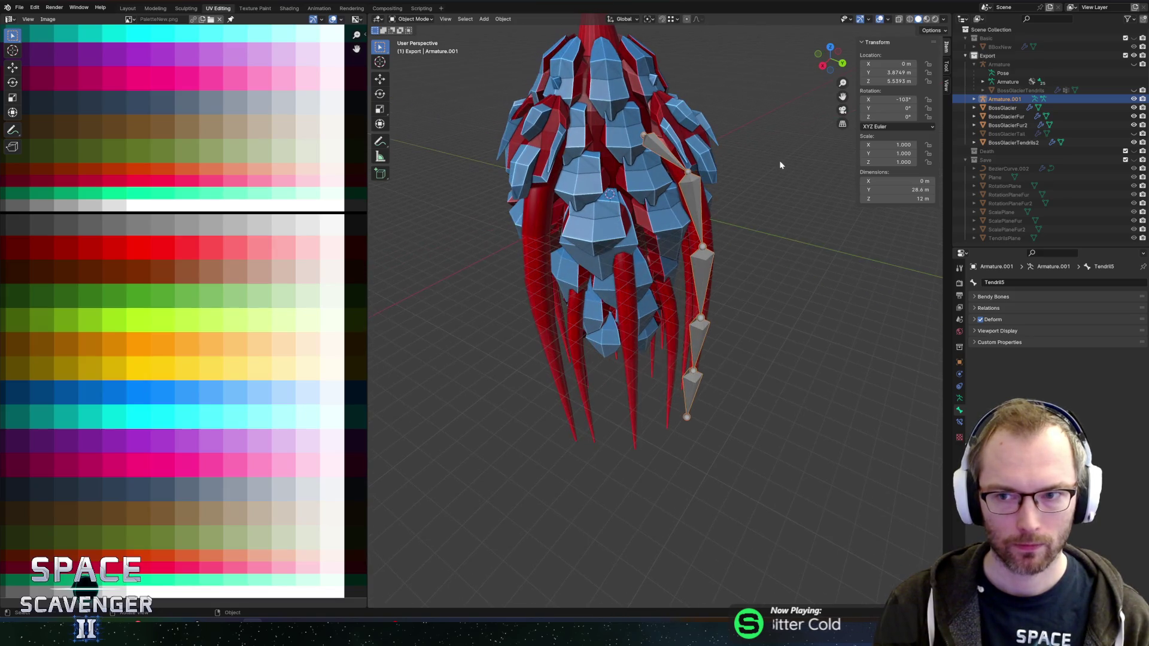
{"action": "key", "text": "shift+d"}
{"action": "right_click", "coordinate": [738, 162]}
{"action": "mouse_move", "coordinate": [1001, 108]}
{"action": "left_mouse_down"}
{"action": "mouse_move", "coordinate": [1011, 159]}
{"action": "mouse_move", "coordinate": [993, 169]}
{"action": "left_mouse_up"}
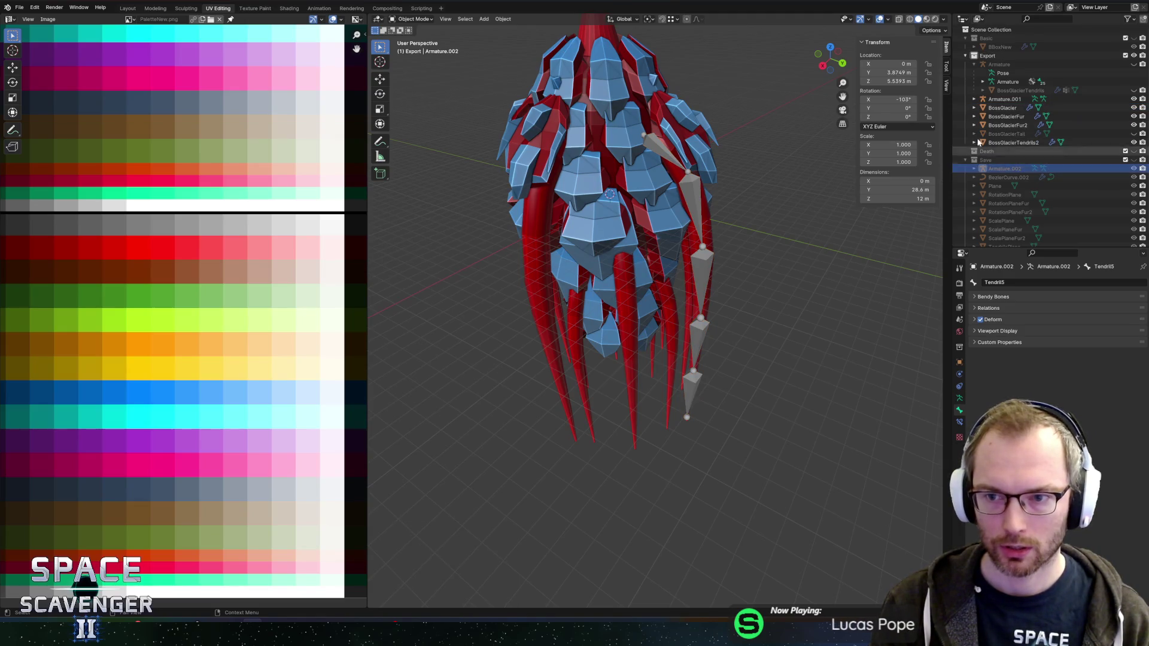
{"action": "left_click", "coordinate": [1002, 100]}
Hide the BossGlacierFur shards and reselect Armature.001
{"action": "left_click_drag", "start_coordinate": [764, 176], "coordinate": [789, 190]}
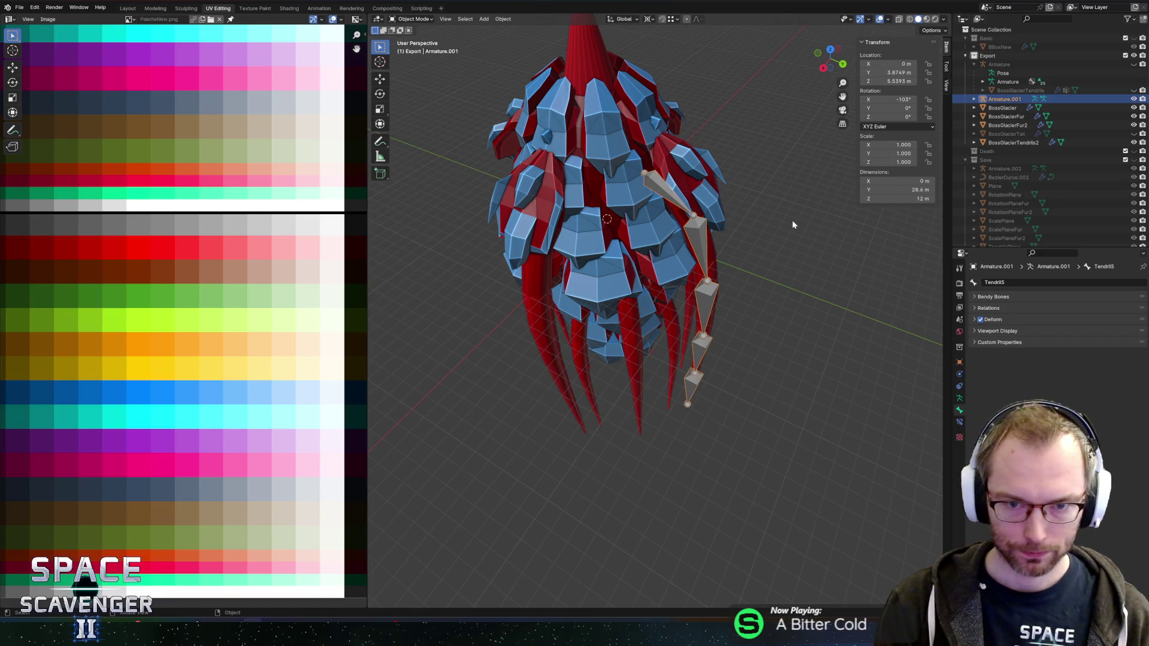
{"action": "left_click_drag", "start_coordinate": [787, 226], "coordinate": [734, 199]}
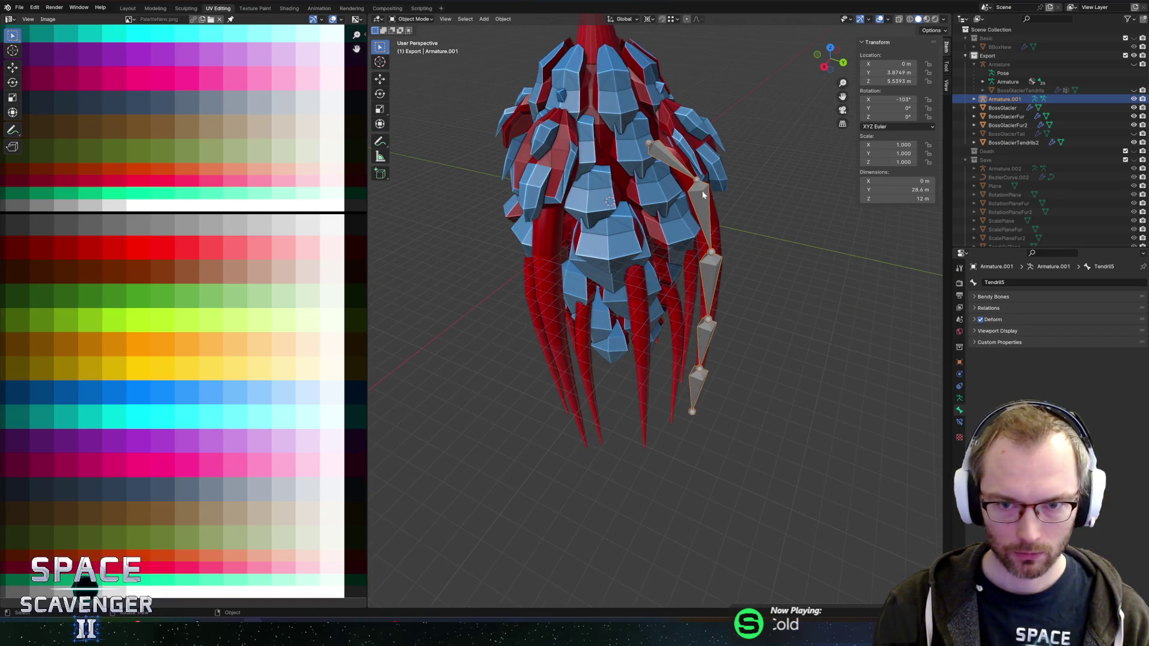
{"action": "left_click", "coordinate": [586, 170]}
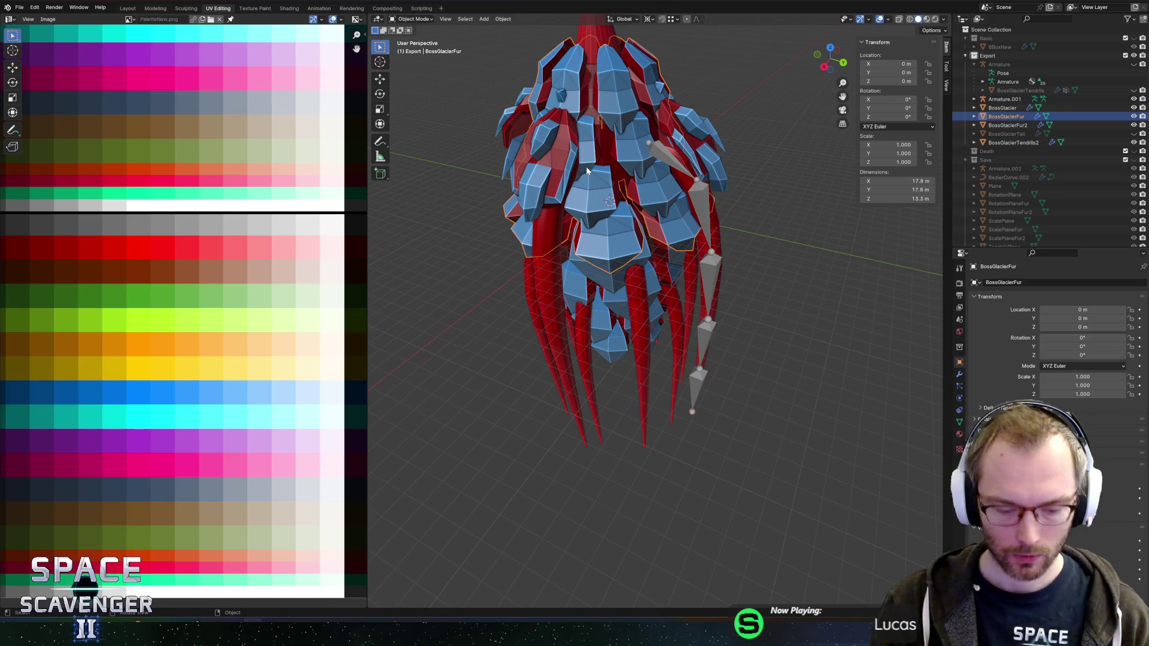
{"action": "key", "text": "h"}
{"action": "left_click", "coordinate": [653, 193]}
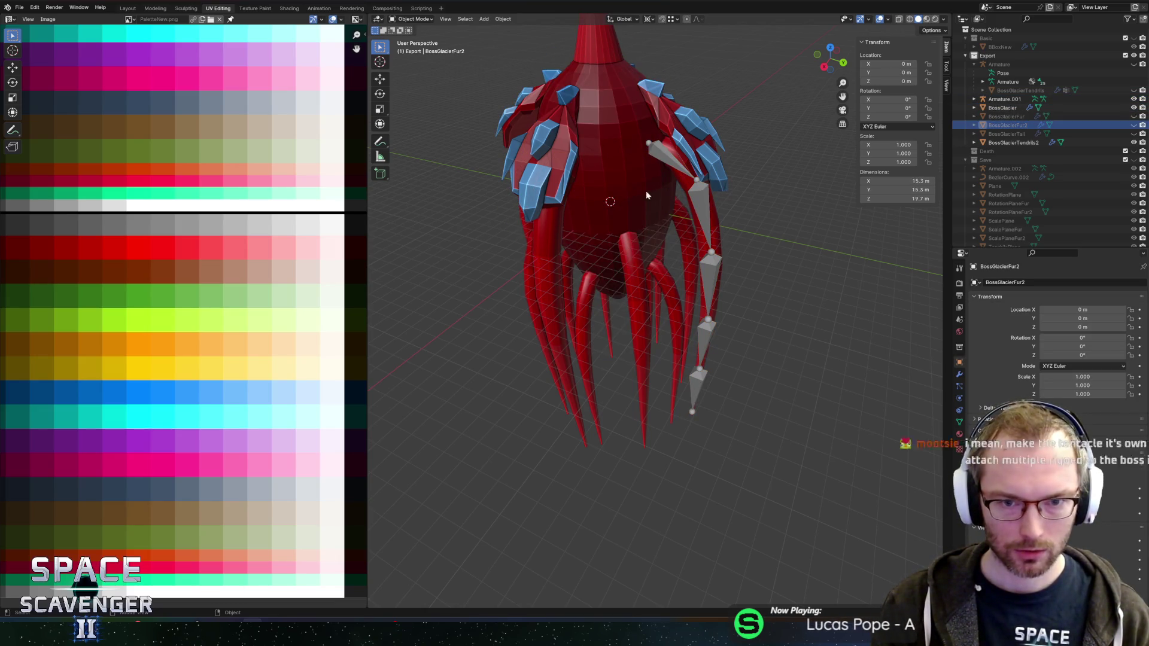
{"action": "left_click", "coordinate": [717, 202]}
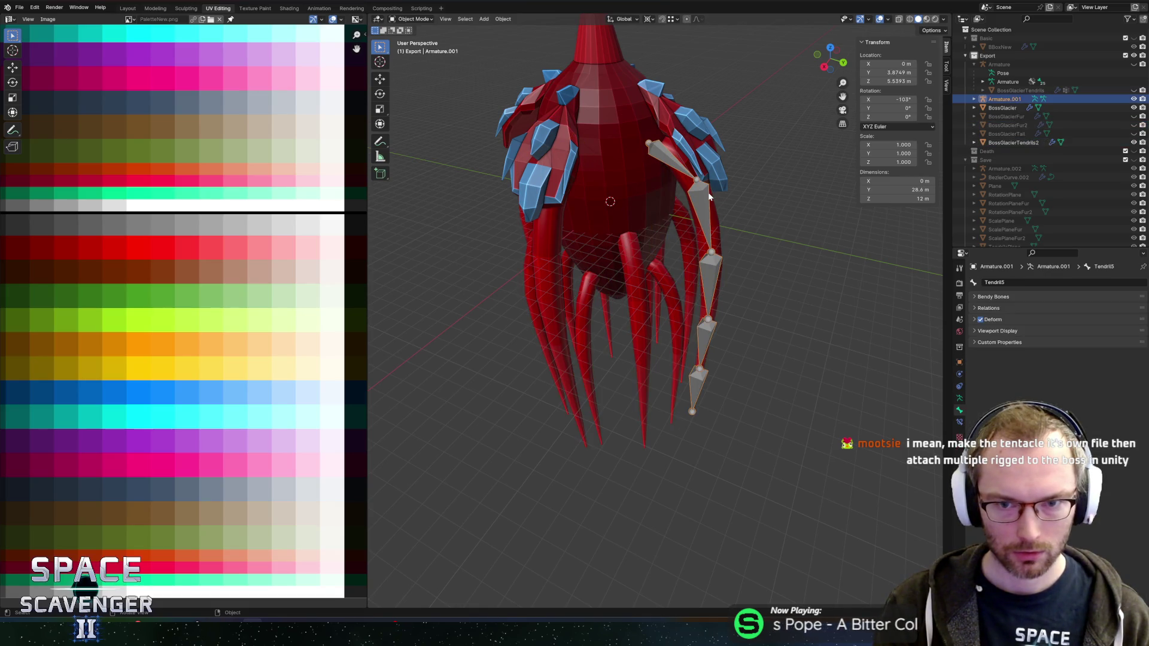
{"action": "left_click_drag", "start_coordinate": [692, 145], "coordinate": [744, 184]}
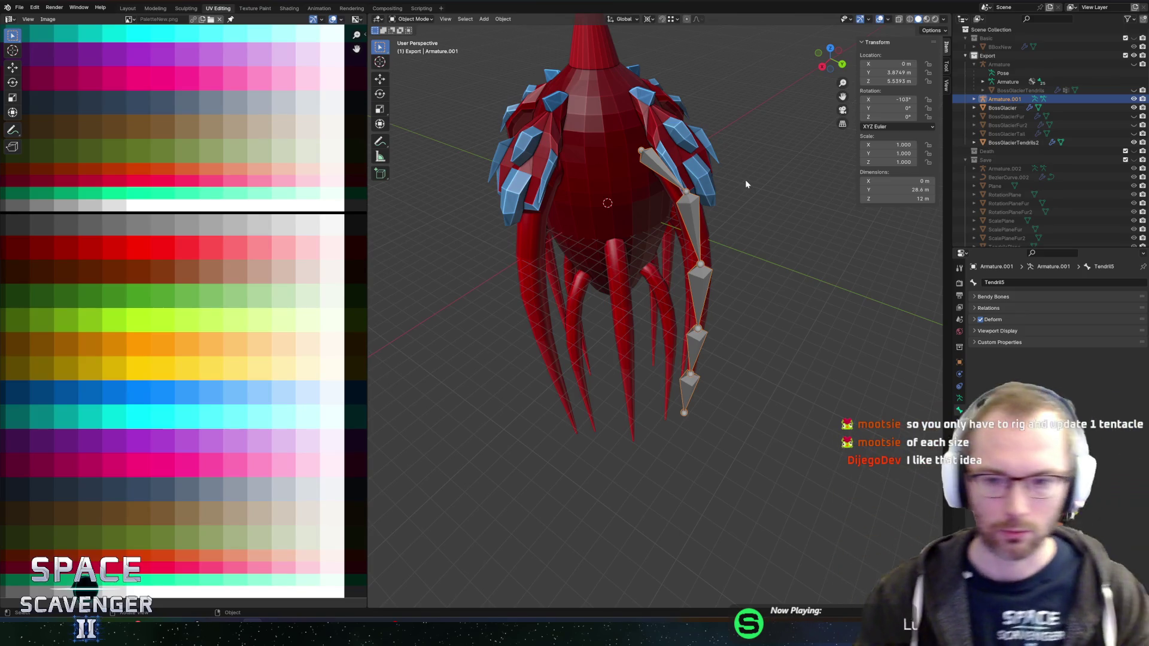
Duplicate BossGlacierTendrils2 in place and drop the copy into the Save collection
{"action": "left_click", "coordinate": [712, 258]}
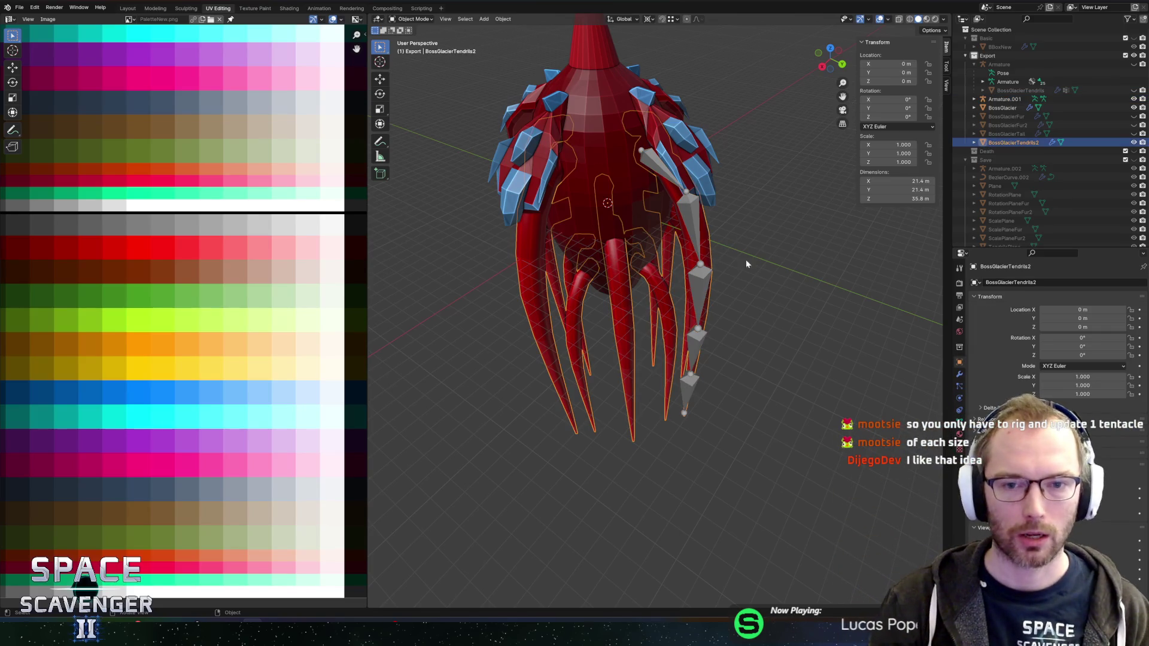
{"action": "key", "text": "shift+d"}
{"action": "right_click", "coordinate": [770, 239]}
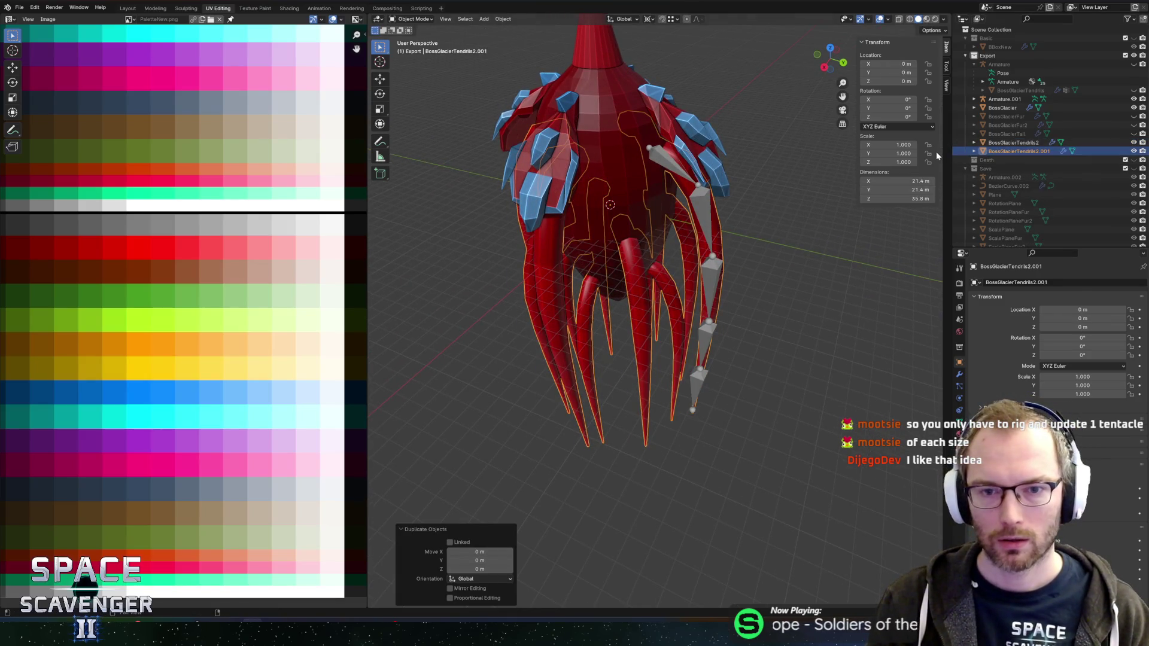
{"action": "left_click_drag", "start_coordinate": [1019, 151], "coordinate": [997, 170]}
{"action": "left_click", "coordinate": [1013, 143]}
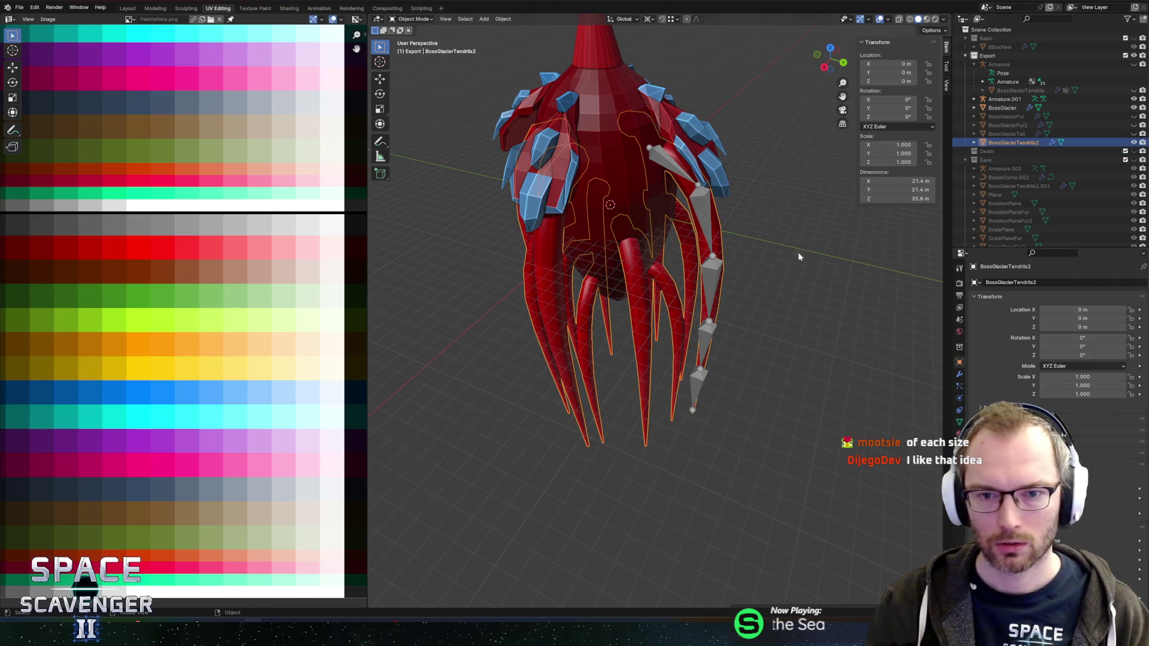
Turn off Mirror Y and delete Mirror.001 and the Array modifier, leaving a single tendril
{"action": "left_click", "coordinate": [959, 375]}
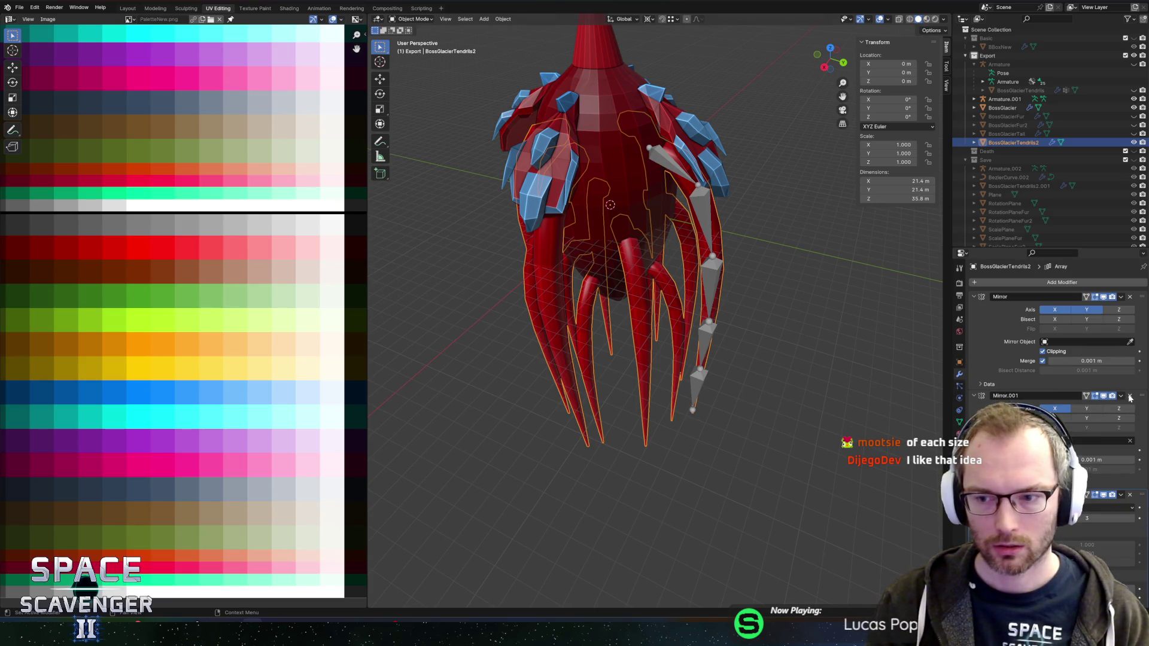
{"action": "left_click", "coordinate": [1085, 310]}
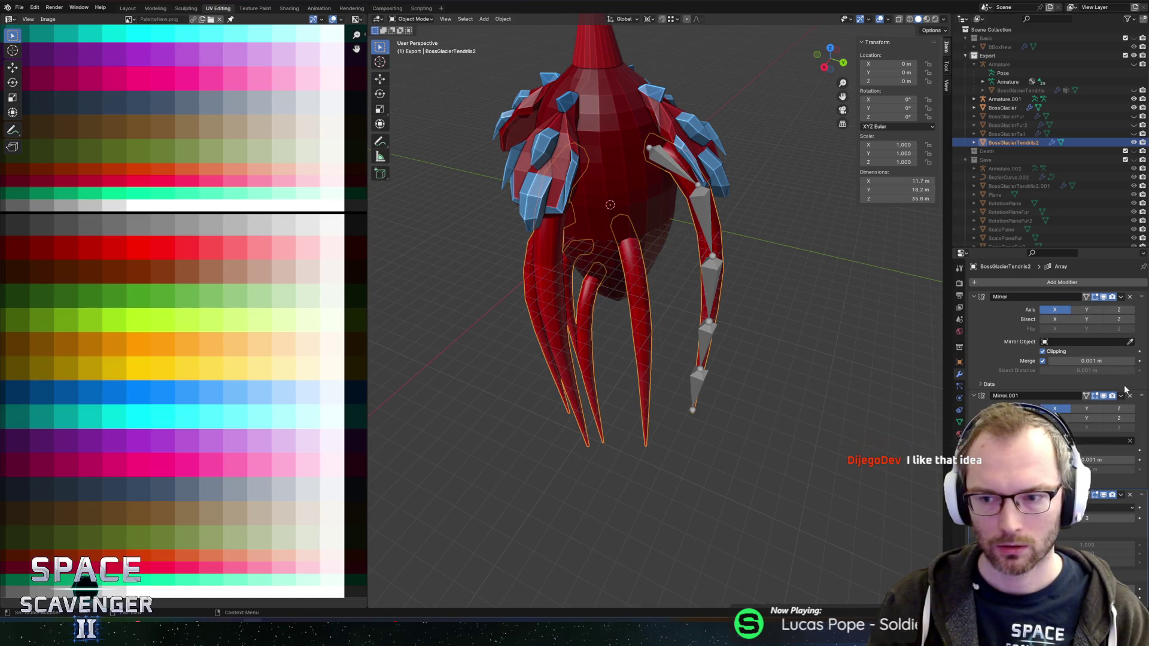
{"action": "left_click", "coordinate": [1130, 396]}
{"action": "left_click", "coordinate": [1130, 396]}
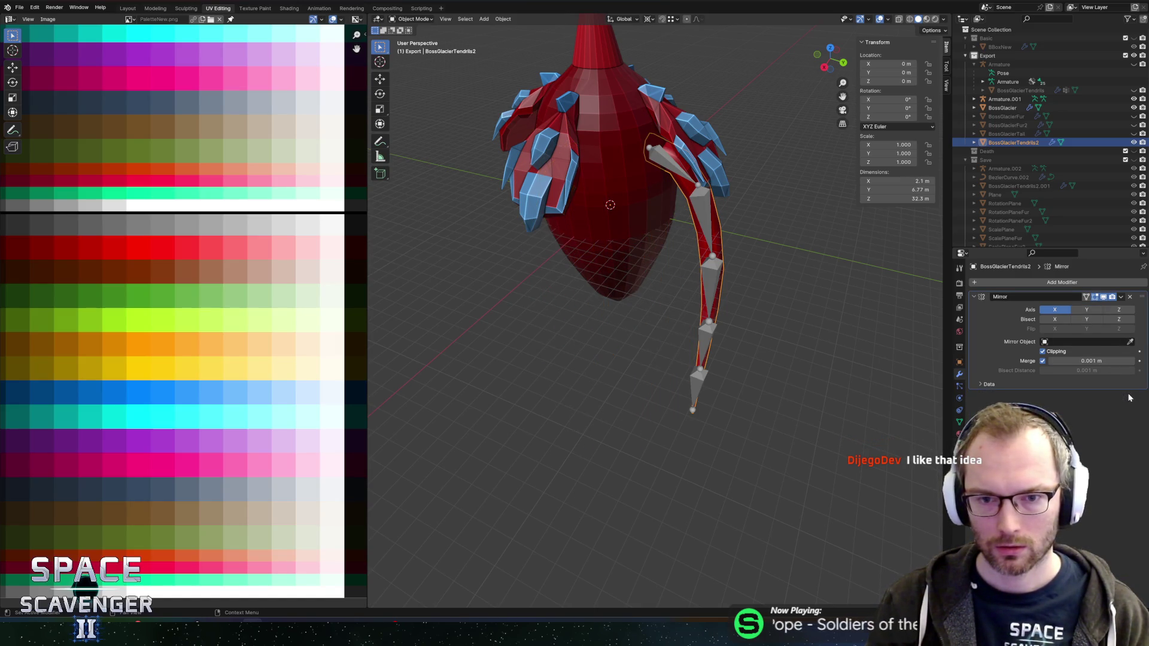
{"action": "mouse_move", "coordinate": [765, 254]}
{"action": "left_mouse_down"}
{"action": "mouse_move", "coordinate": [824, 207]}
{"action": "mouse_move", "coordinate": [766, 221]}
{"action": "mouse_move", "coordinate": [777, 254]}
{"action": "mouse_move", "coordinate": [803, 228]}
{"action": "left_mouse_up"}
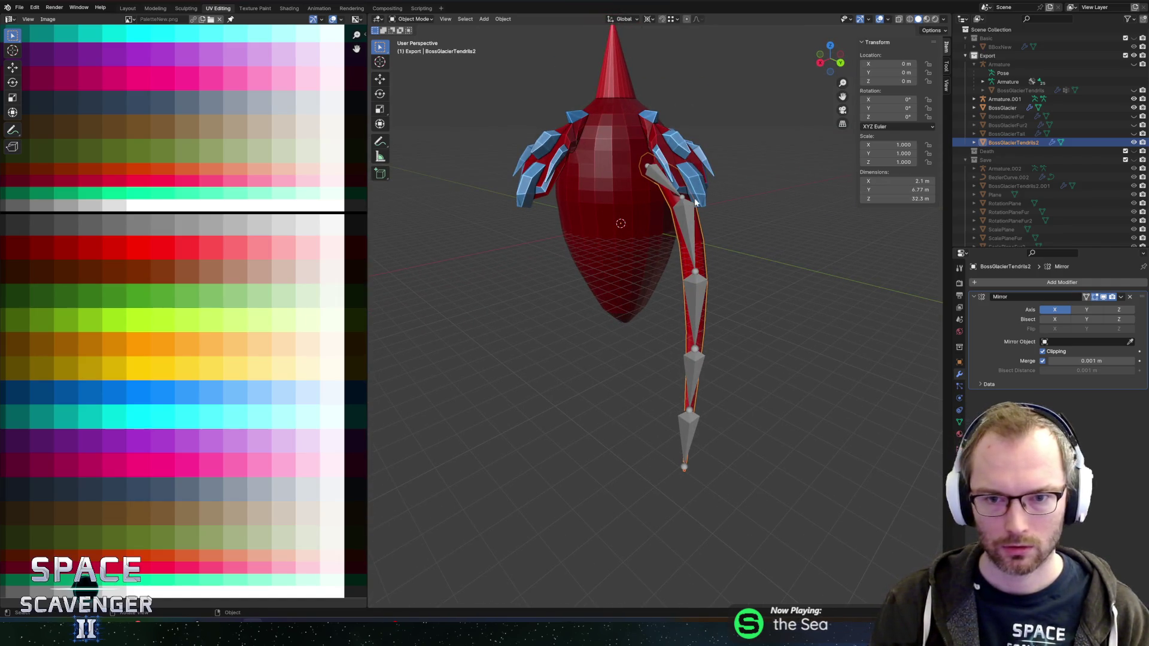
Parent BossGlacierTendrils2 to Armature.001 with automatic weights
{"action": "left_click", "coordinate": [682, 213]}
{"action": "left_click", "coordinate": [697, 240], "text": "shift"}
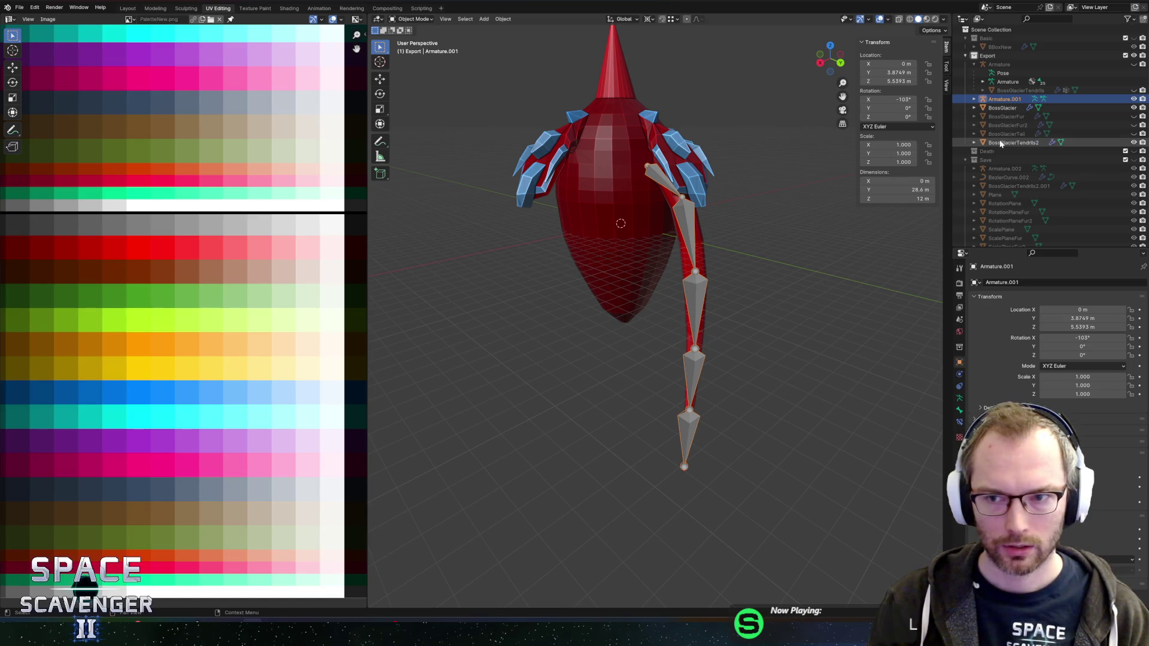
{"action": "left_click", "coordinate": [691, 228], "text": "shift"}
{"action": "key", "text": "ctrl+p"}
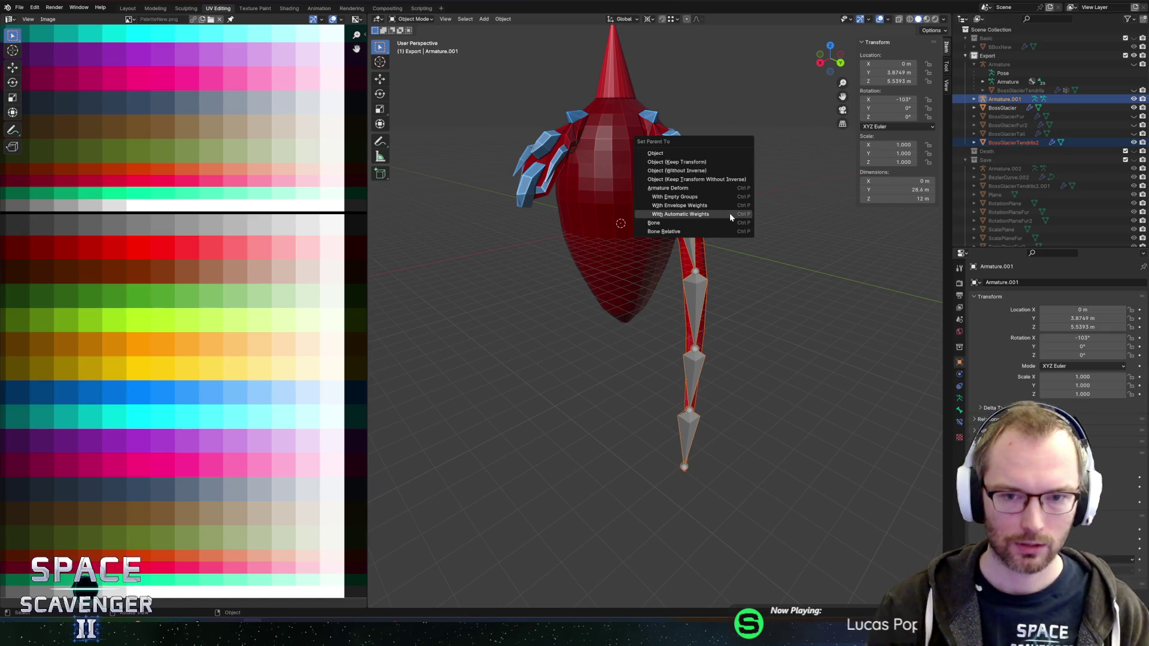
{"action": "left_click", "coordinate": [730, 213]}
Rename Armature.001 to TendrilArmature in the Outliner
{"action": "double_click", "coordinate": [1005, 98]}
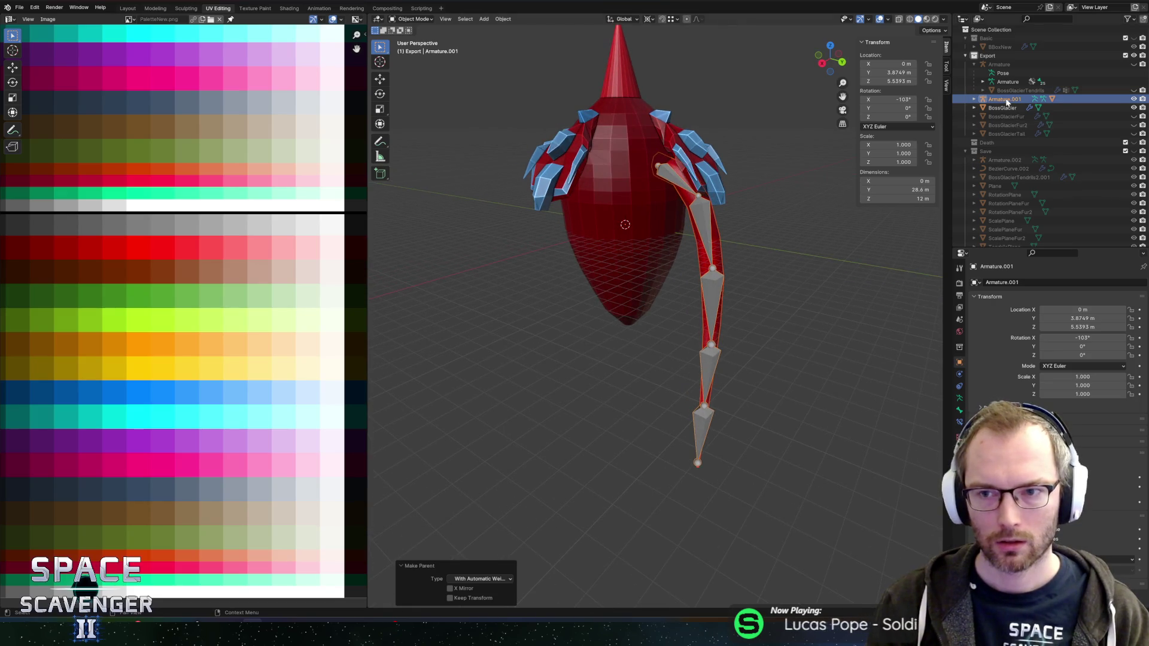
{"action": "type", "text": "Tendril"}
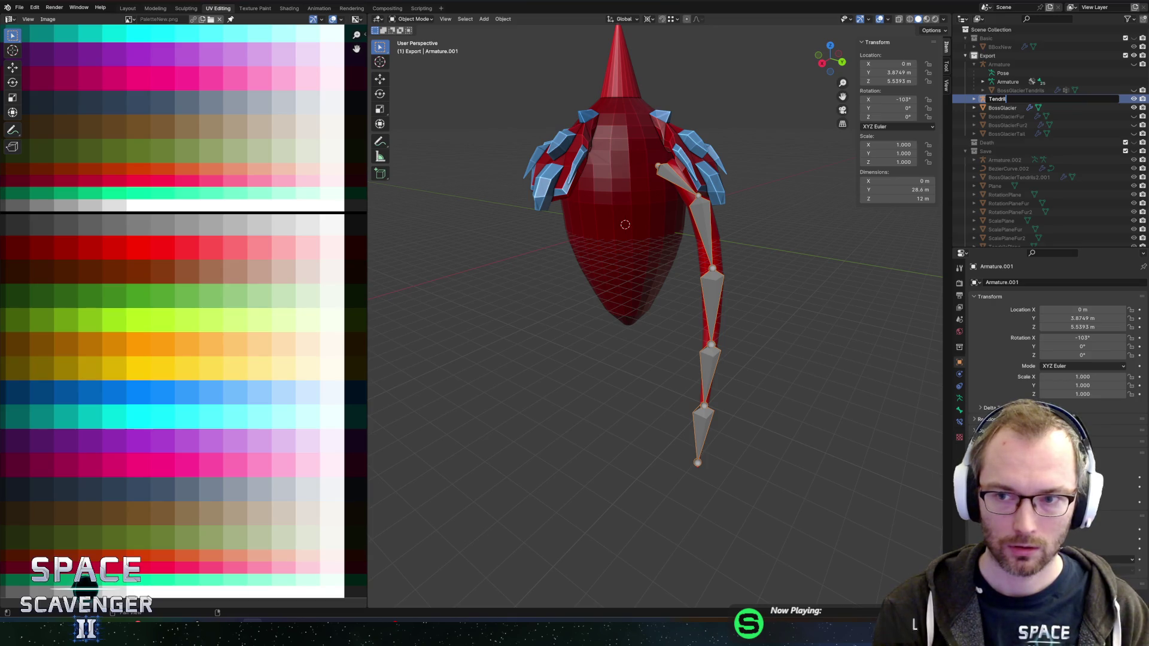
{"action": "type", "text": "Armature"}
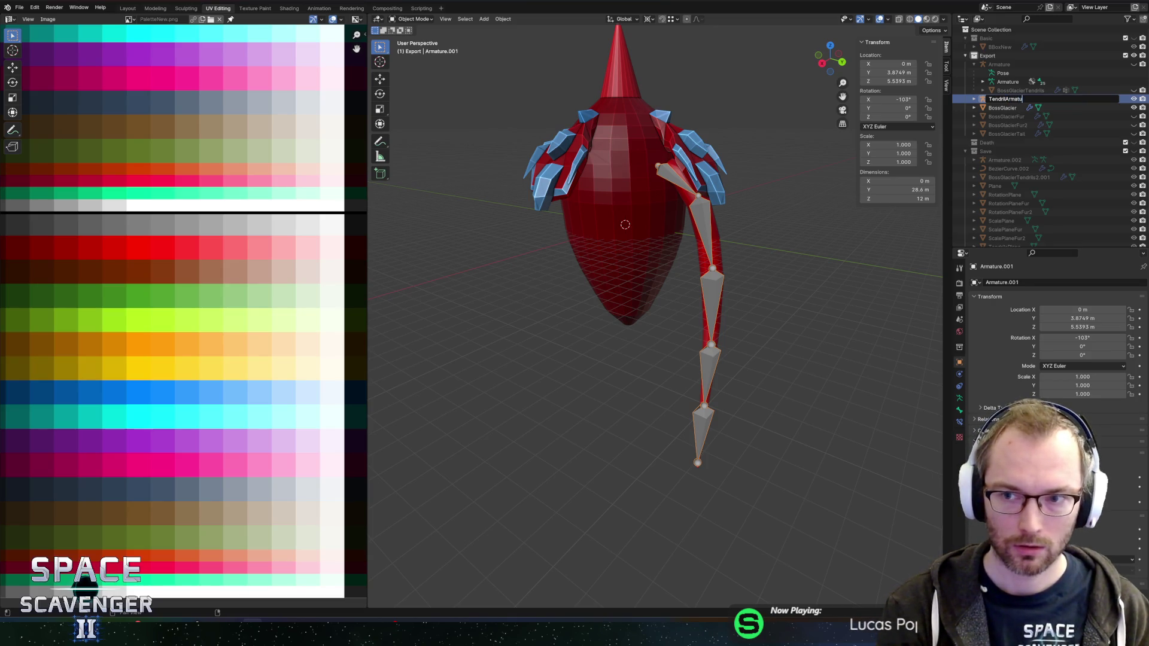
{"action": "key", "text": "Return"}
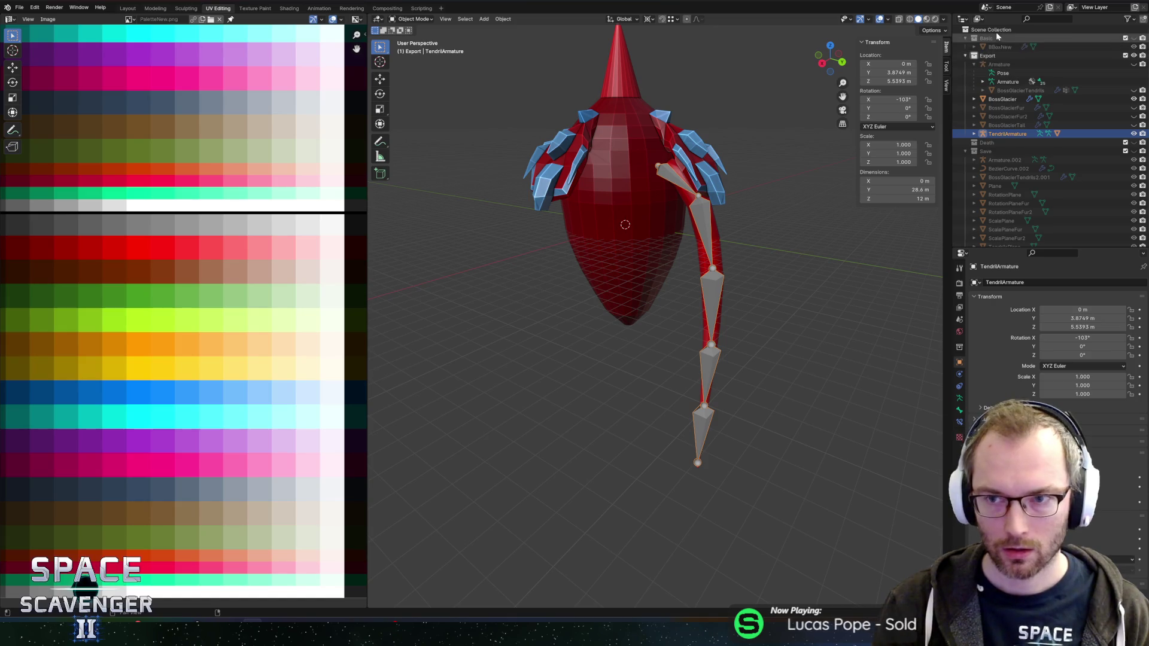
Add a new collection under Scene Collection and collapse the Save collection
{"action": "right_click", "coordinate": [991, 30]}
{"action": "left_click", "coordinate": [991, 28]}
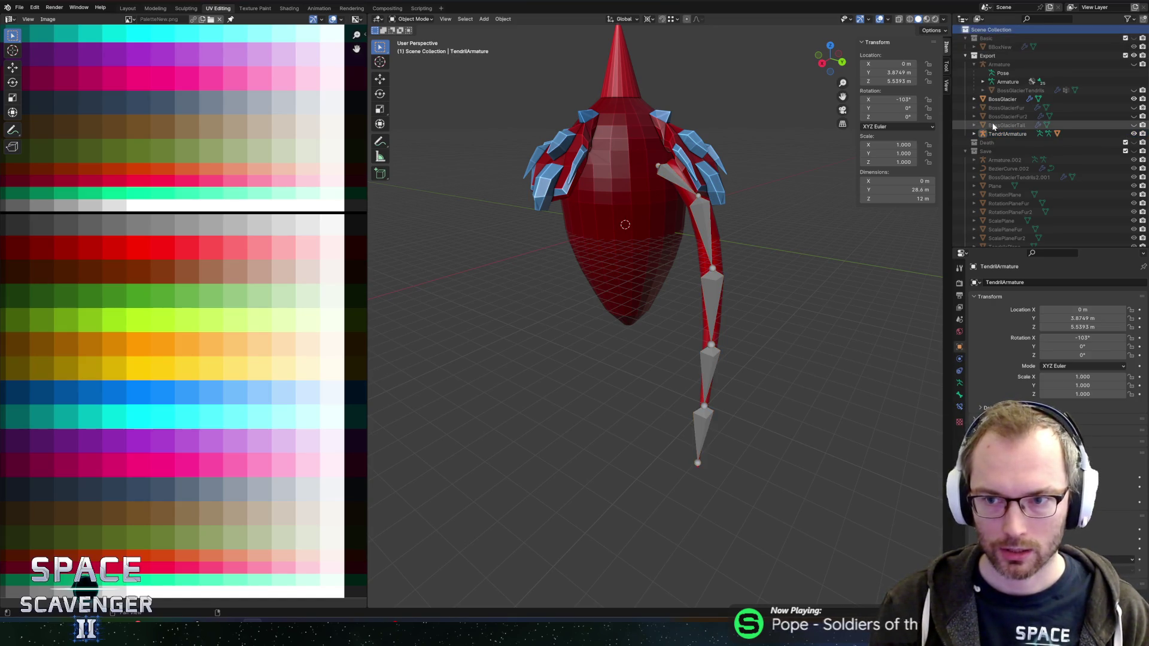
{"action": "scroll", "coordinate": [967, 131], "scroll_direction": "down", "scroll_amount": 1}
{"action": "left_click", "coordinate": [966, 133]}
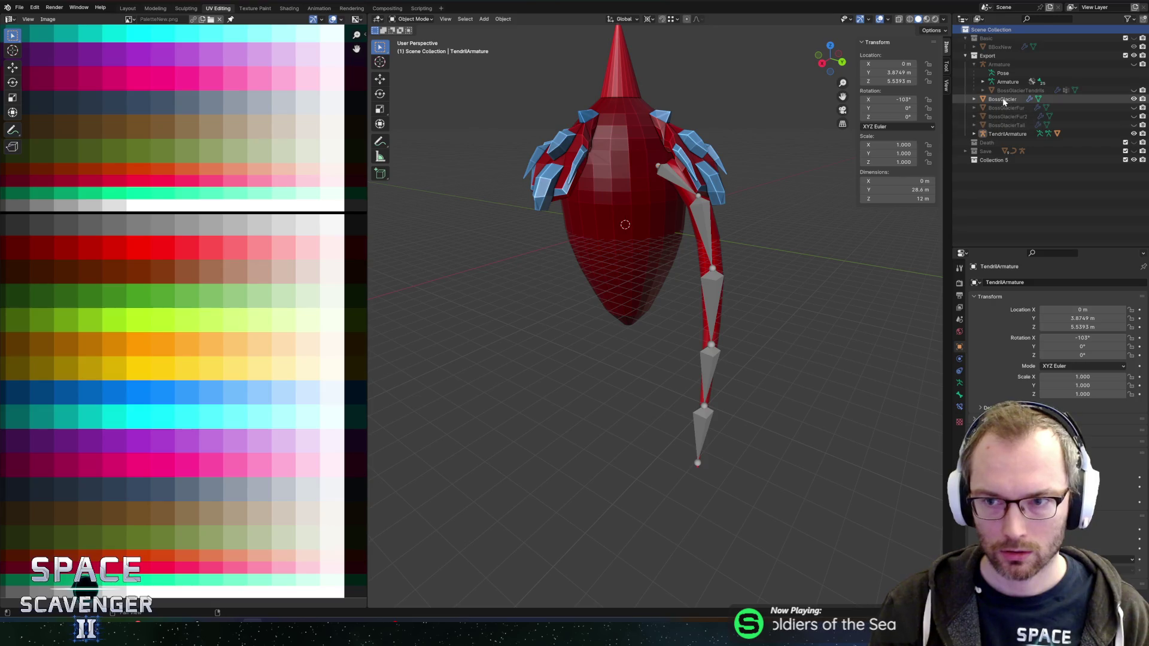
Move TendrilArmature, with its BossGlacierTendrils2 child, into Collection 5
{"action": "left_click", "coordinate": [1002, 99]}
{"action": "left_click", "coordinate": [1001, 134]}
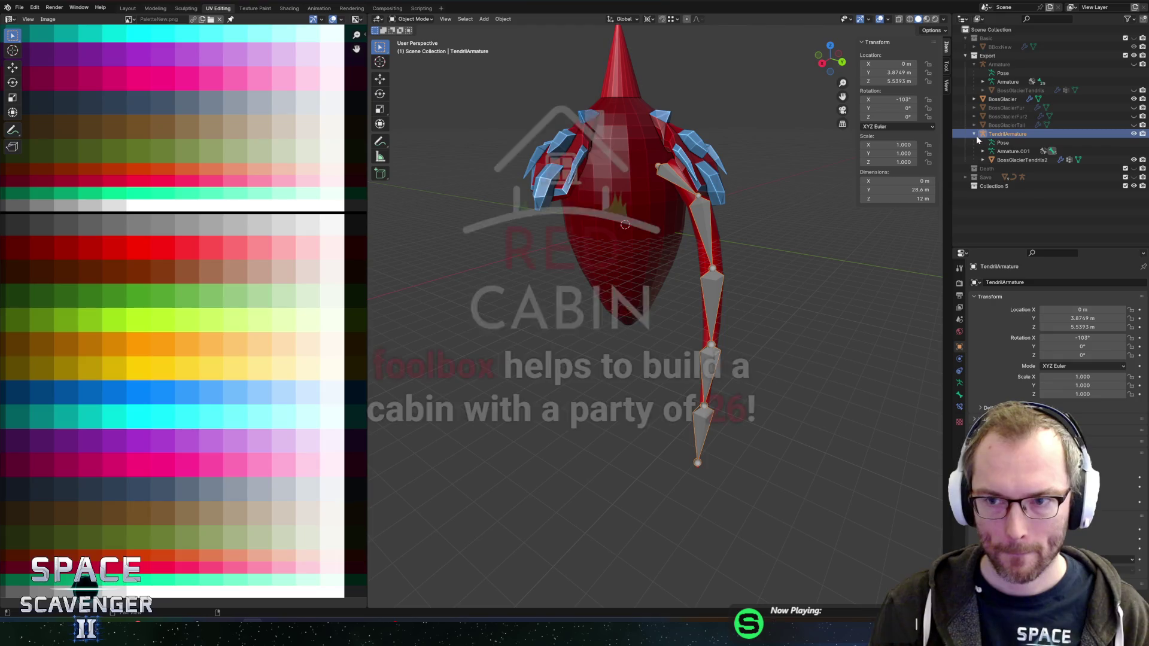
{"action": "left_click", "coordinate": [974, 134]}
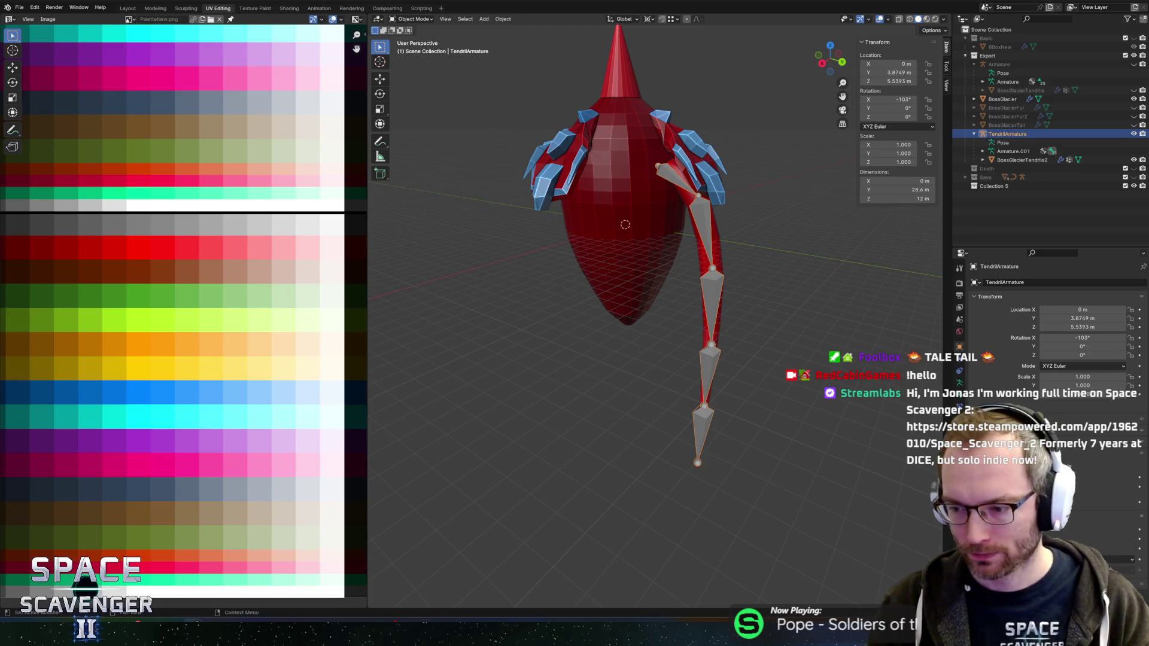
{"action": "mouse_move", "coordinate": [778, 356]}
{"action": "left_mouse_down"}
{"action": "mouse_move", "coordinate": [818, 331]}
{"action": "mouse_move", "coordinate": [785, 339]}
{"action": "mouse_move", "coordinate": [681, 269]}
{"action": "left_mouse_up"}
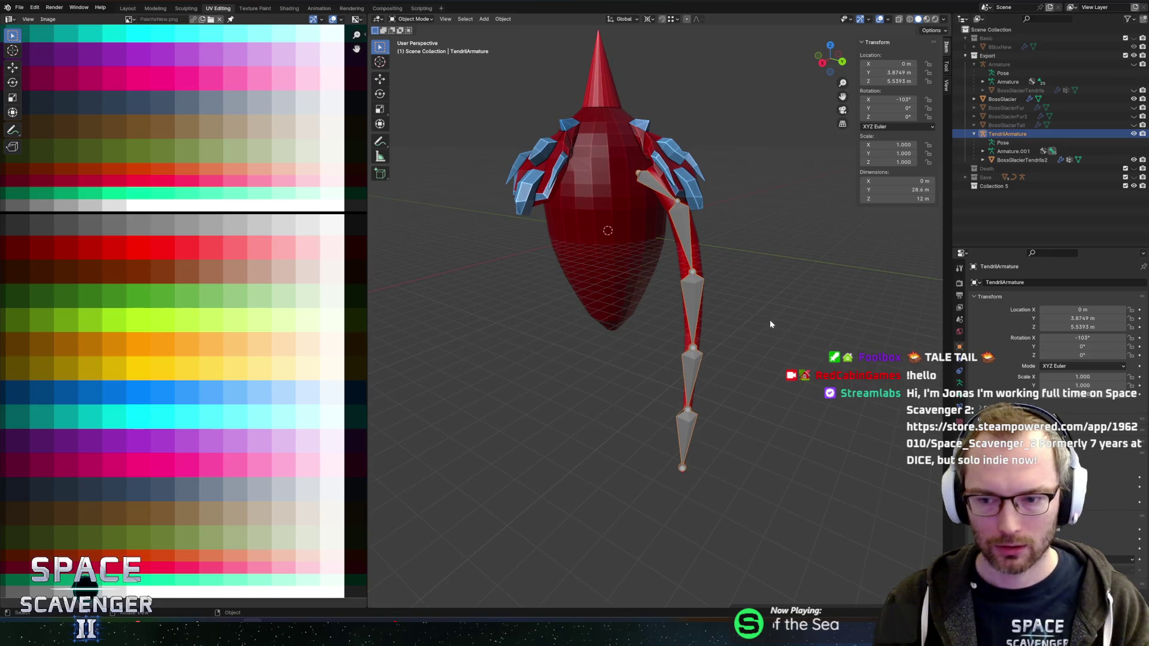
{"action": "left_click", "coordinate": [975, 133]}
{"action": "left_click", "coordinate": [975, 134]}
{"action": "left_click", "coordinate": [1020, 159]}
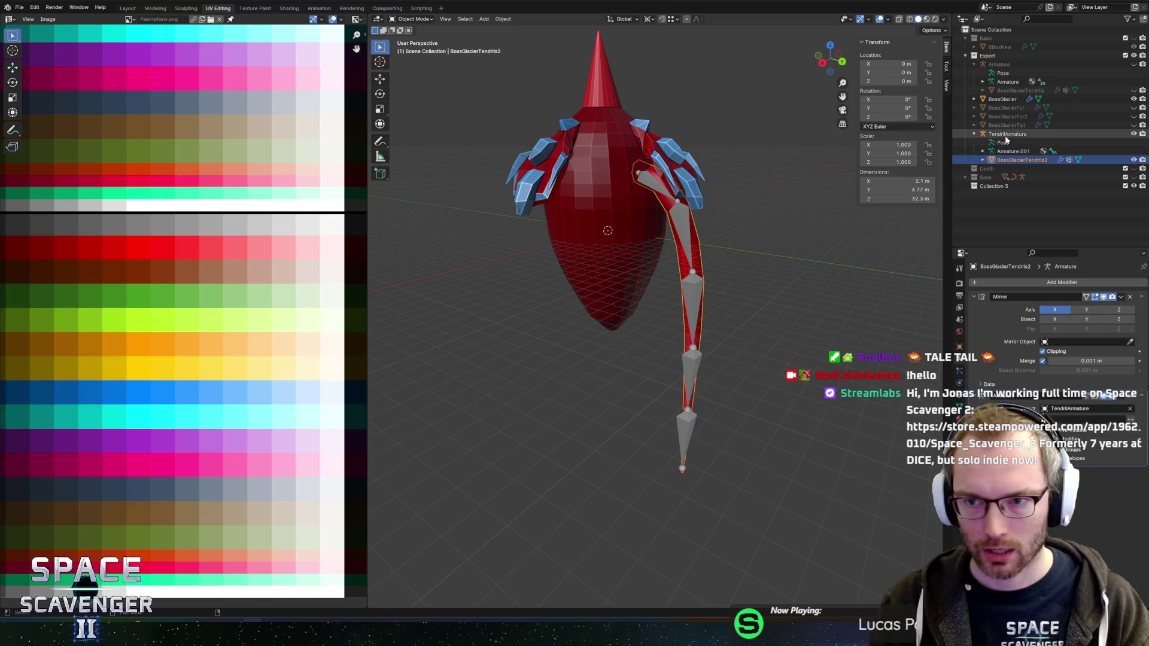
{"action": "left_click_drag", "start_coordinate": [998, 134], "coordinate": [994, 186]}
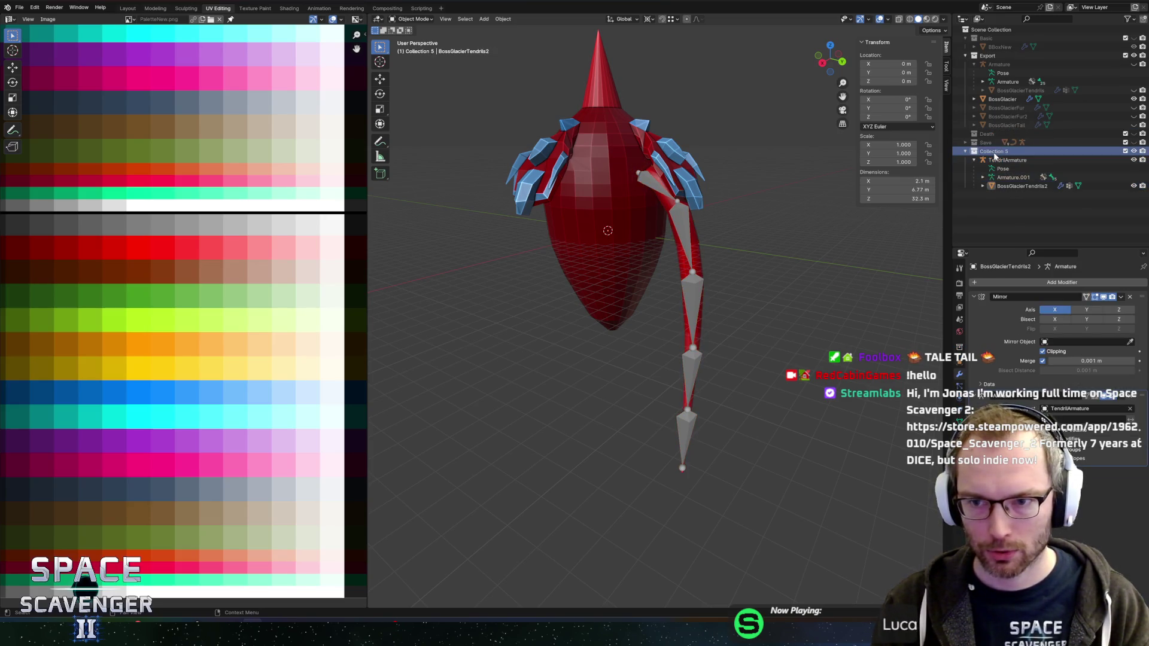
Rename Collection 5 to GlacierBossTendril
{"action": "double_click", "coordinate": [992, 151]}
{"action": "type", "text": "GlacierBossTen"}
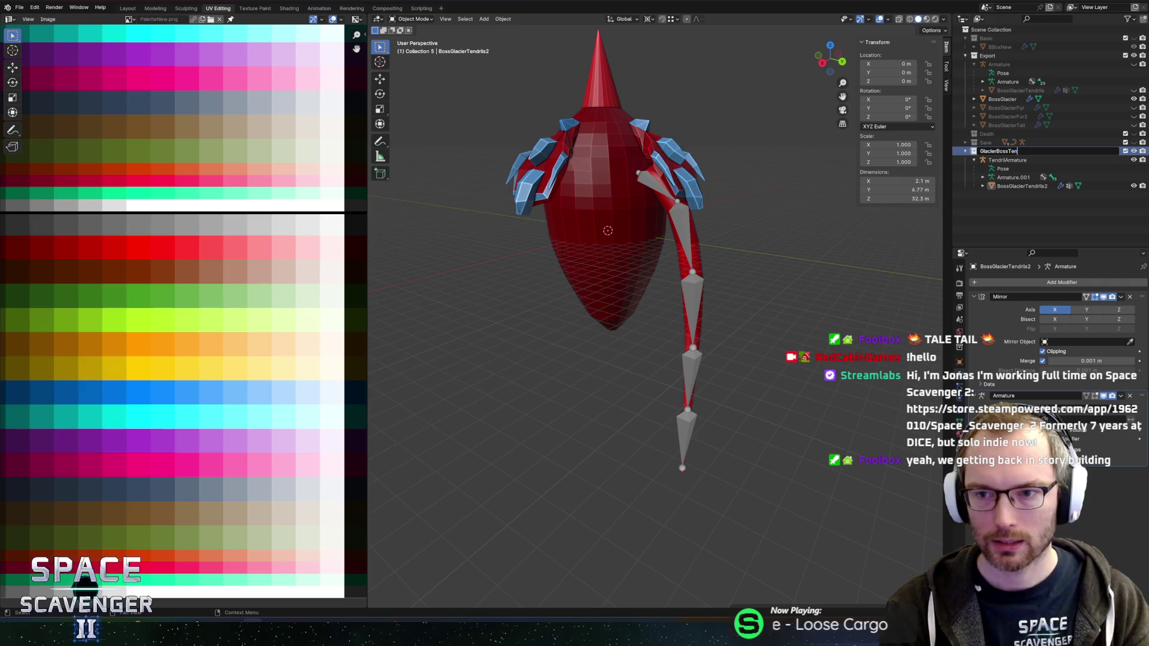
{"action": "type", "text": "dr"}
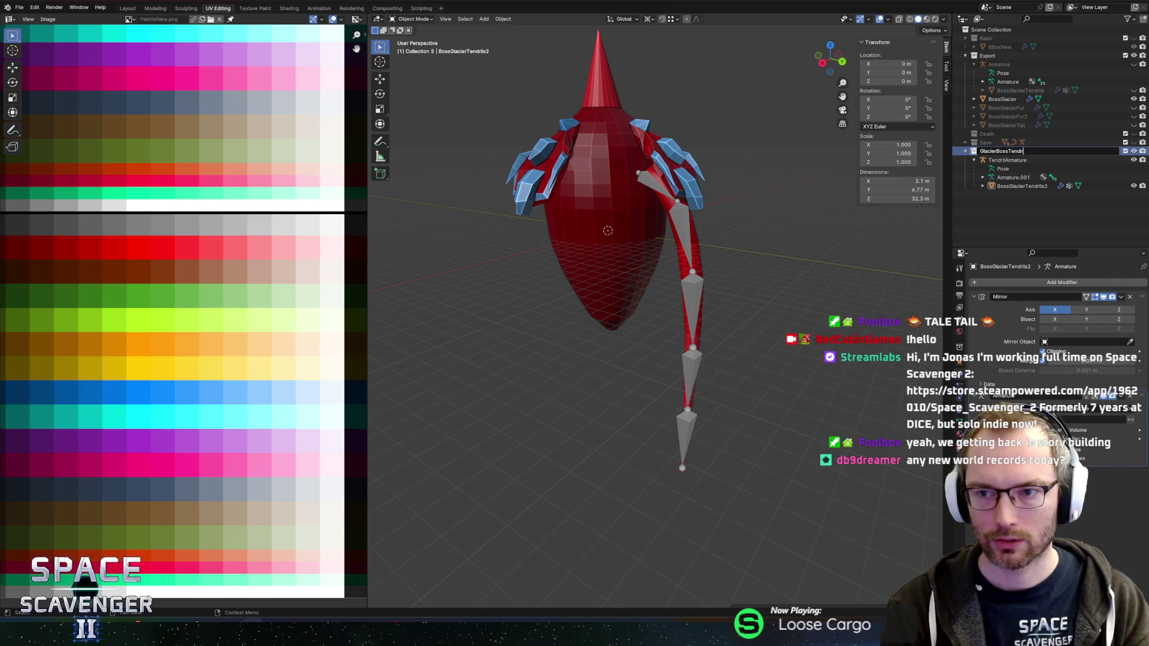
{"action": "type", "text": "il"}
{"action": "key", "text": "Return"}
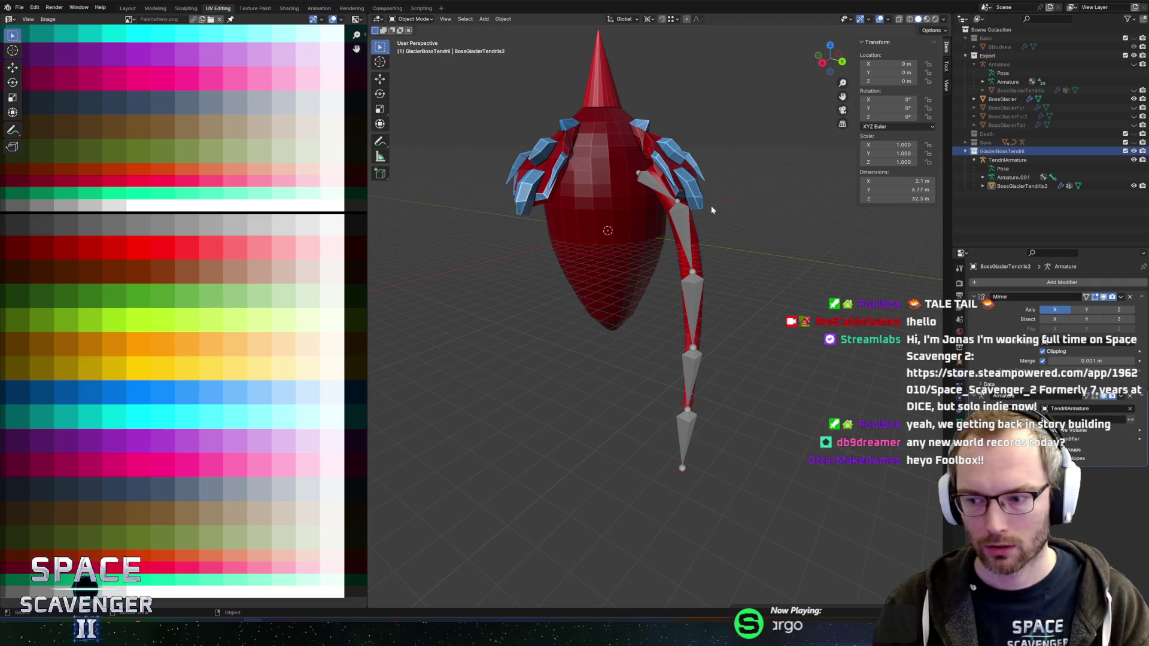
Select the tendril mesh and TendrilArmature, and make GlacierBossTendril the active collection
{"action": "mouse_move", "coordinate": [727, 296]}
{"action": "left_mouse_down"}
{"action": "mouse_move", "coordinate": [769, 300]}
{"action": "mouse_move", "coordinate": [723, 311]}
{"action": "mouse_move", "coordinate": [761, 304]}
{"action": "mouse_move", "coordinate": [726, 311]}
{"action": "mouse_move", "coordinate": [759, 308]}
{"action": "mouse_move", "coordinate": [703, 228]}
{"action": "mouse_move", "coordinate": [739, 256]}
{"action": "mouse_move", "coordinate": [695, 252]}
{"action": "left_mouse_up"}
{"action": "left_click", "coordinate": [703, 227]}
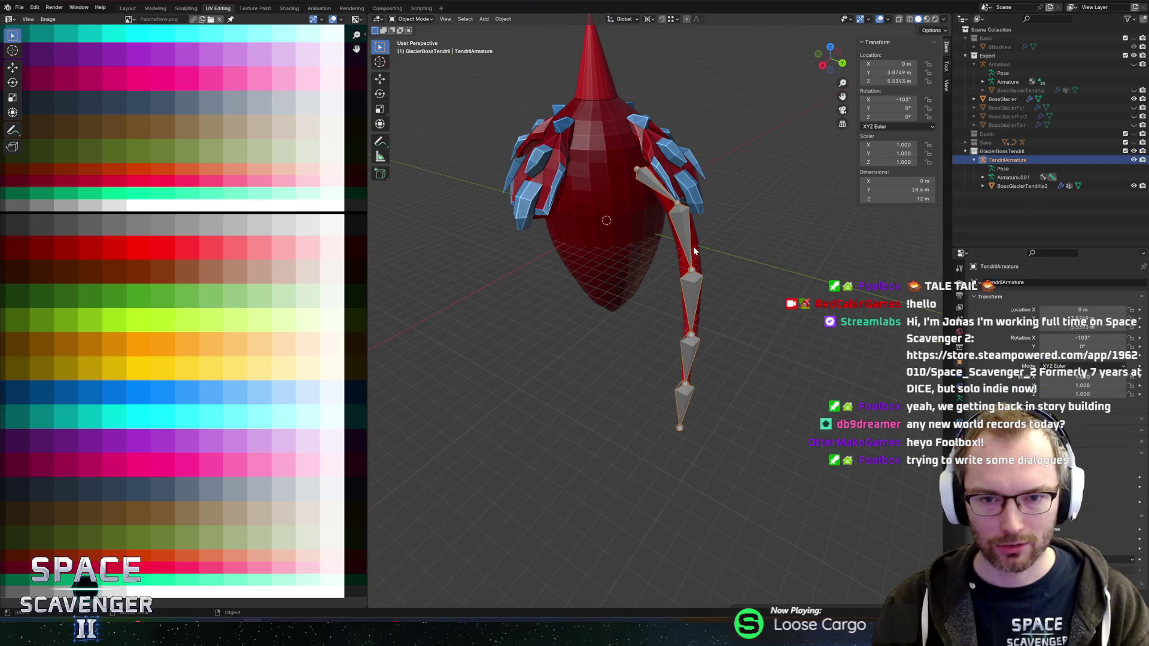
{"action": "scroll", "coordinate": [680, 209], "scroll_direction": "up", "scroll_amount": 2}
{"action": "left_click", "coordinate": [680, 210]}
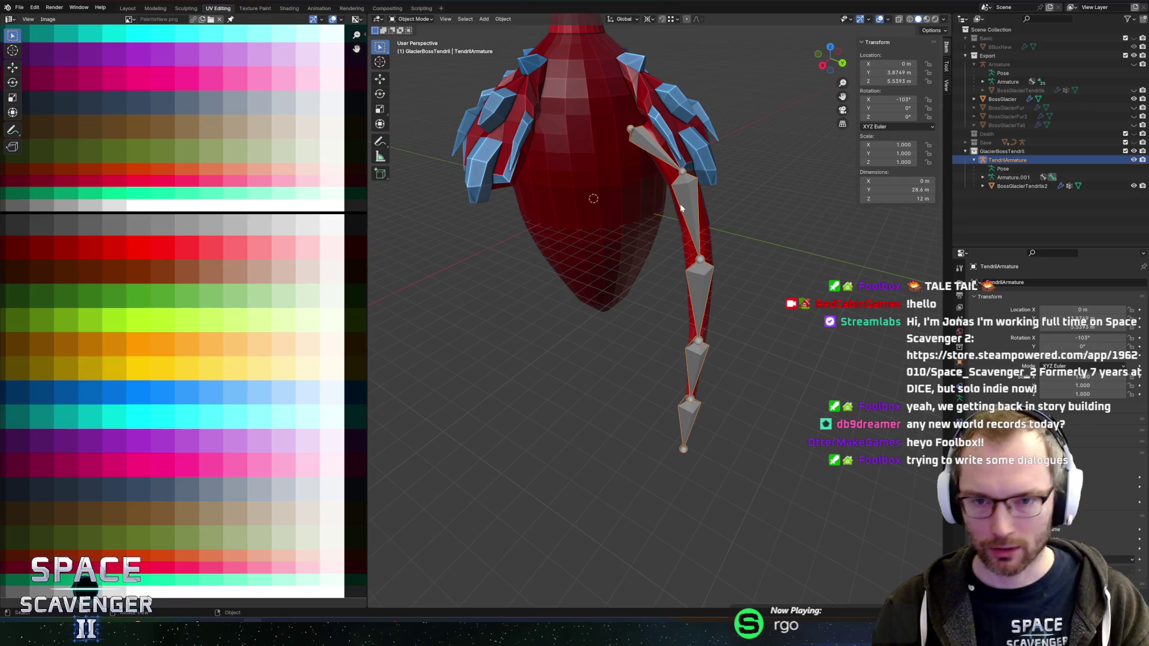
{"action": "left_click", "coordinate": [703, 230]}
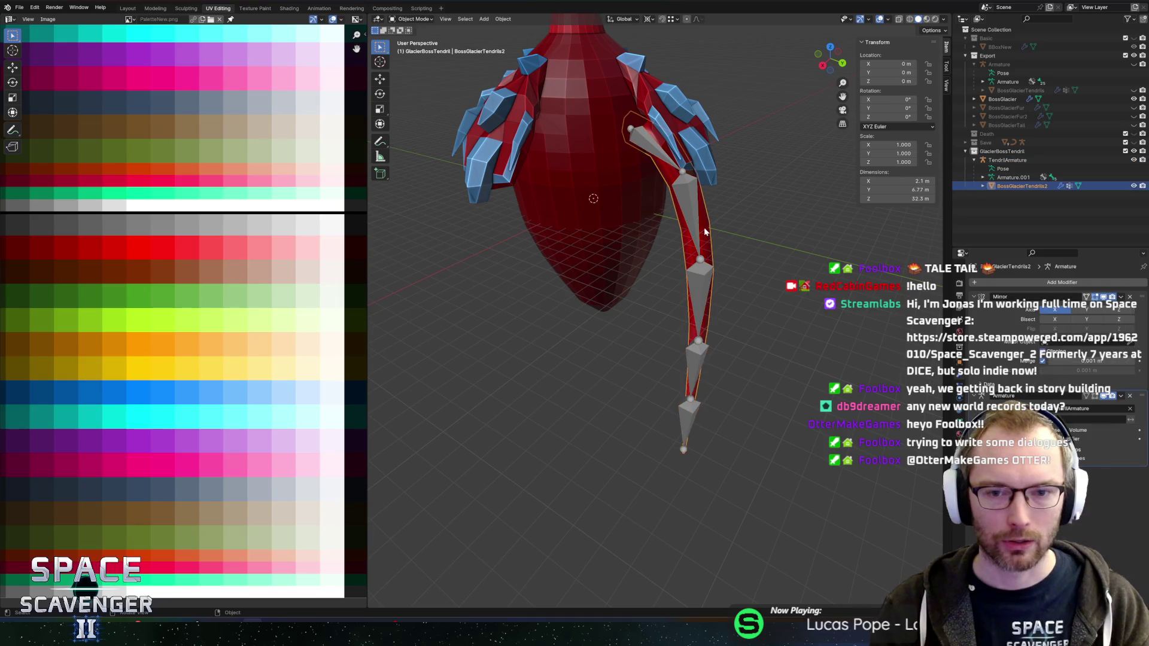
{"action": "left_click", "coordinate": [695, 224]}
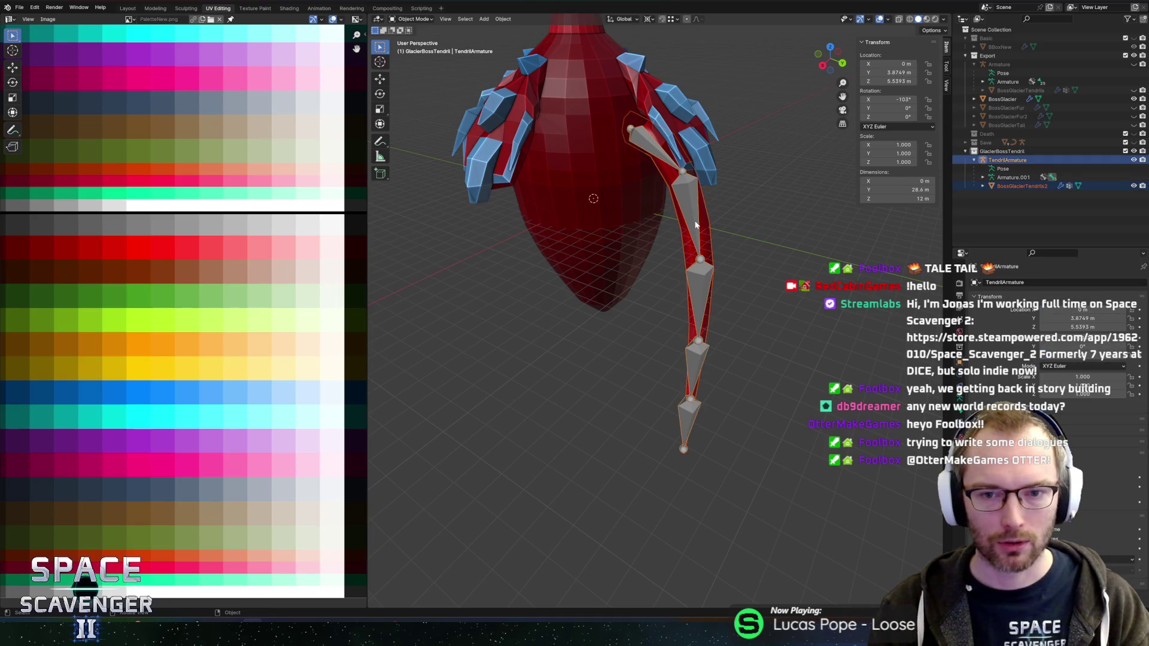
{"action": "left_click", "coordinate": [758, 210]}
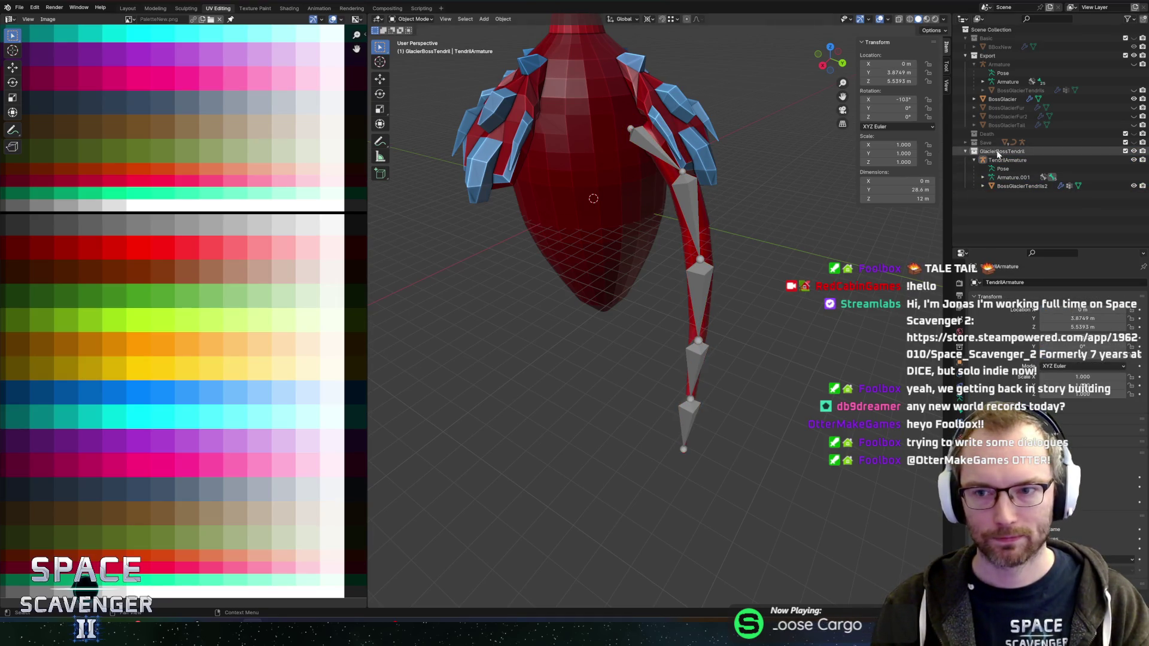
{"action": "key", "text": "ctrl+shift+e"}
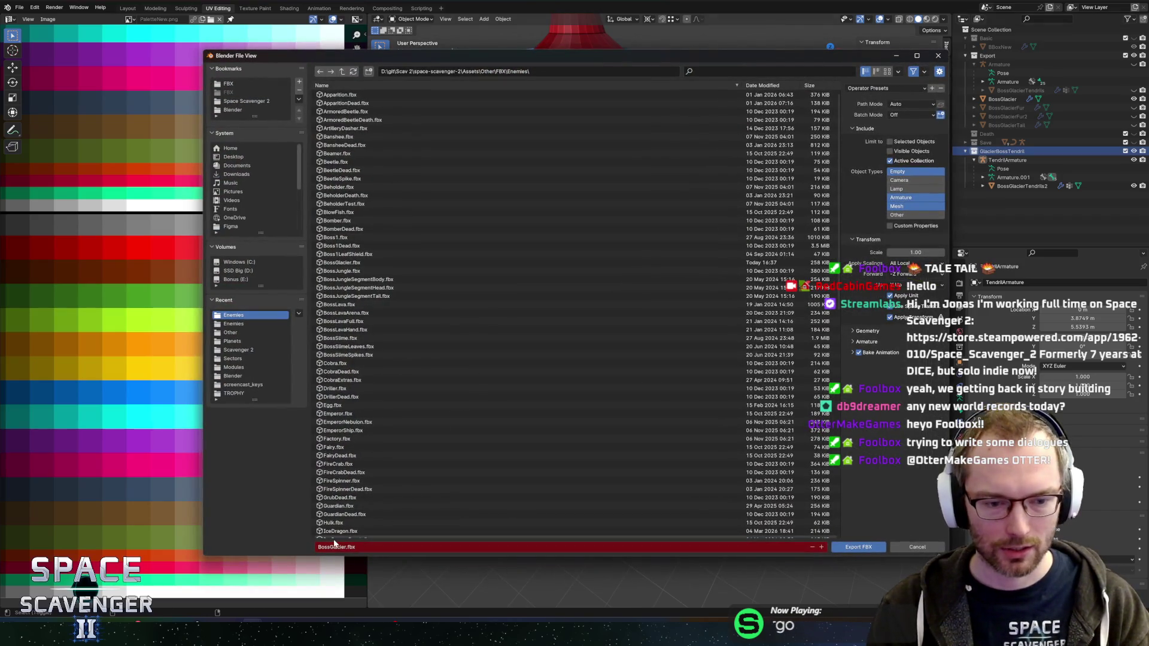
Set the FBX export file name to BossGlacierTendril.fbx
{"action": "left_click", "coordinate": [344, 547]}
{"action": "left_click", "coordinate": [344, 547]}
{"action": "type", "text": "Tendrils"}
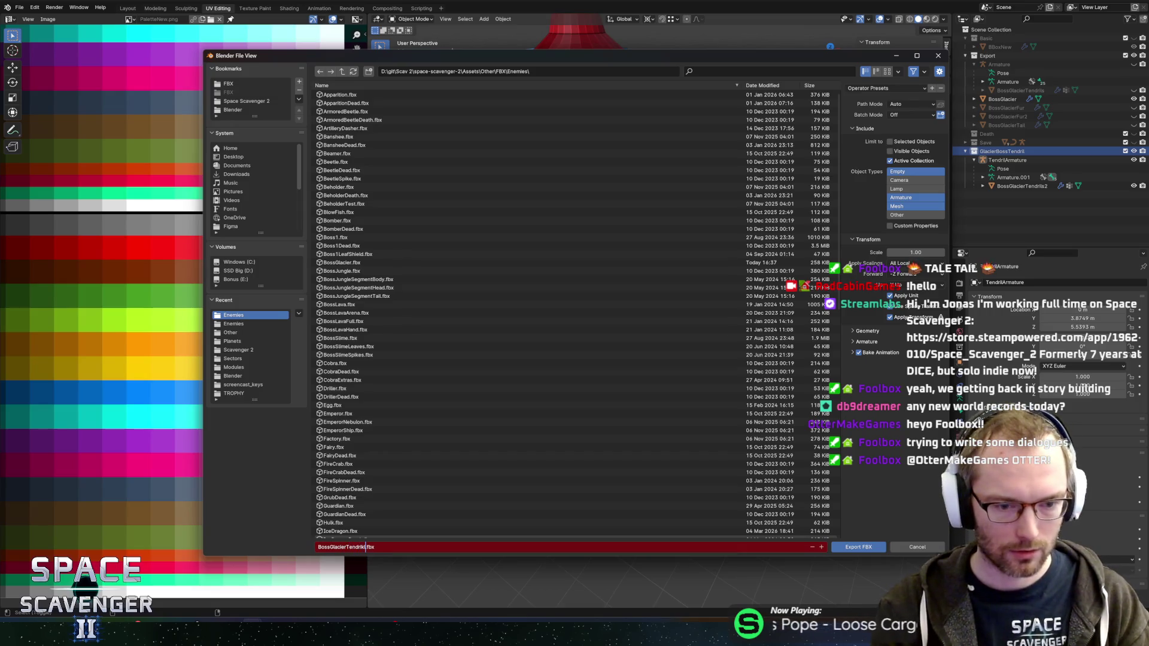
{"action": "key", "text": "BackSpace"}
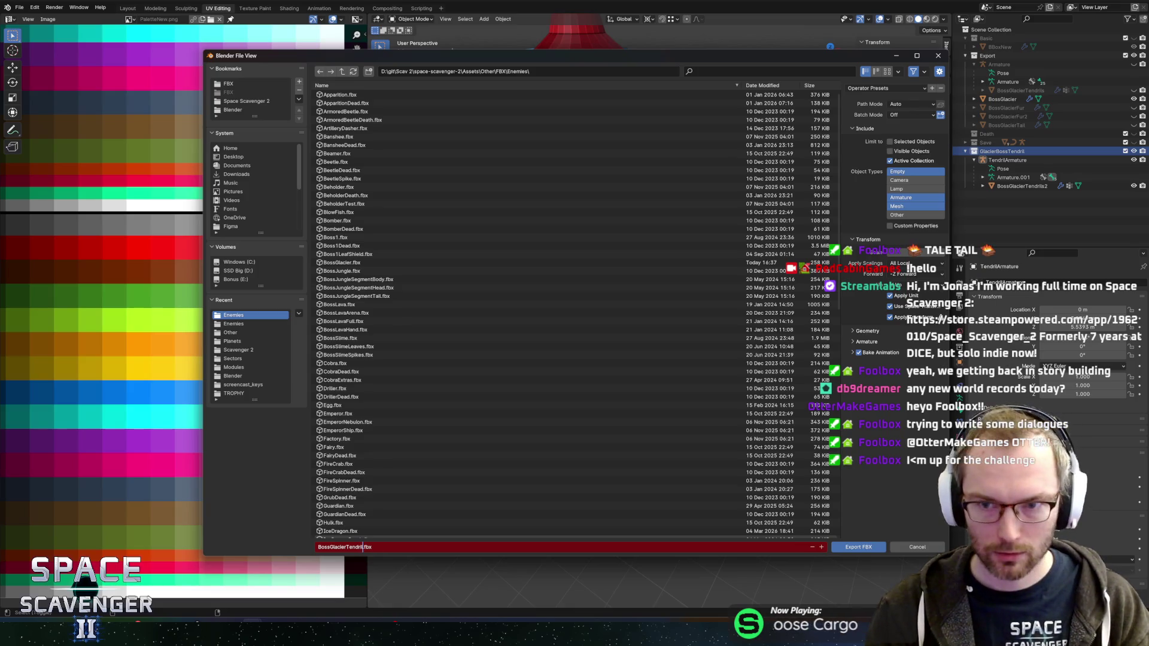
{"action": "left_click", "coordinate": [867, 91]}
Apply the Unity export preset and export the FBX
{"action": "left_click", "coordinate": [867, 90]}
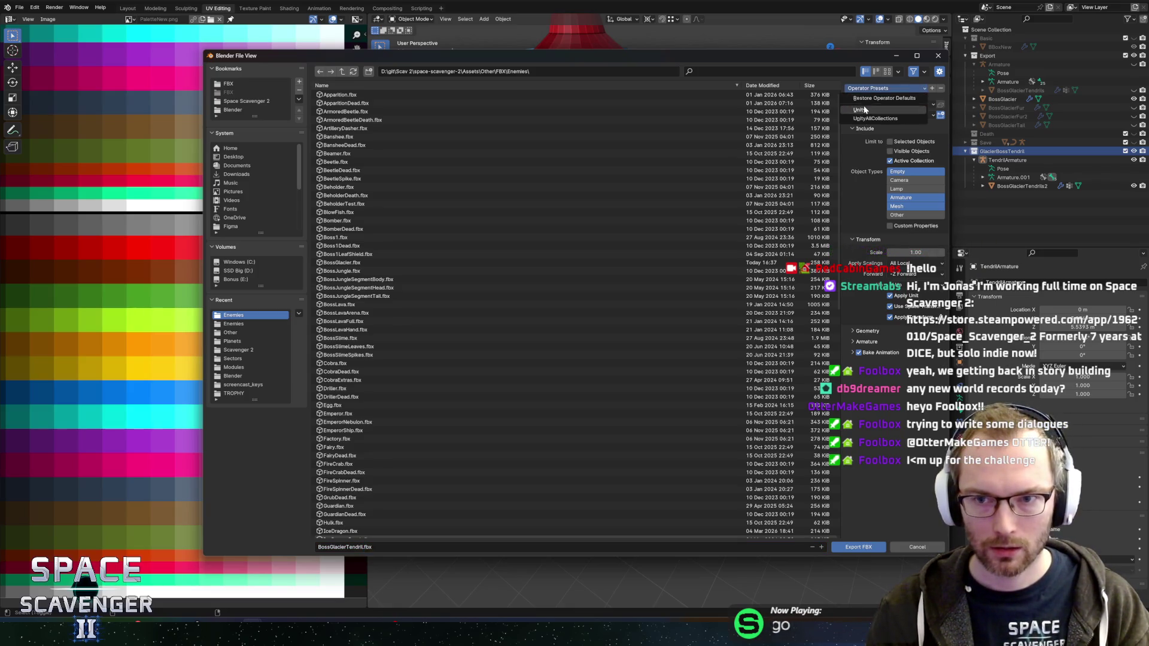
{"action": "left_click", "coordinate": [864, 110]}
{"action": "left_click", "coordinate": [849, 547]}
{"action": "key", "text": "alt+Tab"}
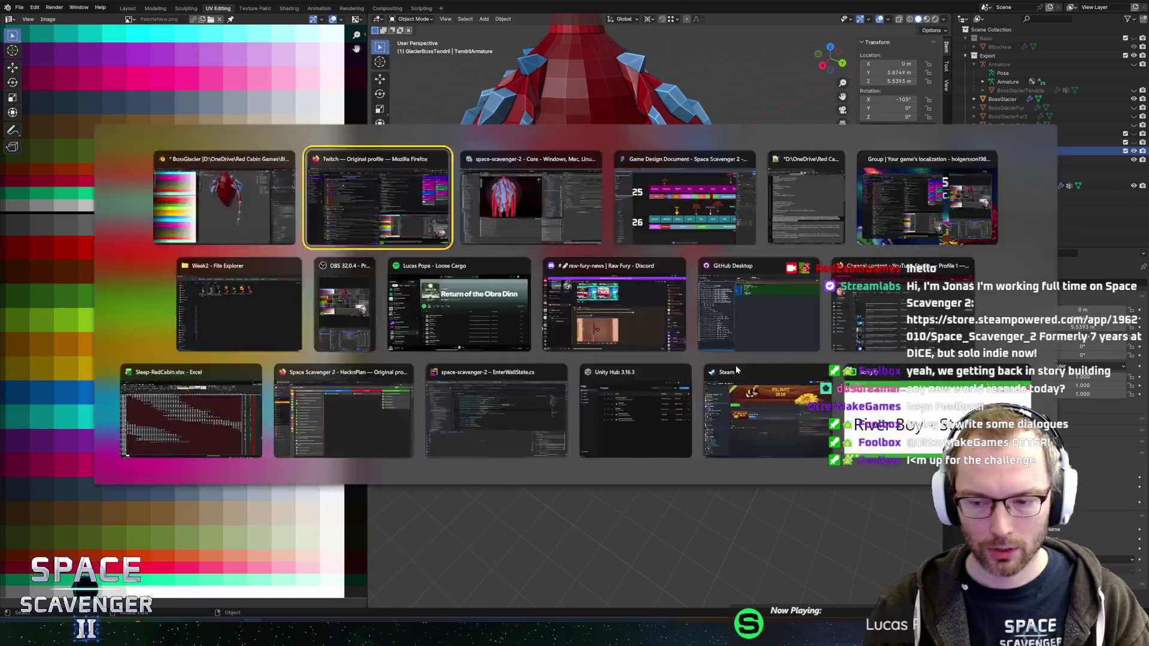
In Unity, hide the BossGlacierTendrils and BossGlacierTendrils2 objects on the boss and select BossGlacier
{"action": "key", "text": "alt+Tab"}
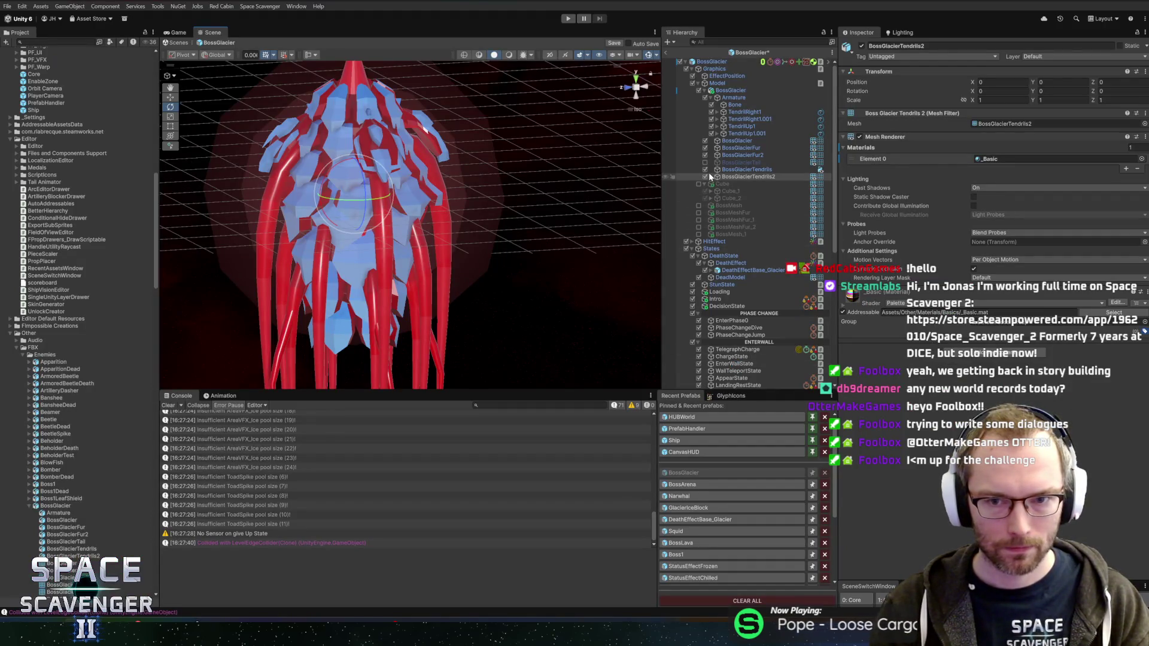
{"action": "left_click", "coordinate": [705, 169]}
{"action": "left_click", "coordinate": [704, 177]}
{"action": "left_click", "coordinate": [749, 90]}
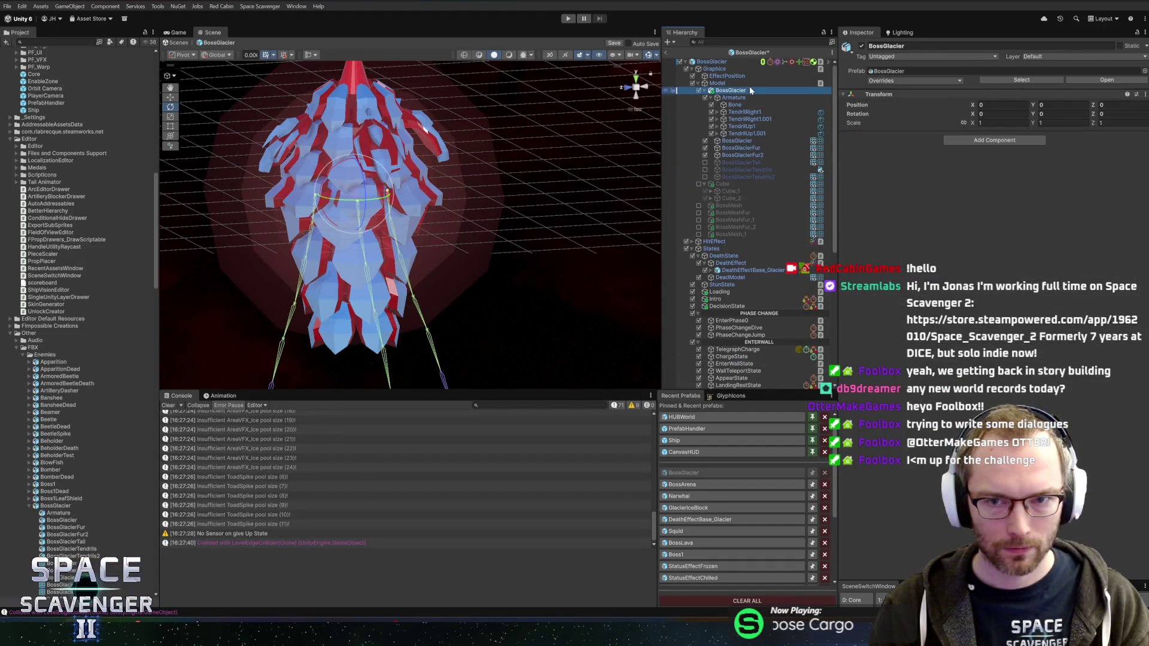
Place the BossGlacierTendril model under the boss's Model with its position zeroed
{"action": "left_click", "coordinate": [1004, 84]}
{"action": "left_click", "coordinate": [23, 510]}
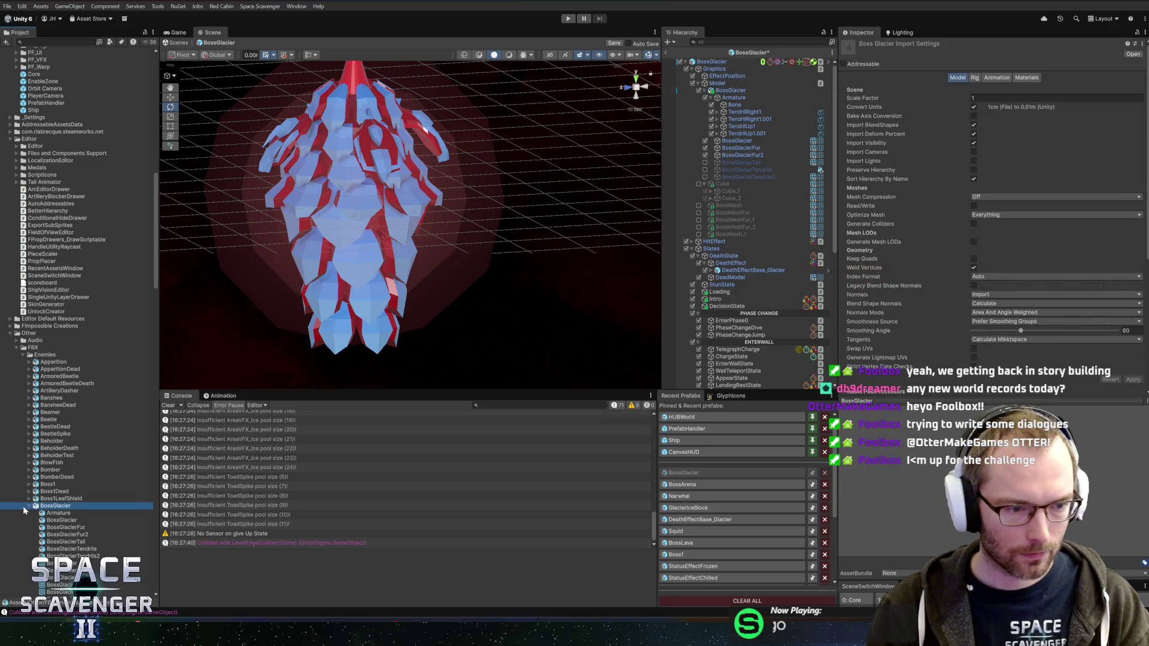
{"action": "left_click", "coordinate": [26, 505]}
{"action": "left_click", "coordinate": [52, 513]}
{"action": "mouse_move", "coordinate": [52, 513]}
{"action": "left_mouse_down"}
{"action": "mouse_move", "coordinate": [655, 198]}
{"action": "mouse_move", "coordinate": [725, 90]}
{"action": "left_mouse_up"}
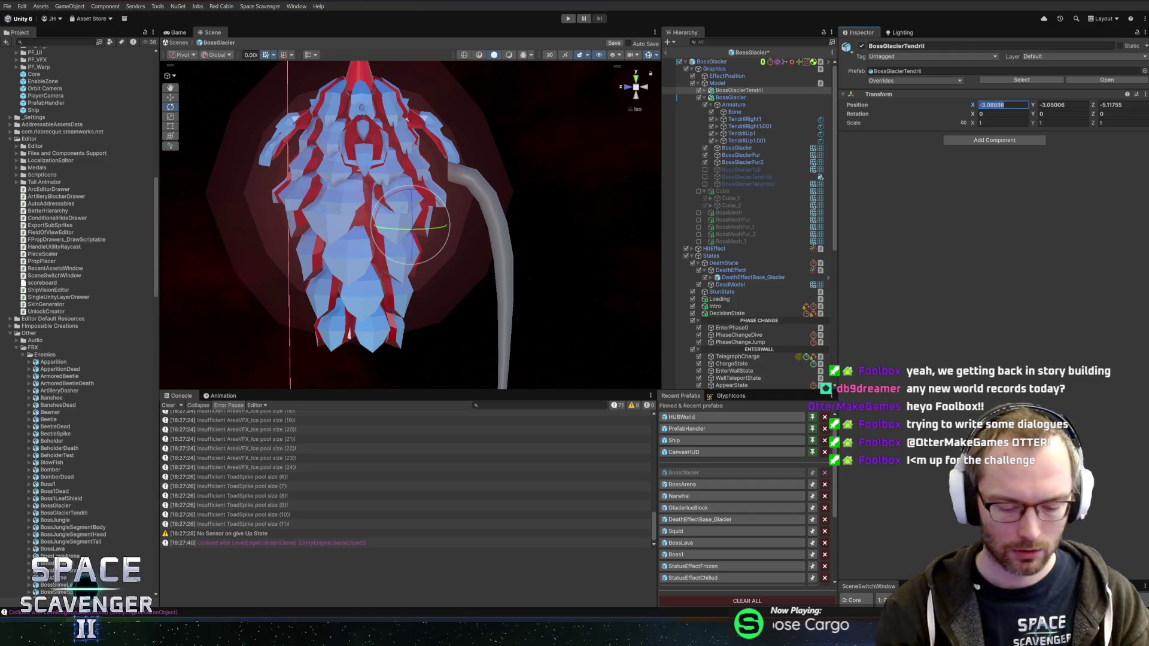
{"action": "type", "text": "0"}
{"action": "key", "text": "Tab"}
{"action": "type", "text": "0"}
{"action": "key", "text": "Tab"}
{"action": "type", "text": "0"}
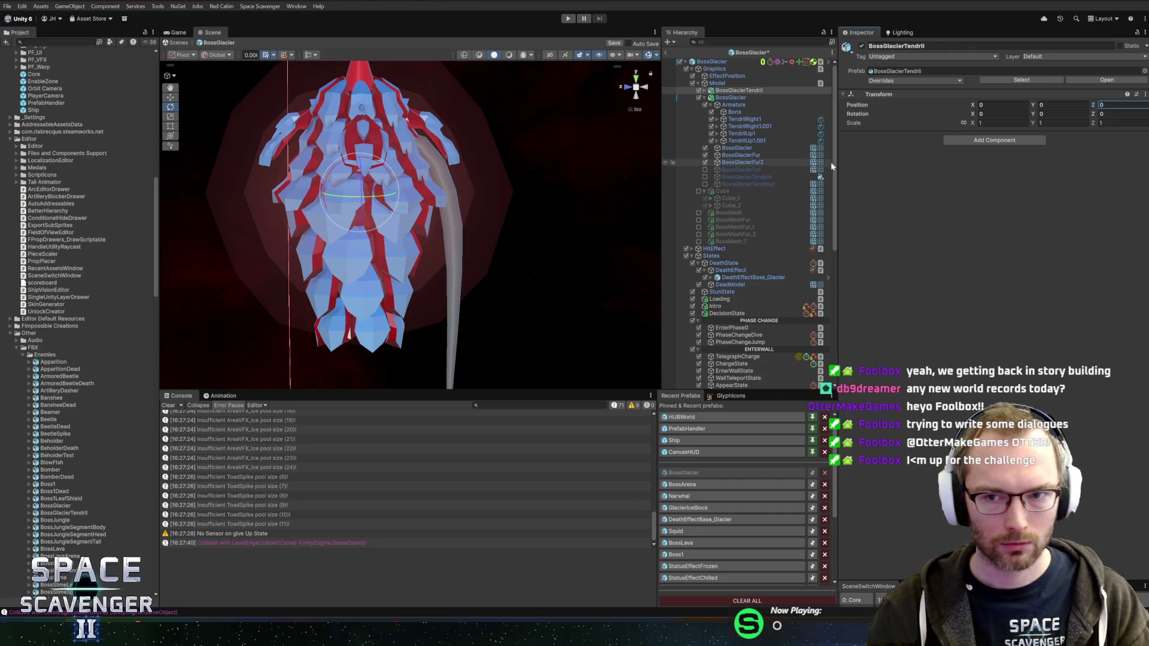
Assign the _Basic material to the BossGlacierTendrils2 mesh
{"action": "left_click", "coordinate": [705, 90]}
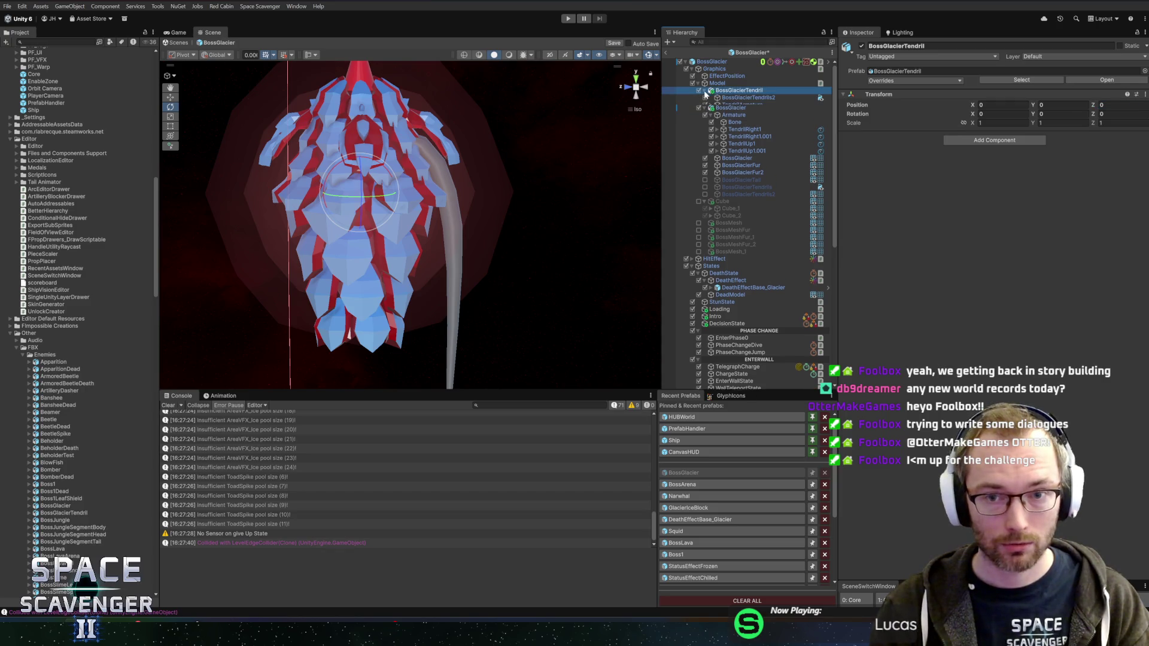
{"action": "left_click", "coordinate": [741, 105]}
{"action": "left_click", "coordinate": [742, 98]}
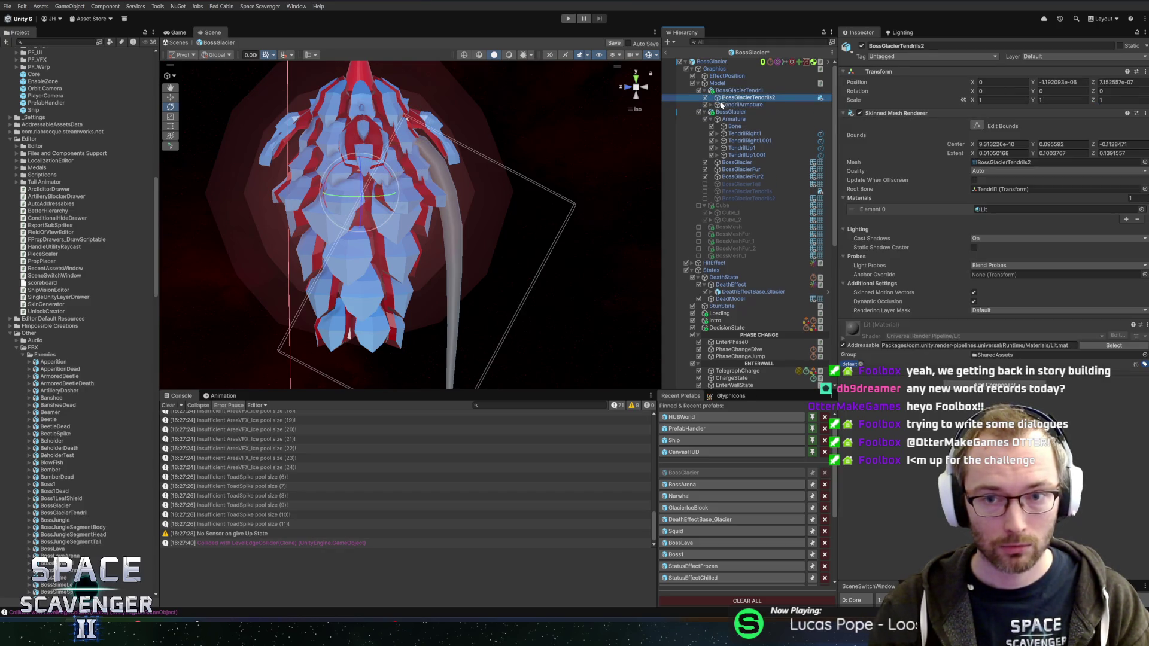
{"action": "left_click", "coordinate": [1141, 209]}
{"action": "type", "text": "bas"}
{"action": "double_click", "coordinate": [866, 118]}
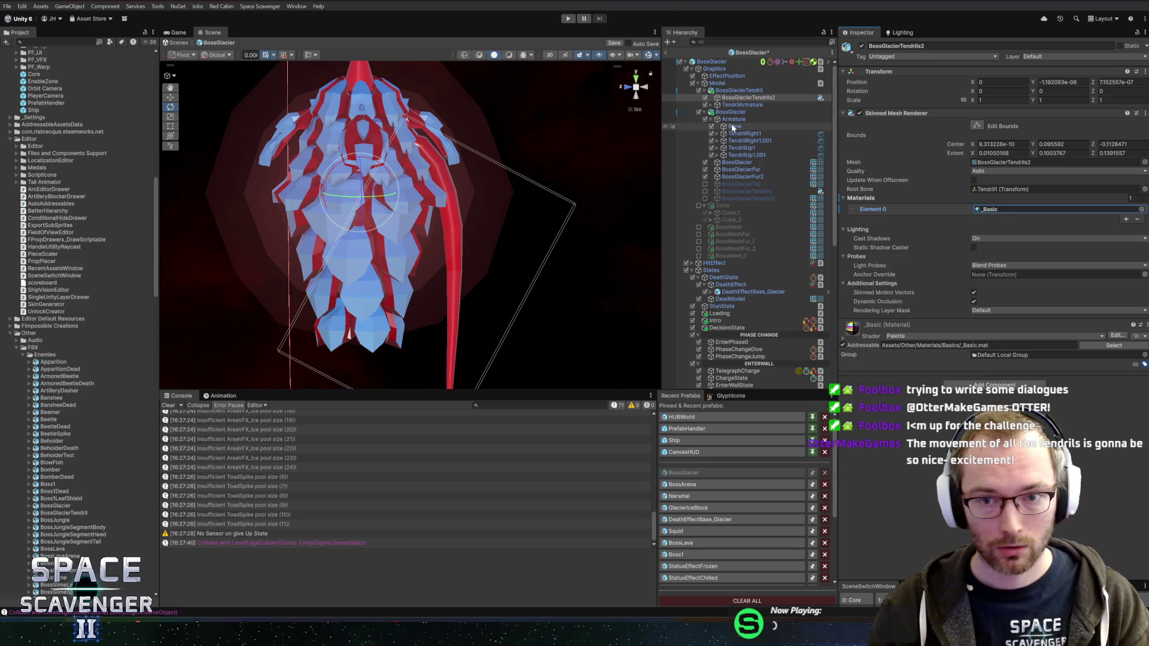
Review Tail Animator 2 on TendrilRight1 through TendrilUp1.001, then select BossGlacier
{"action": "left_click", "coordinate": [740, 133]}
{"action": "left_click", "coordinate": [747, 155], "text": "shift"}
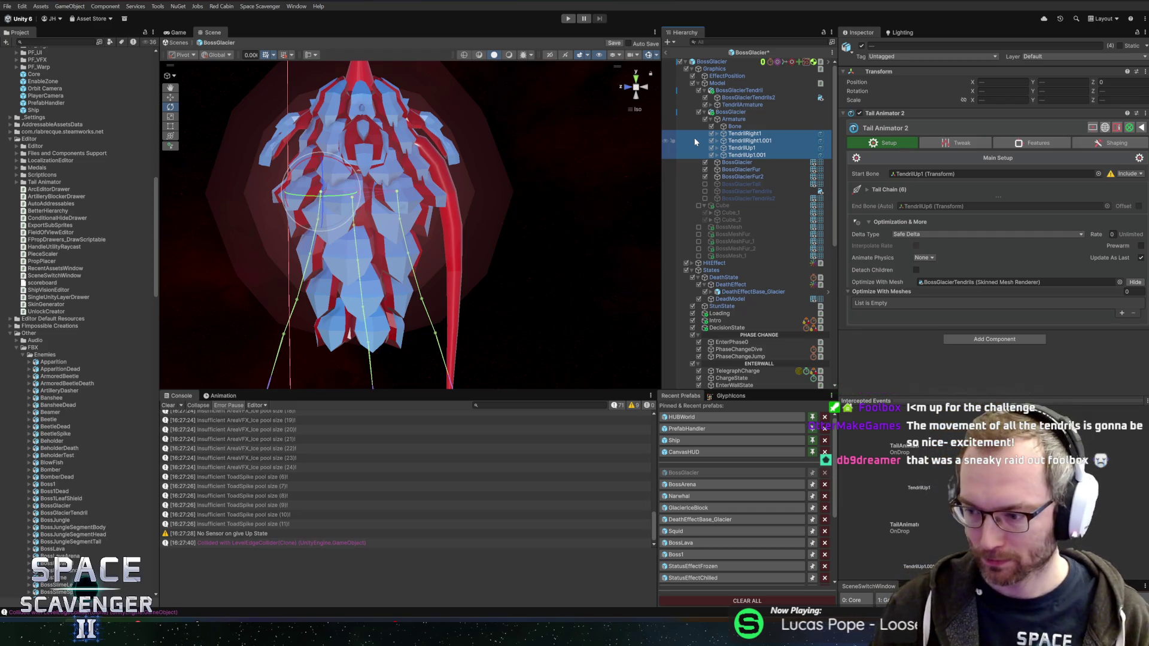
{"action": "left_click_drag", "start_coordinate": [748, 140], "coordinate": [748, 131]}
{"action": "left_click", "coordinate": [723, 114]}
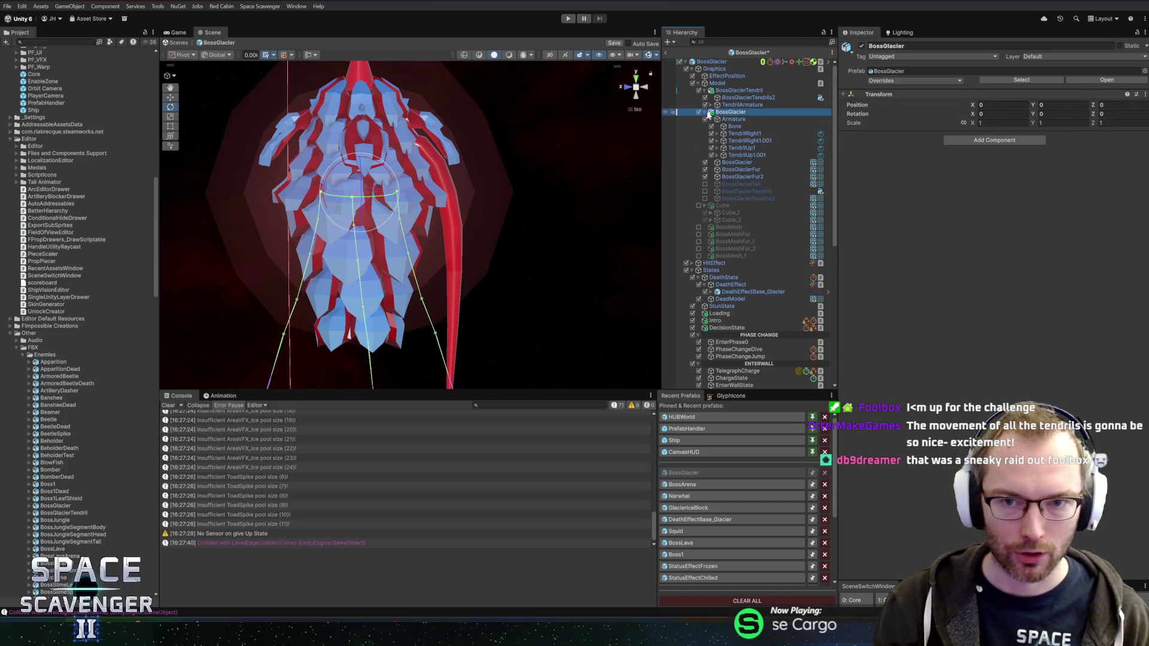
Add Tail Animator 2 to TendrilArmature and link BossGlacierTendrils2 as its optimize mesh
{"action": "left_click", "coordinate": [724, 106]}
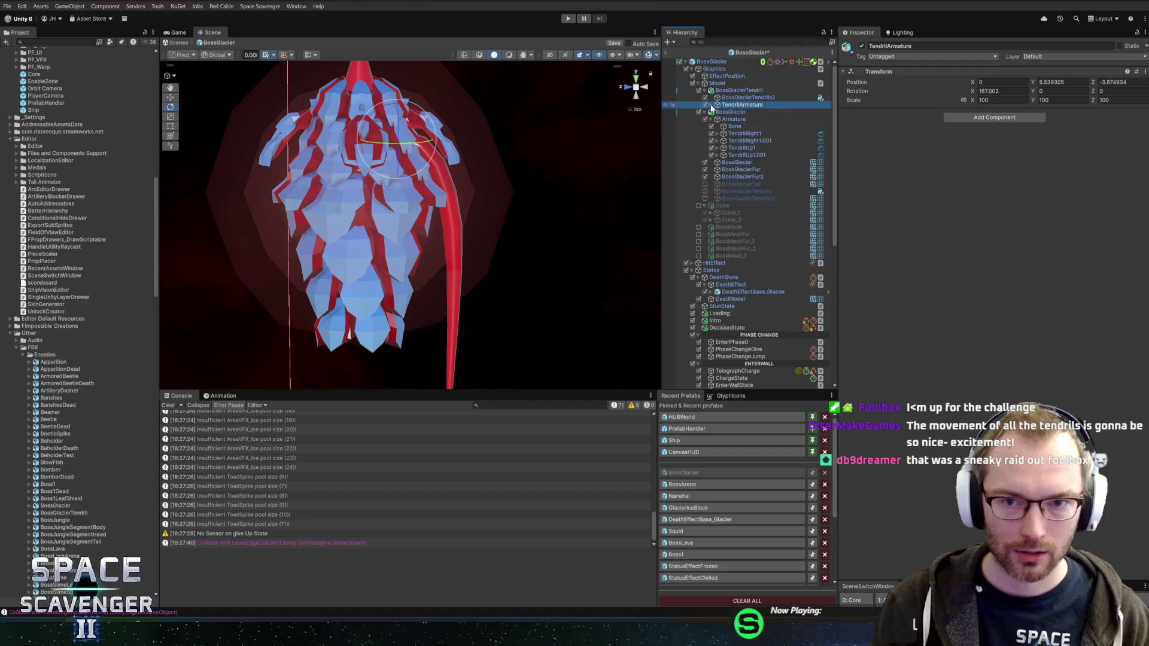
{"action": "left_click", "coordinate": [989, 118]}
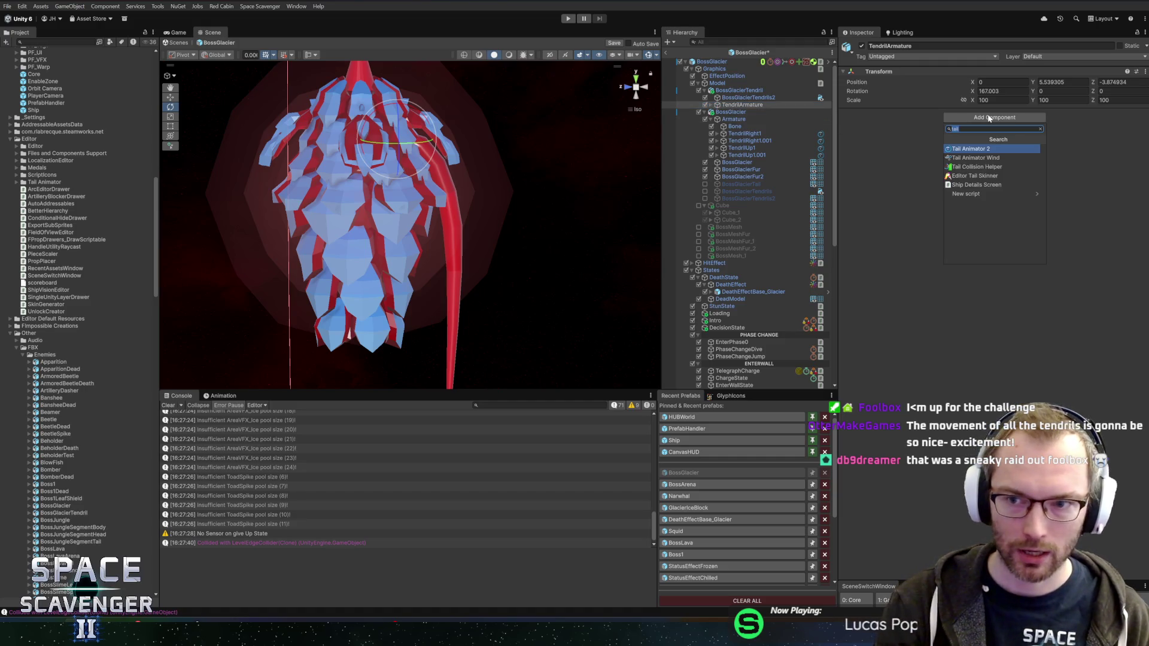
{"action": "key", "text": "Return"}
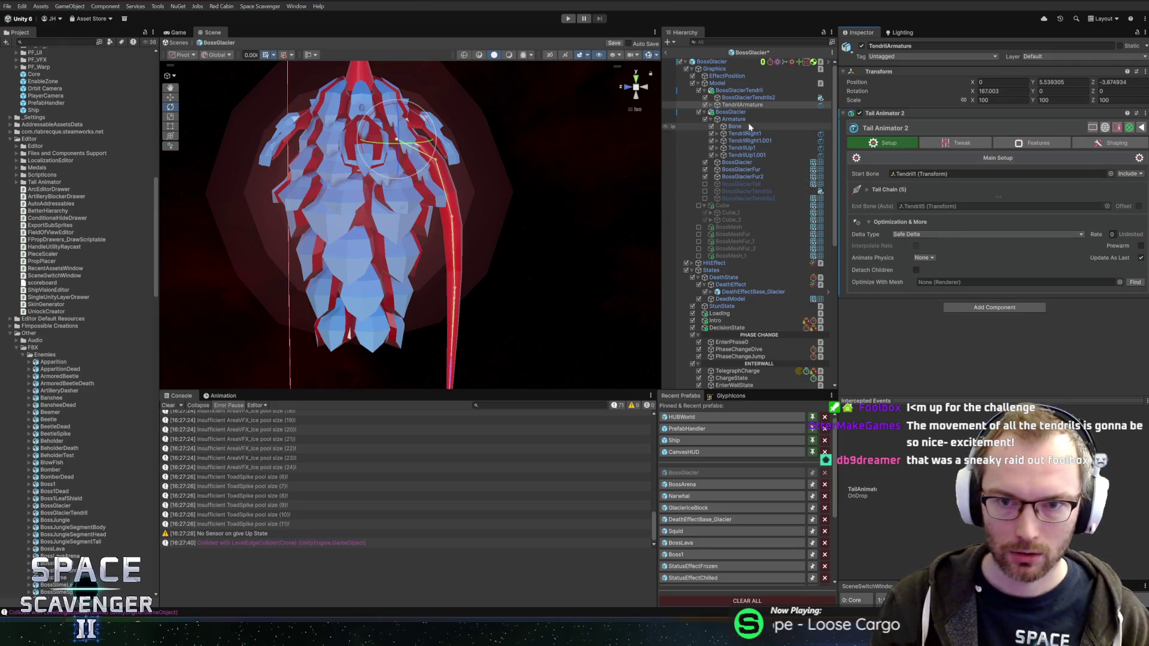
{"action": "left_click_drag", "start_coordinate": [742, 98], "coordinate": [957, 283]}
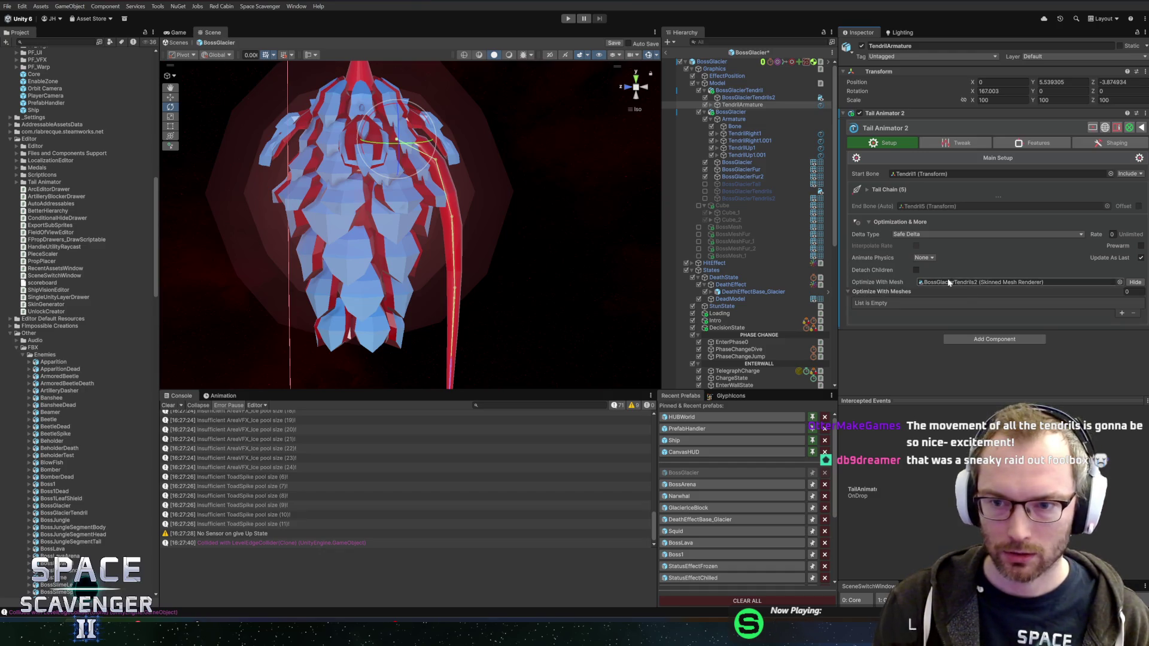
Set Curling 0.833, Max Stretching 0.241 and Waving Speed 2, then exit the prefab
{"action": "left_click", "coordinate": [976, 144]}
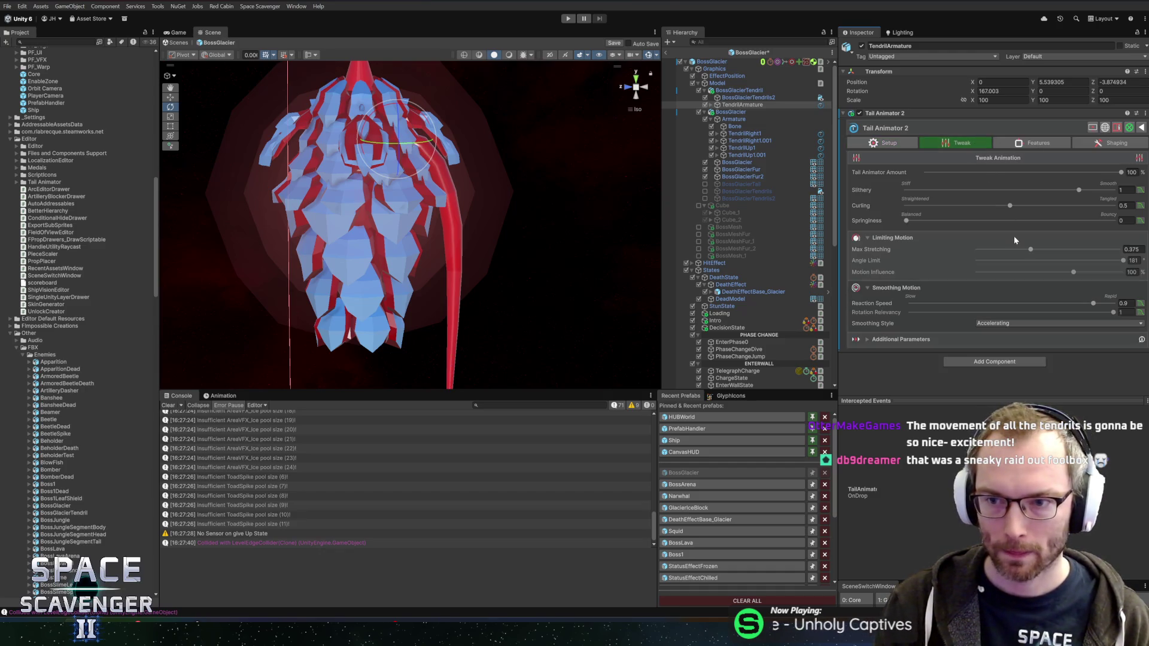
{"action": "left_click_drag", "start_coordinate": [1018, 206], "coordinate": [1075, 207]}
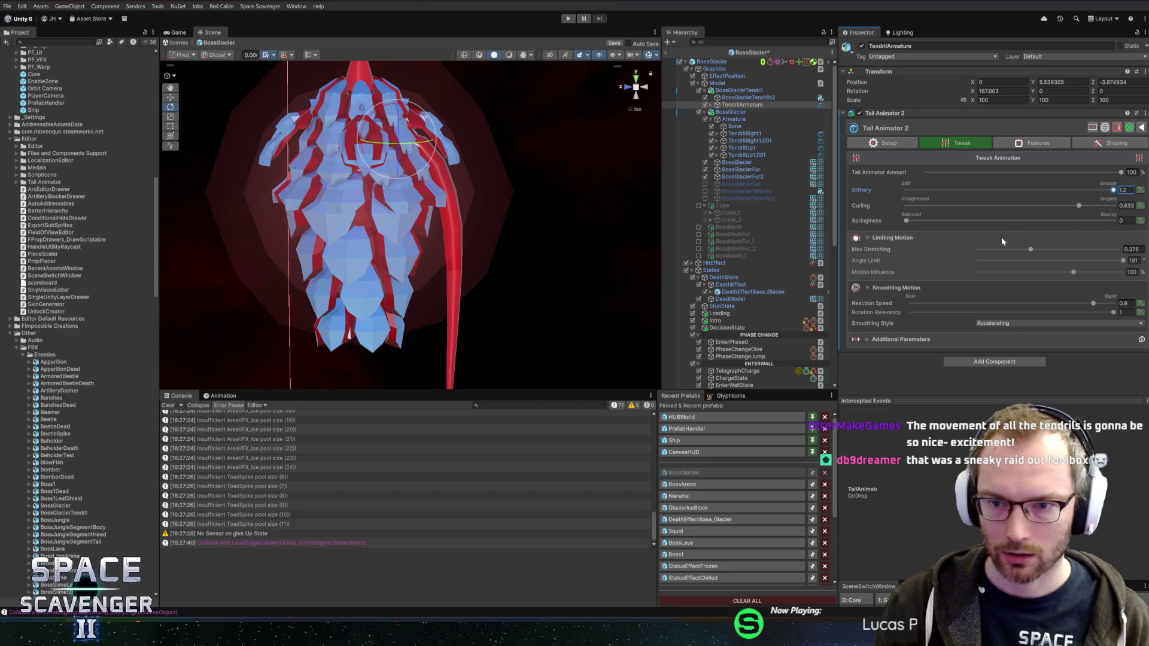
{"action": "left_click_drag", "start_coordinate": [1032, 251], "coordinate": [1016, 251]}
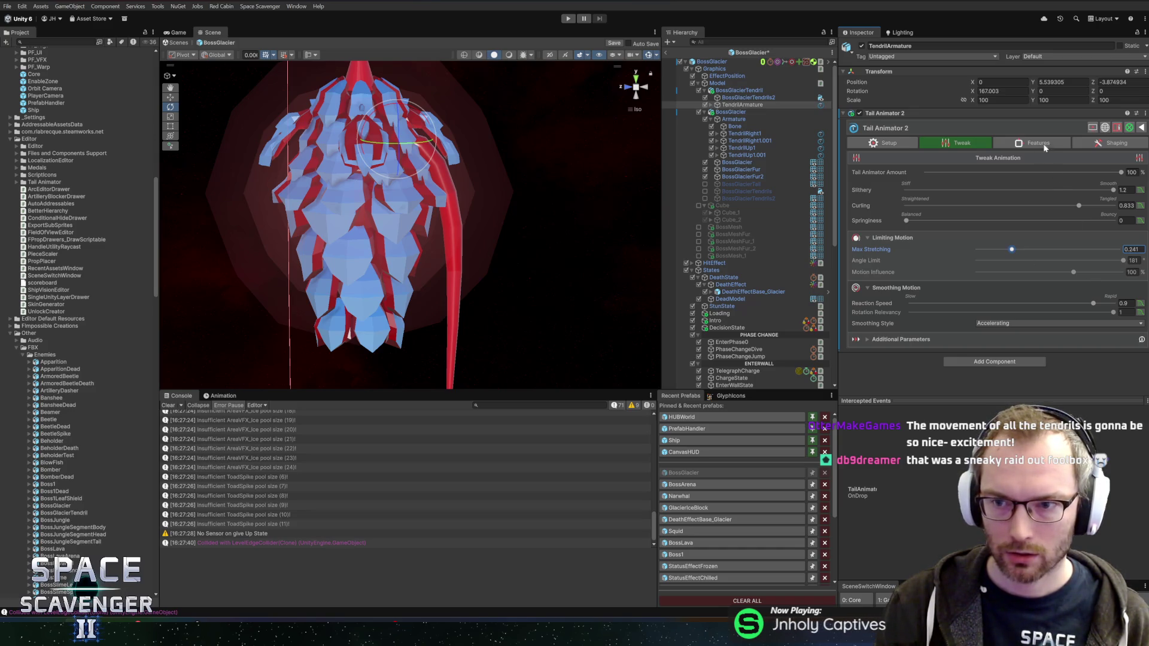
{"action": "left_click", "coordinate": [1113, 143]}
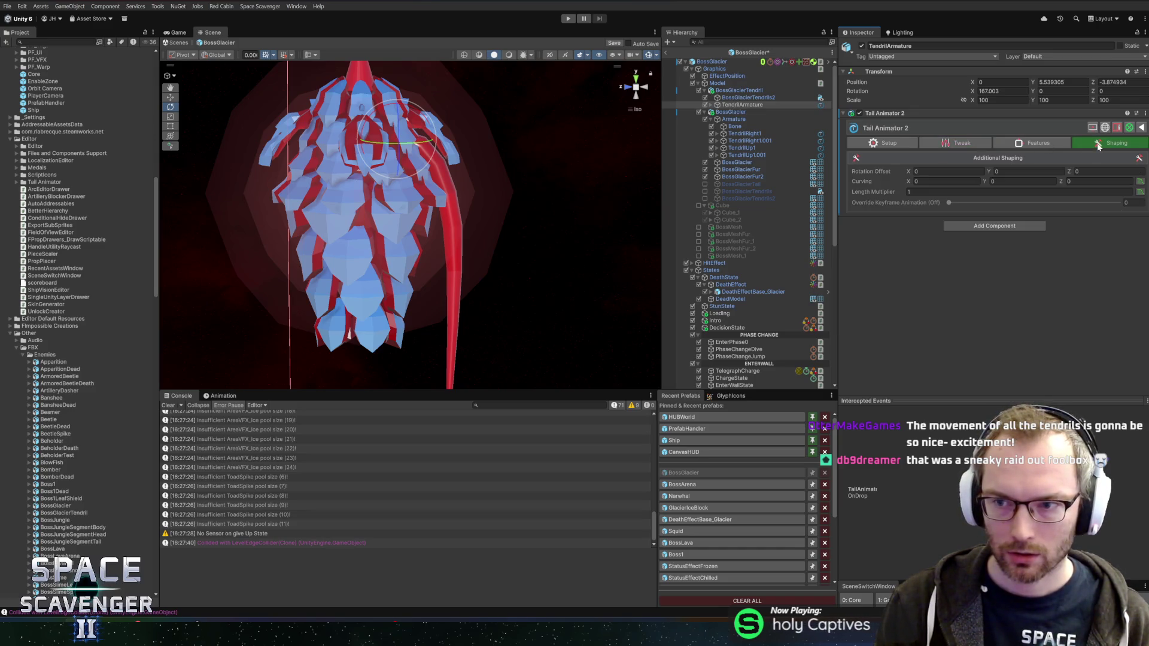
{"action": "left_click", "coordinate": [1042, 142]}
{"action": "type", "text": "2"}
{"action": "key", "text": "Tab"}
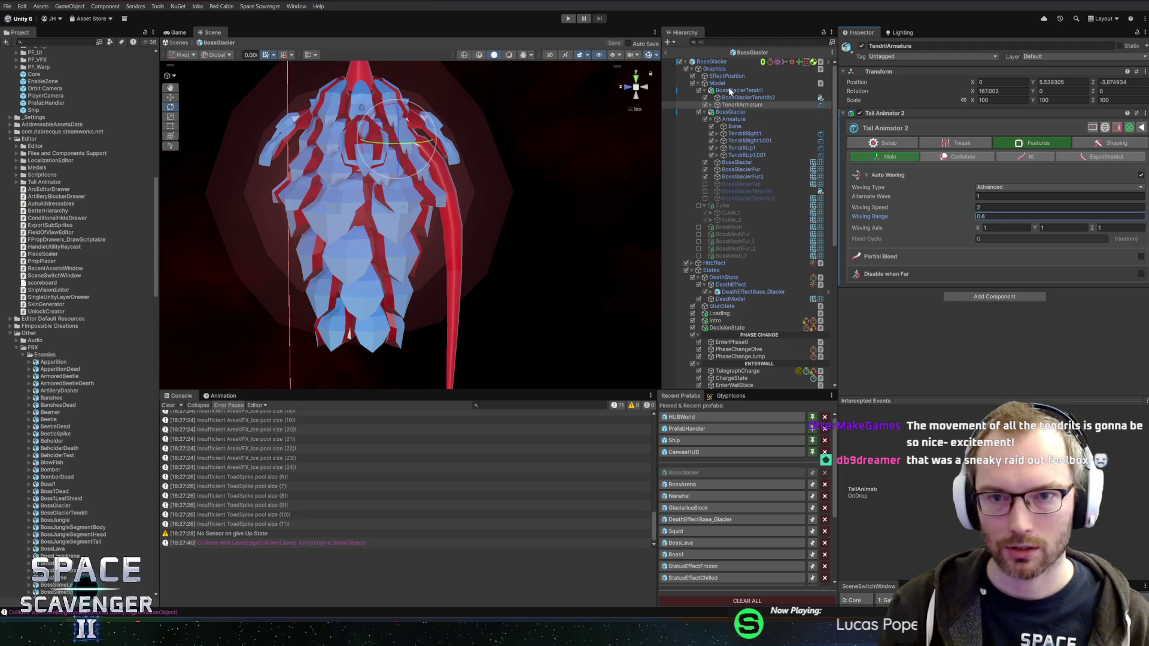
{"action": "left_click", "coordinate": [668, 53]}
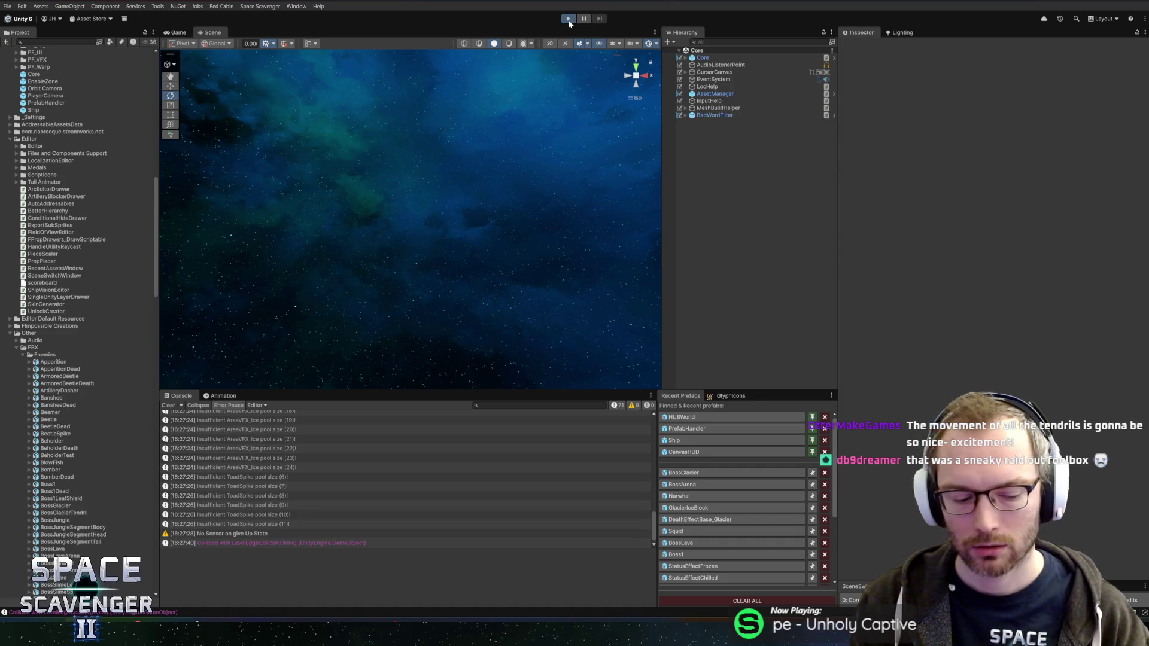
Start the game with the Game view maximized and play into the Prince of Frost boss fight
{"action": "left_click", "coordinate": [568, 20]}
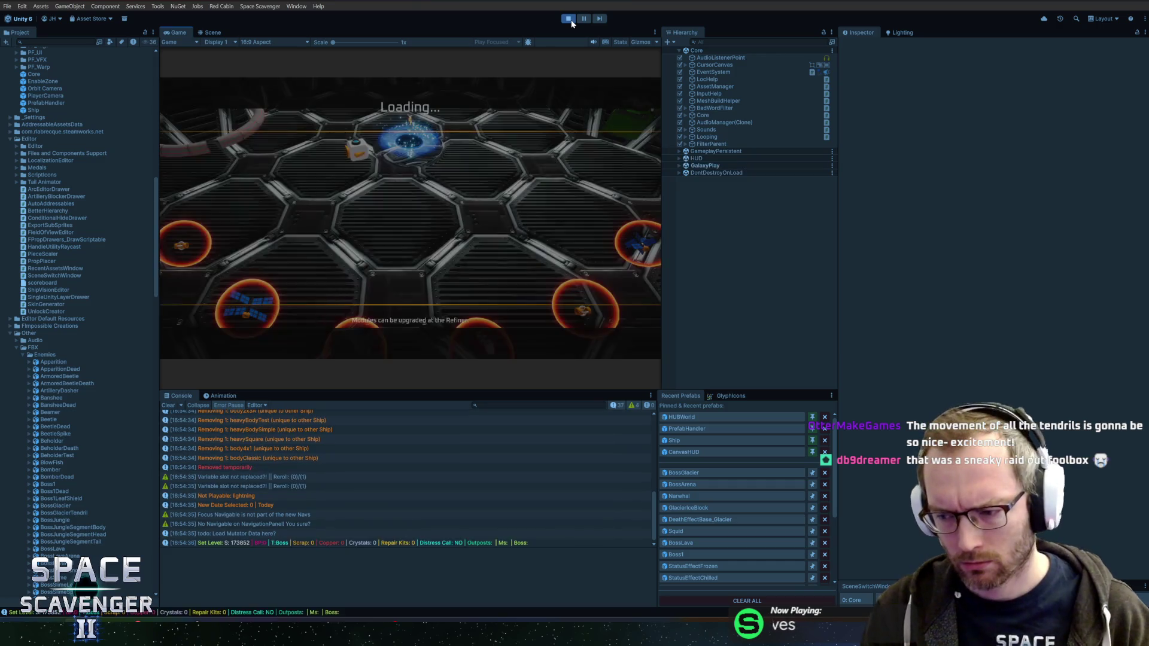
{"action": "double_click", "coordinate": [179, 33]}
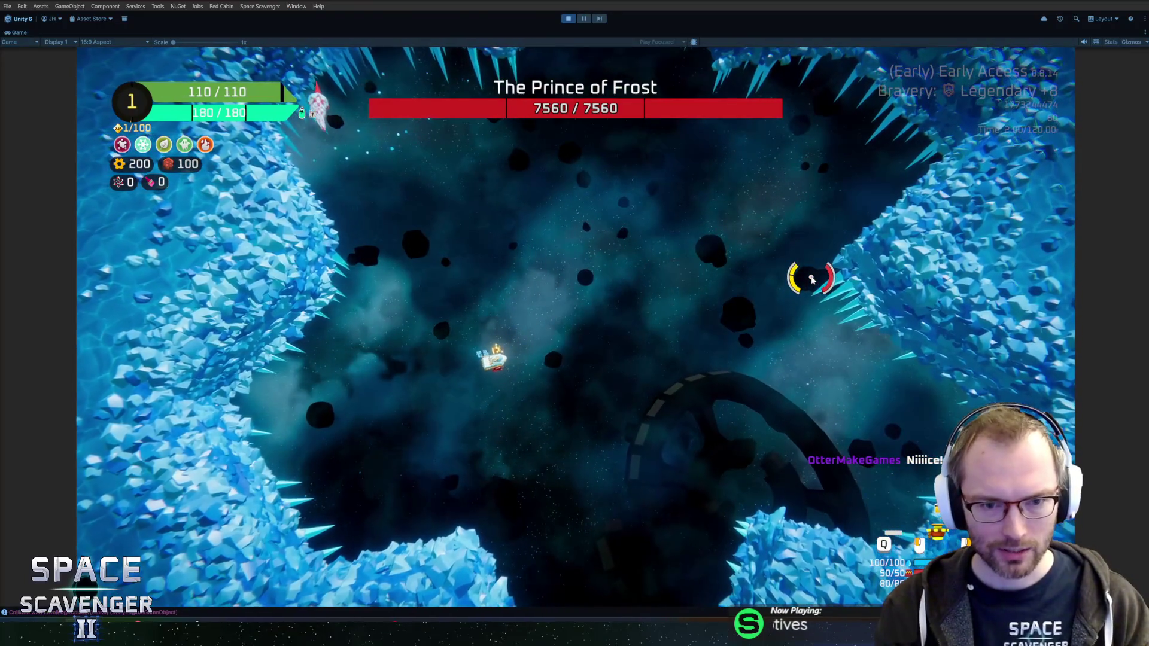
{"action": "key", "text": "ctrl+shift+p"}
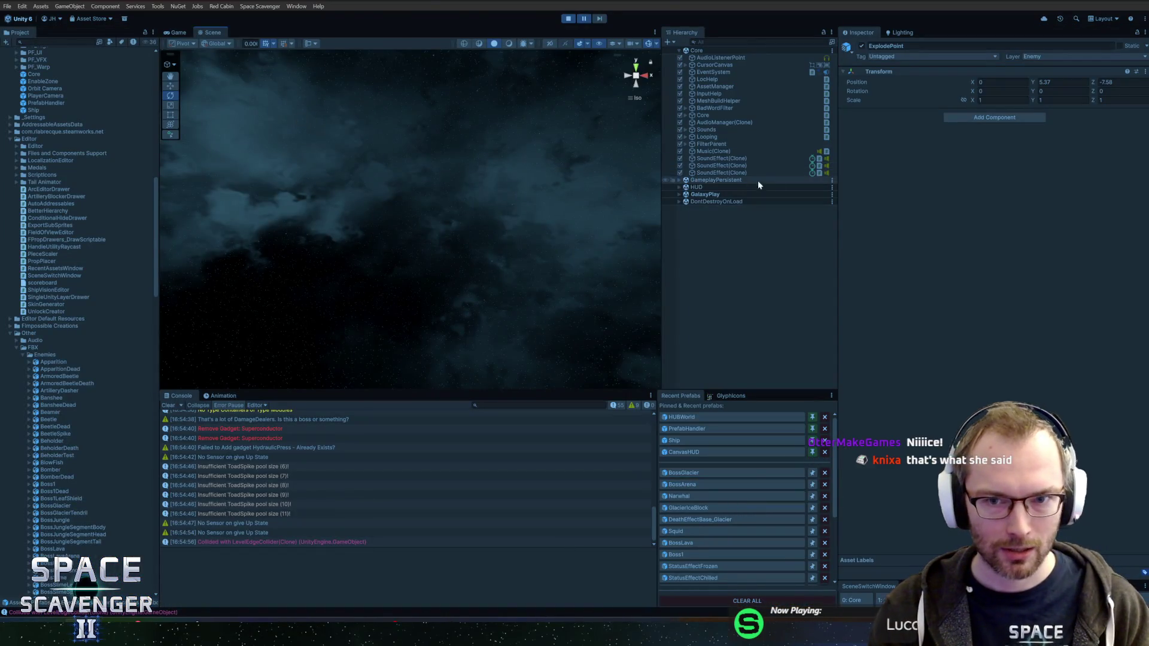
Resume the boss fight, pause it with Escape, and begin searching the scene for 'endril'
{"action": "left_click", "coordinate": [581, 18]}
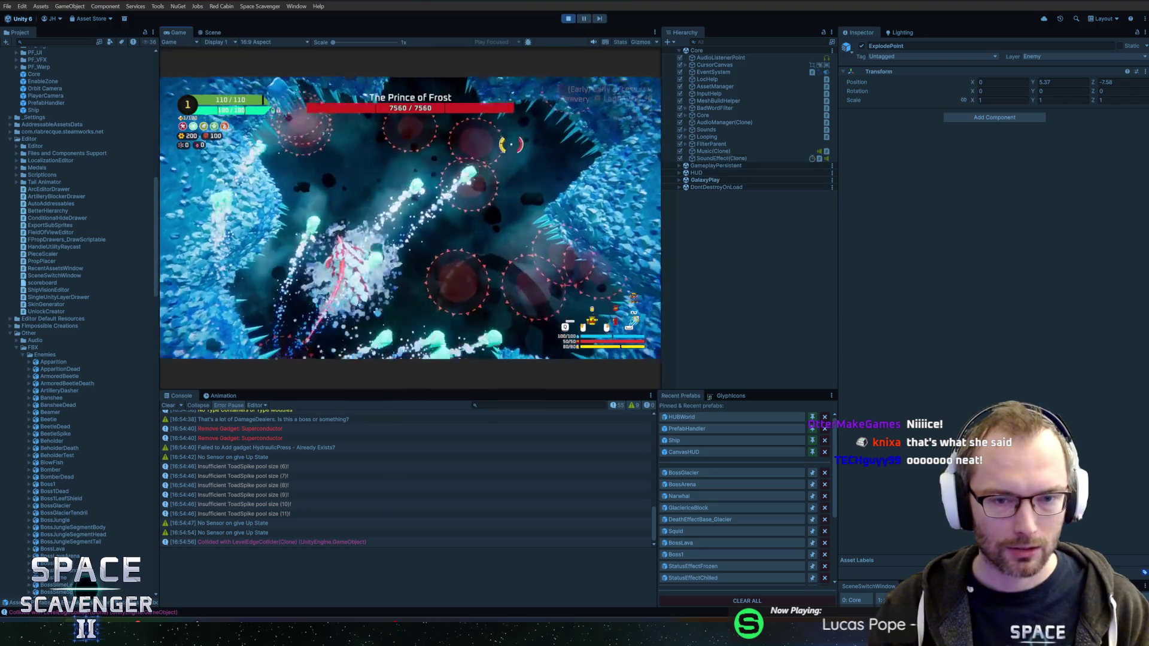
{"action": "key", "text": "Escape"}
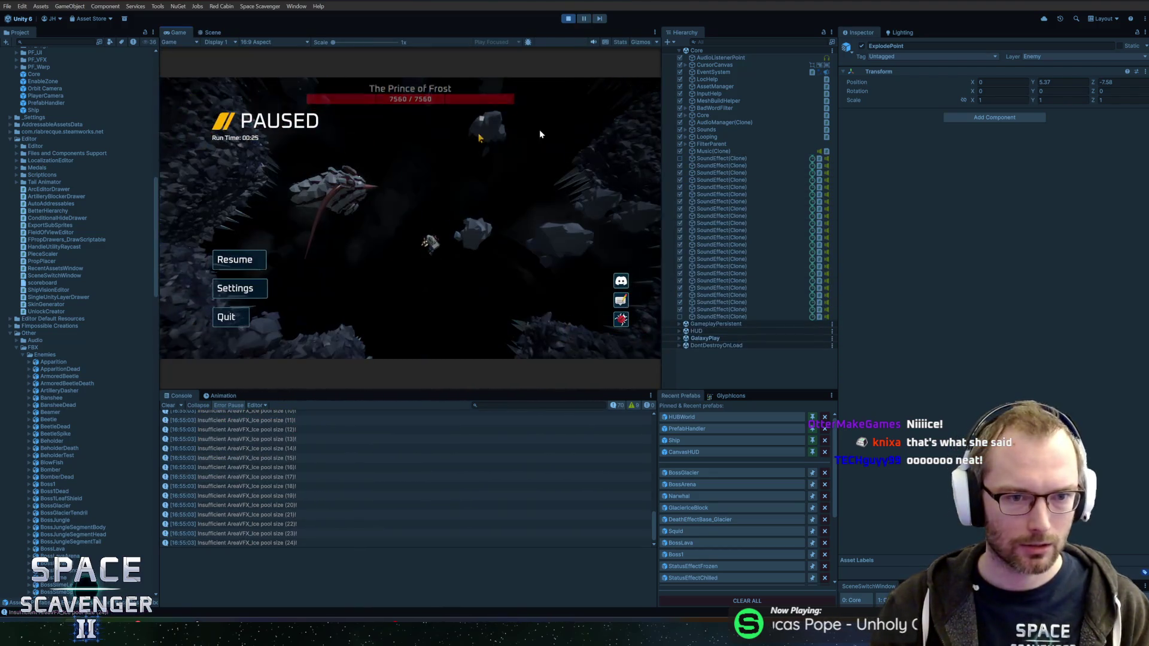
{"action": "key", "text": "ctrl+f"}
{"action": "type", "text": "tendr"}
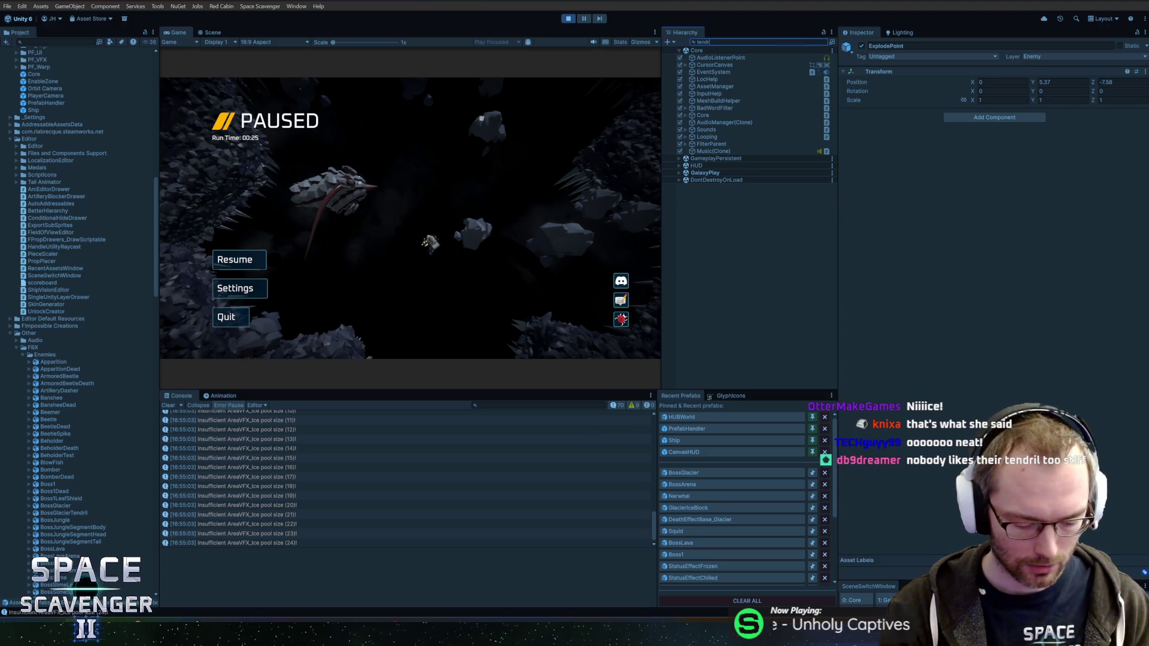
{"action": "type", "text": "il"}
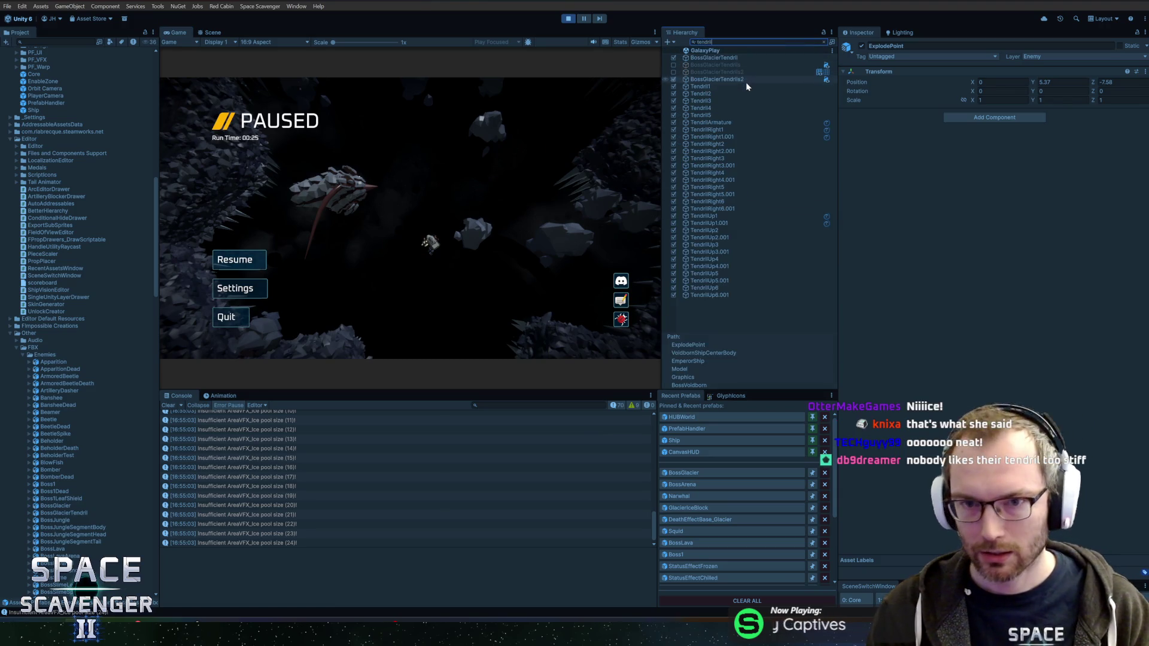
Expand the live BossGlacier(Clone) > Model > BossGlacierTendril hierarchy and select TendrilArmature
{"action": "left_click", "coordinate": [723, 59]}
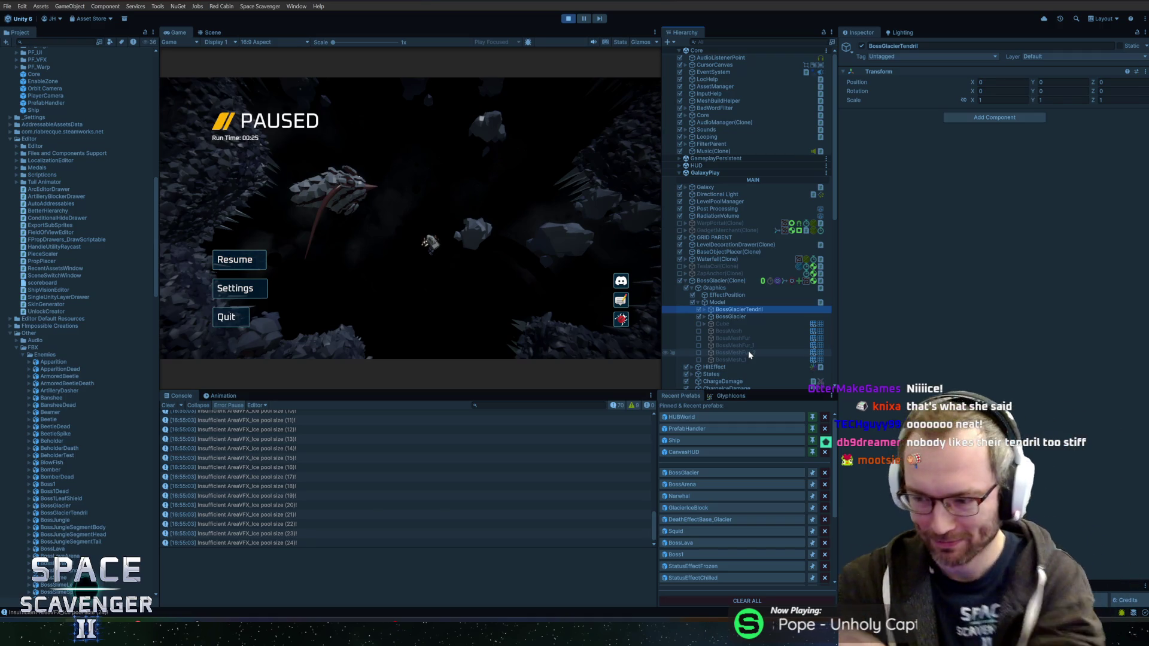
{"action": "left_click", "coordinate": [731, 317]}
{"action": "left_click", "coordinate": [731, 317]}
{"action": "left_click", "coordinate": [731, 310]}
{"action": "key", "text": "Right"}
{"action": "left_click", "coordinate": [748, 317]}
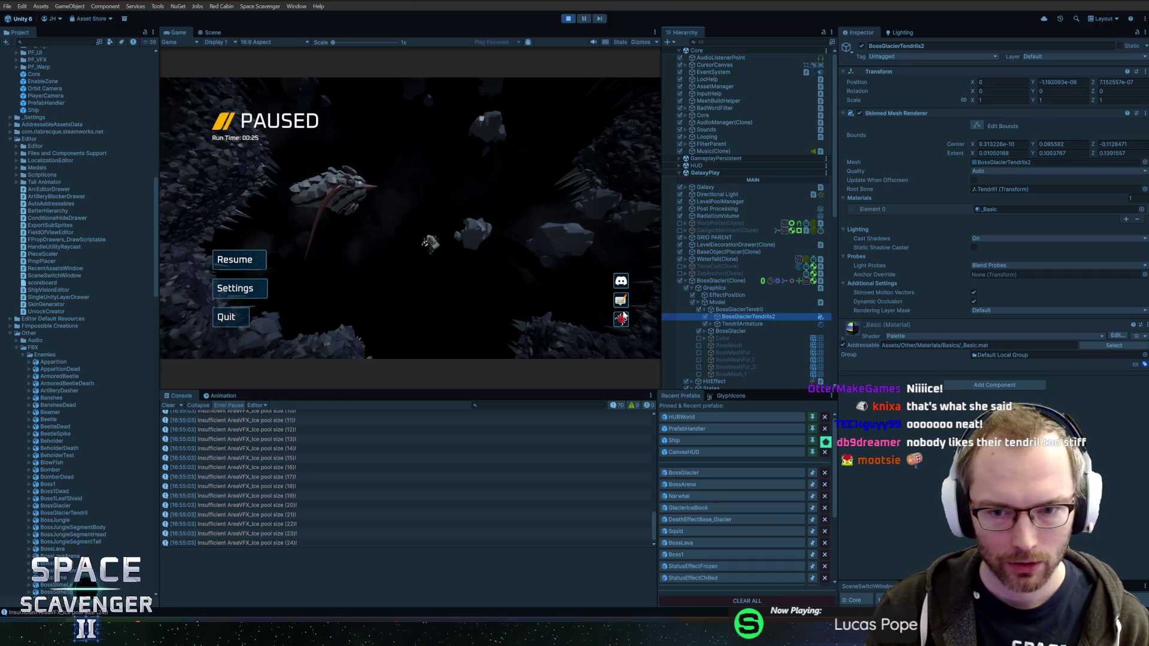
{"action": "left_click", "coordinate": [705, 331]}
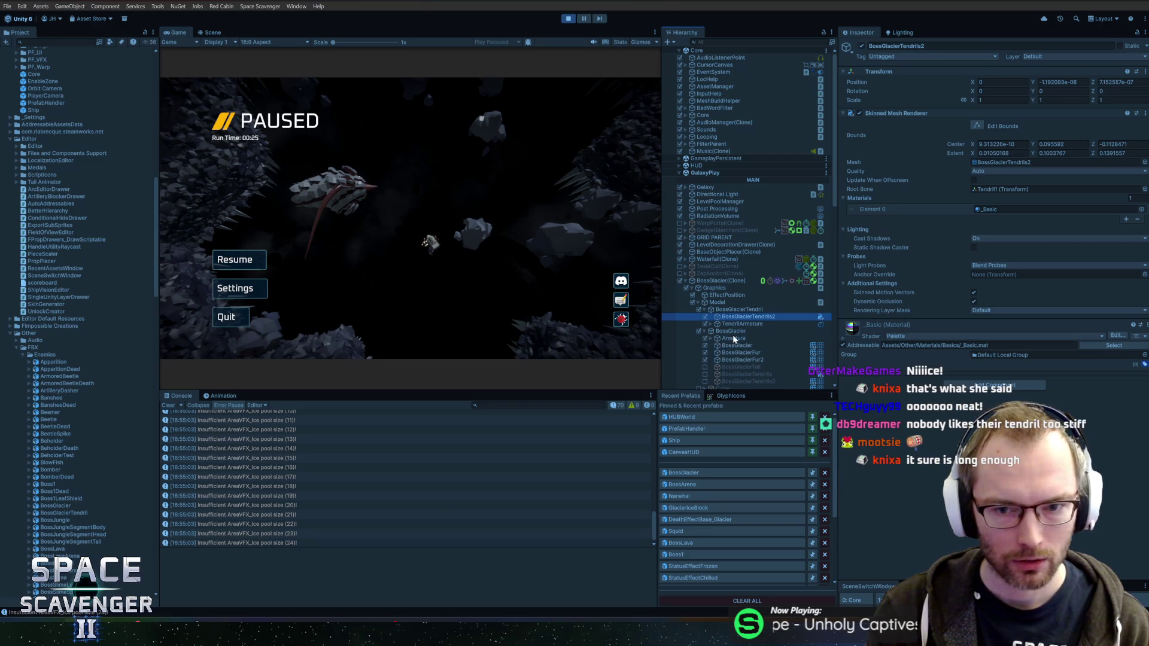
{"action": "left_click", "coordinate": [716, 303]}
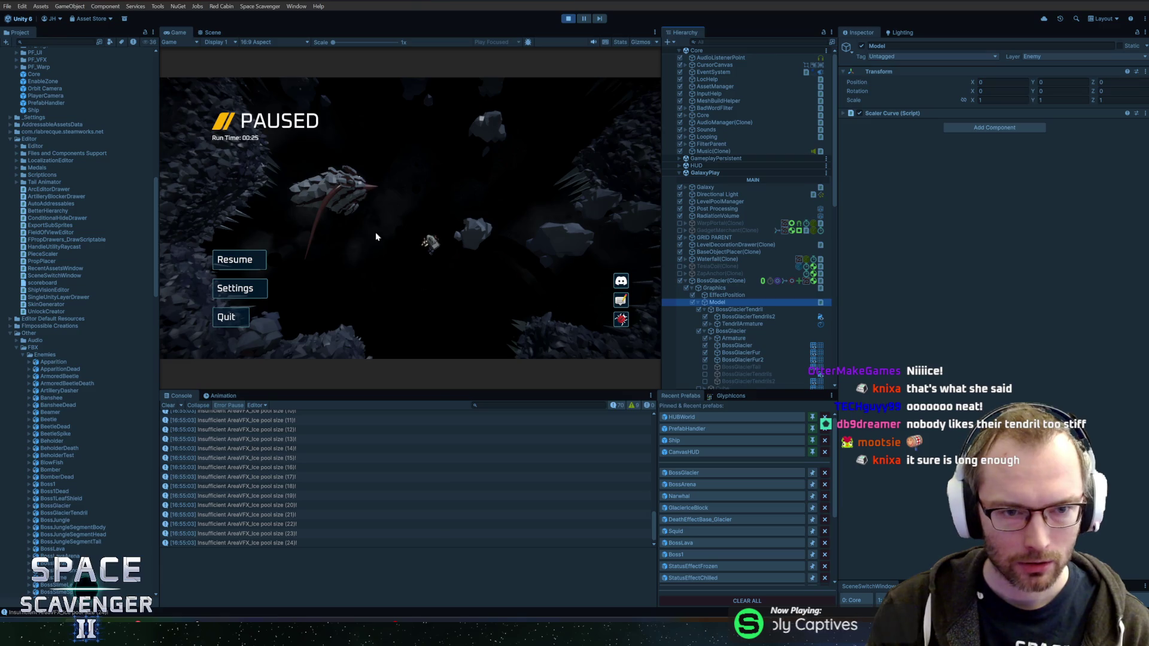
{"action": "left_click", "coordinate": [748, 317]}
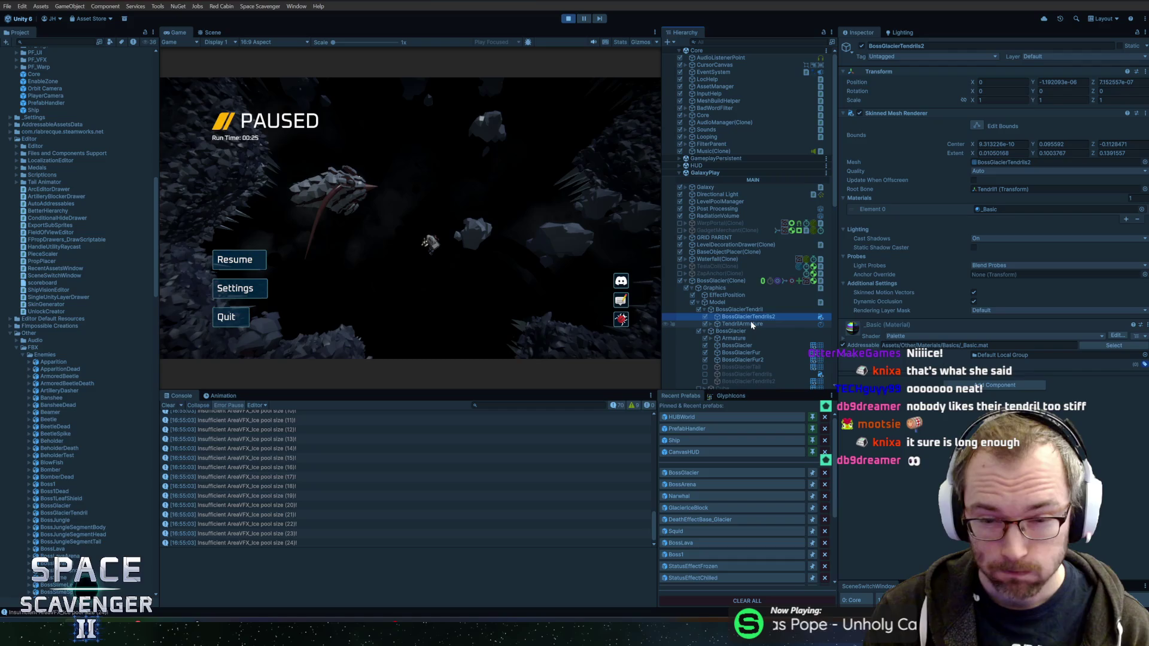
{"action": "left_click", "coordinate": [752, 324]}
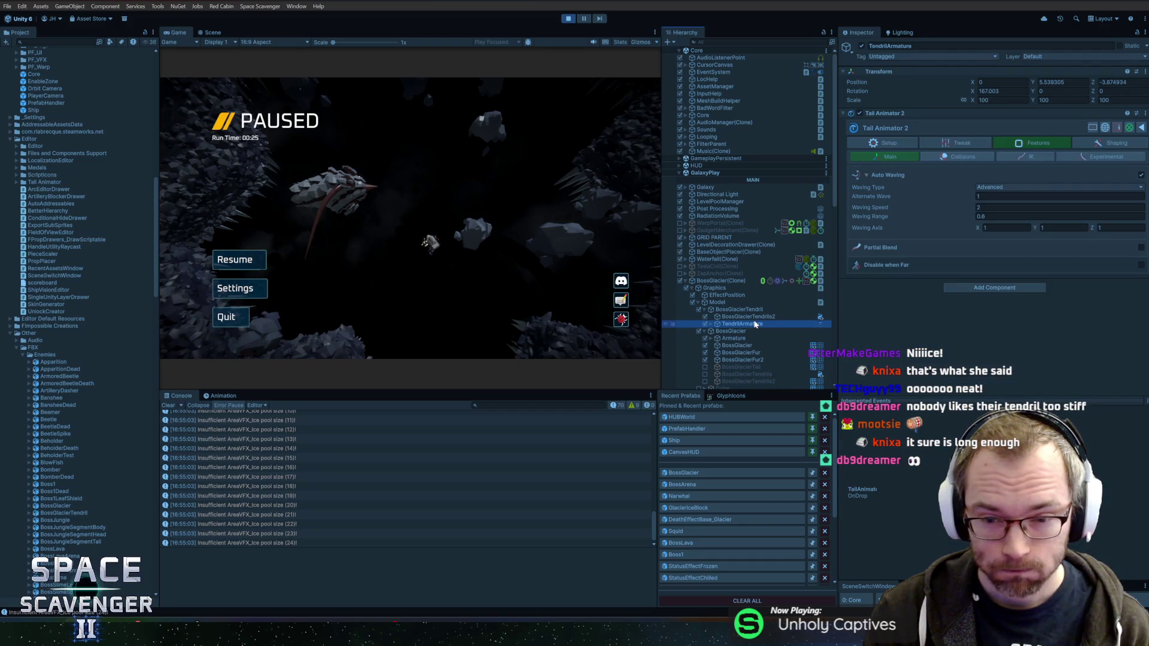
Expand the Tail Animator tweak settings and lower the tendril's Springiness, testing it in the fight
{"action": "left_click", "coordinate": [961, 144]}
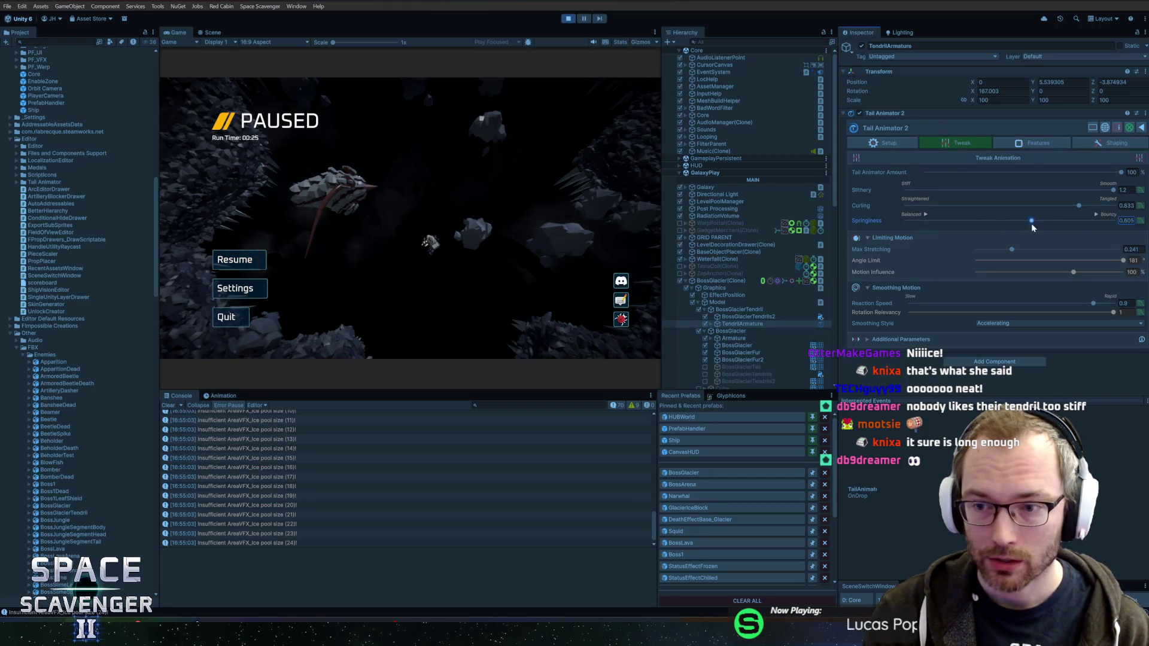
{"action": "left_click", "coordinate": [238, 257]}
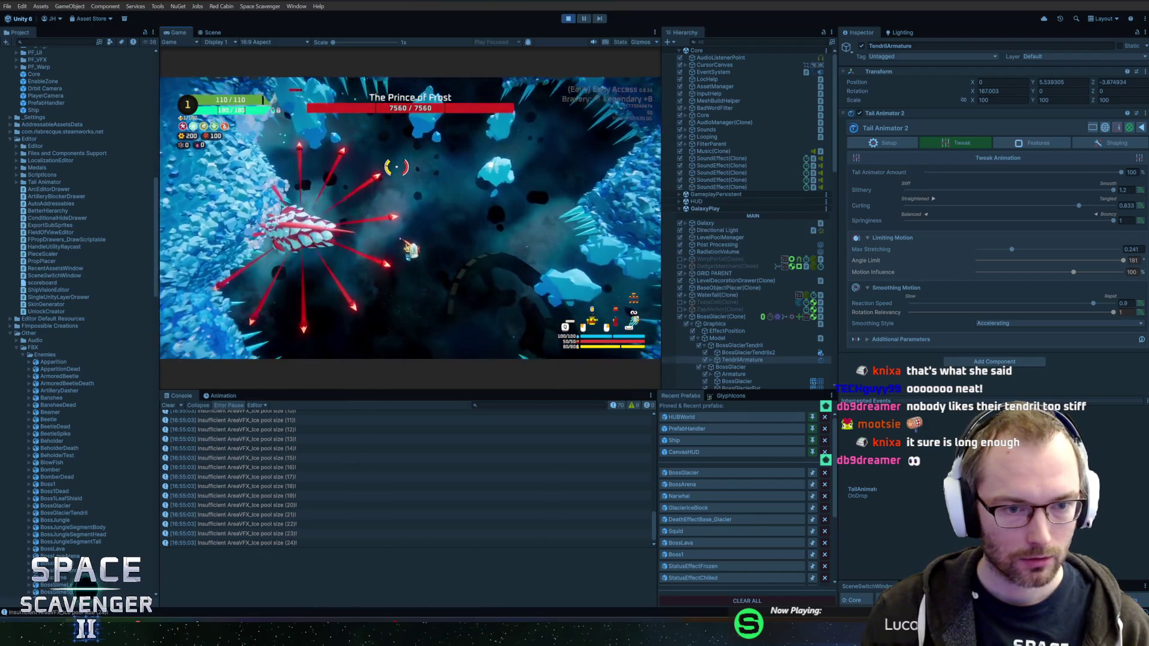
{"action": "key", "text": "Escape"}
{"action": "left_click_drag", "start_coordinate": [1113, 220], "coordinate": [1069, 221]}
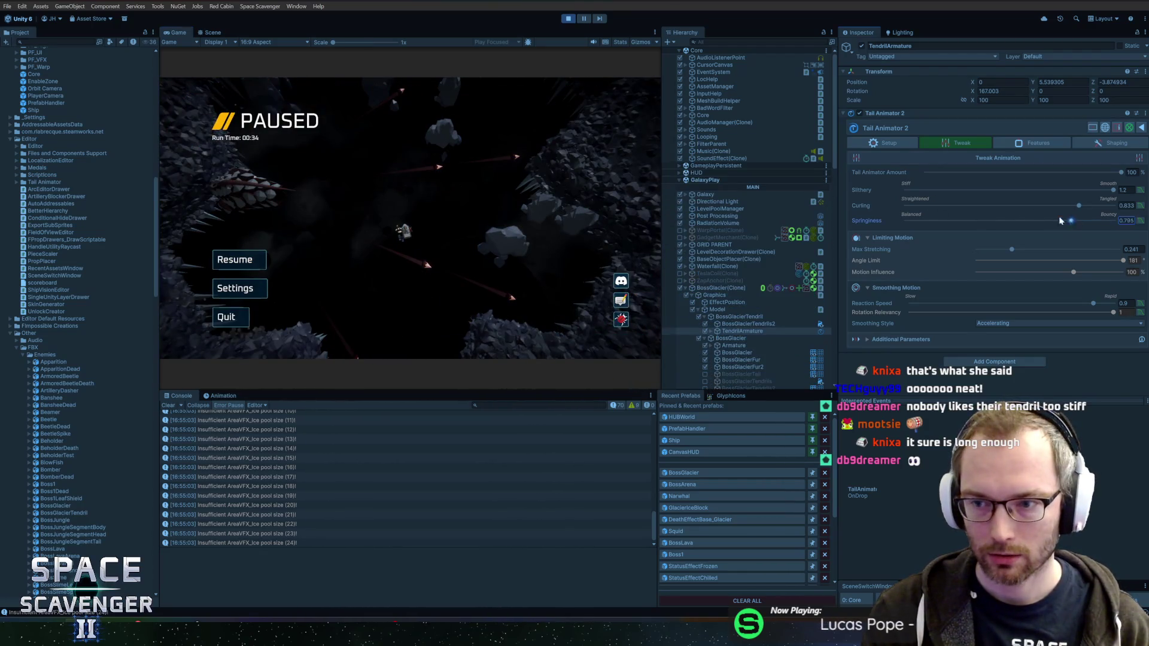
{"action": "left_click", "coordinate": [249, 257]}
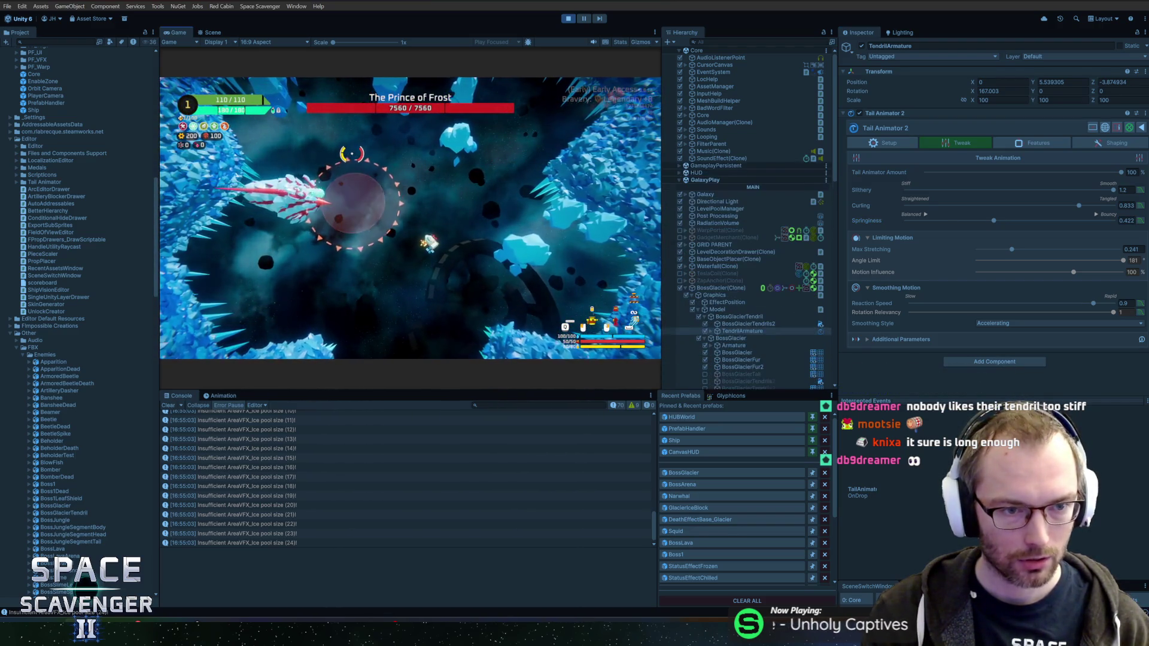
Raise Curling to its maximum of 1 and switch Curling to a curve along the tail
{"action": "key", "text": "Escape"}
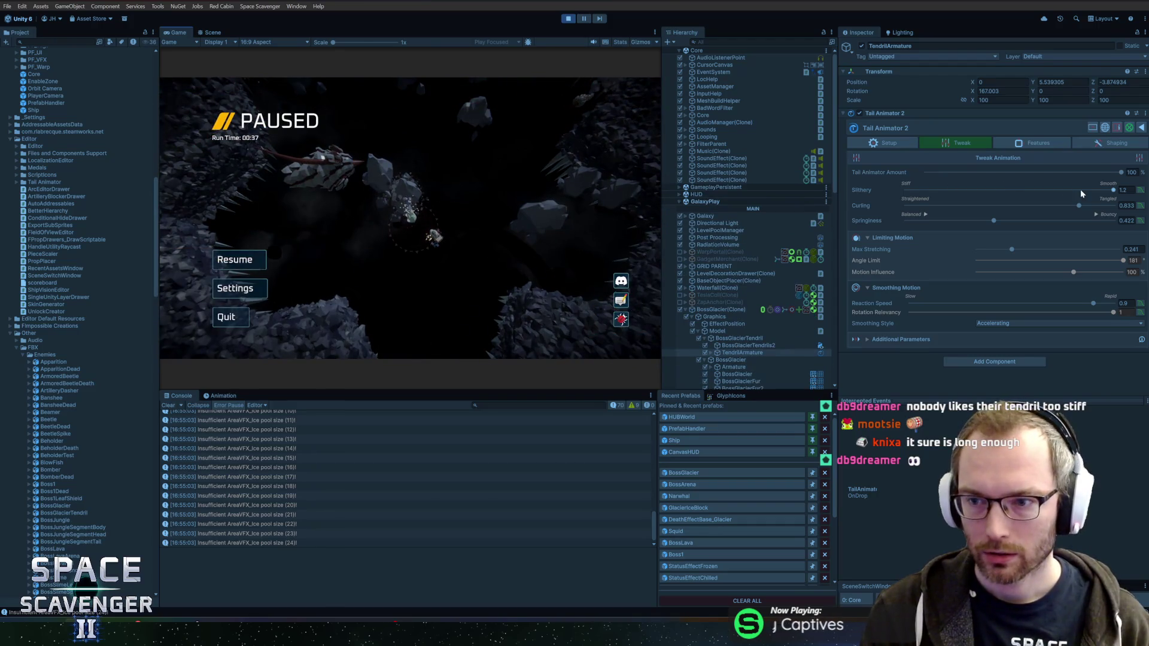
{"action": "left_click_drag", "start_coordinate": [1078, 205], "coordinate": [1112, 205]}
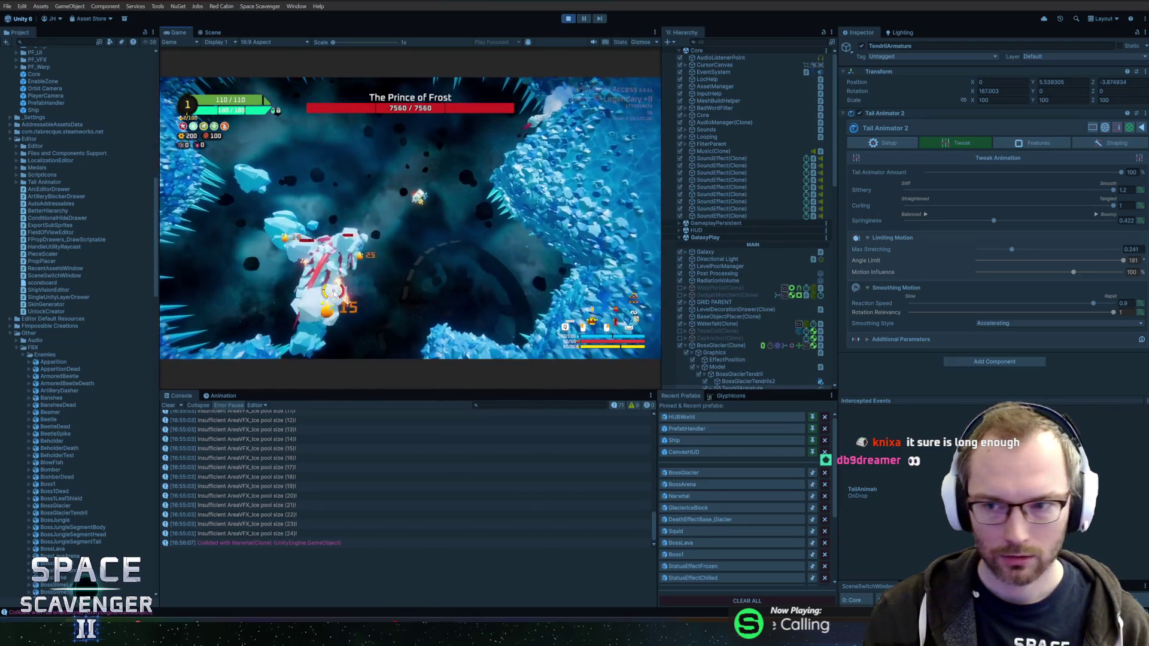
{"action": "key", "text": "Escape"}
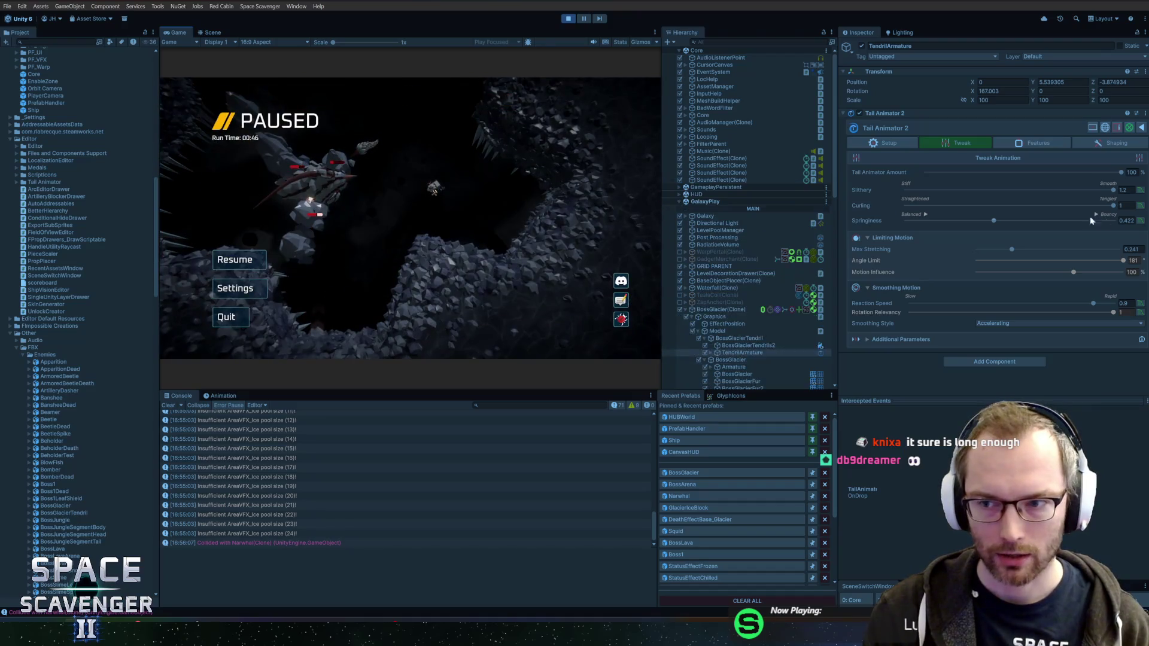
{"action": "left_click", "coordinate": [1141, 207]}
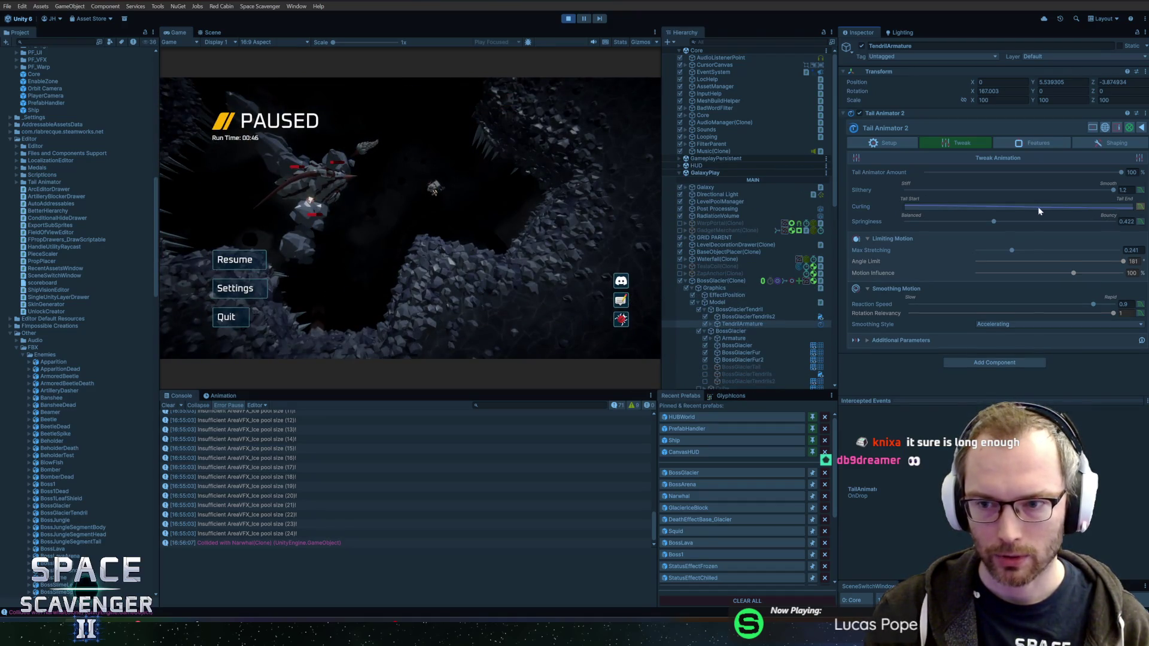
Set the Curling curve's first key to 1 and its last key to 0.1
{"action": "left_click", "coordinate": [1020, 207]}
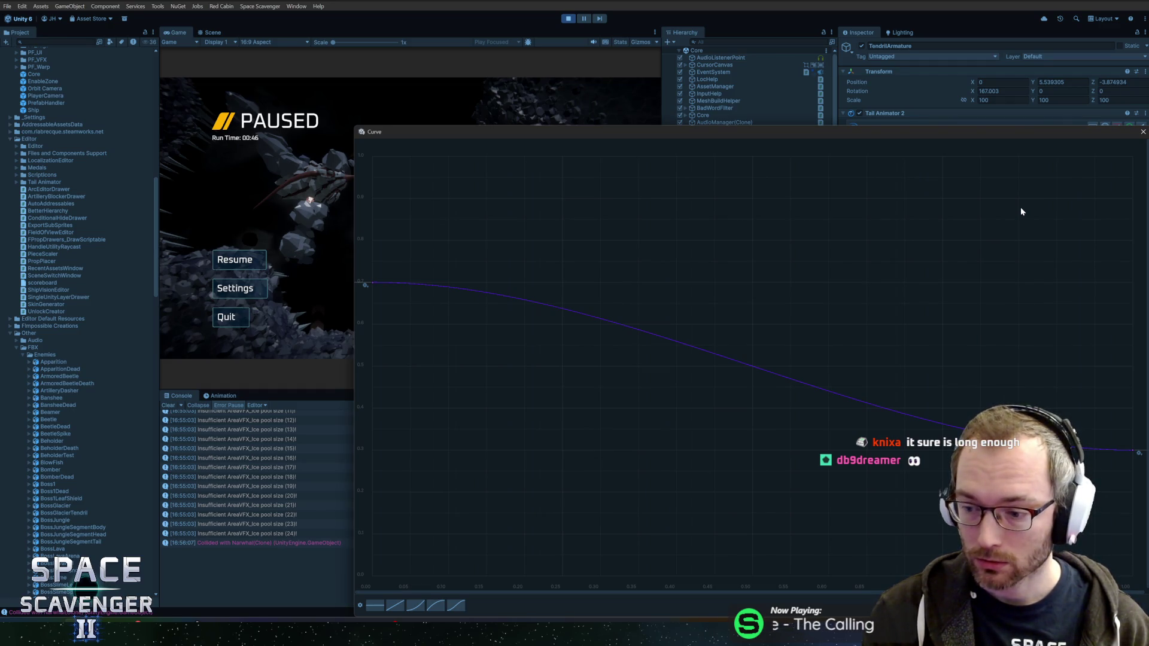
{"action": "right_click", "coordinate": [372, 281]}
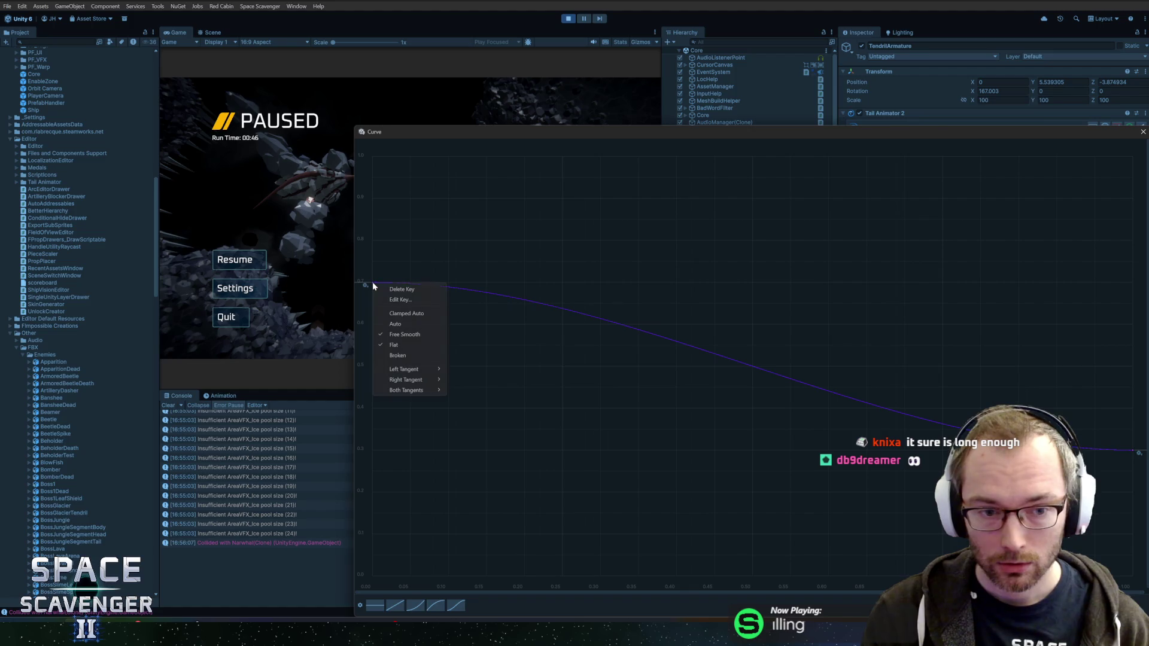
{"action": "left_click", "coordinate": [394, 306]}
{"action": "type", "text": "1"}
{"action": "key", "text": "Tab"}
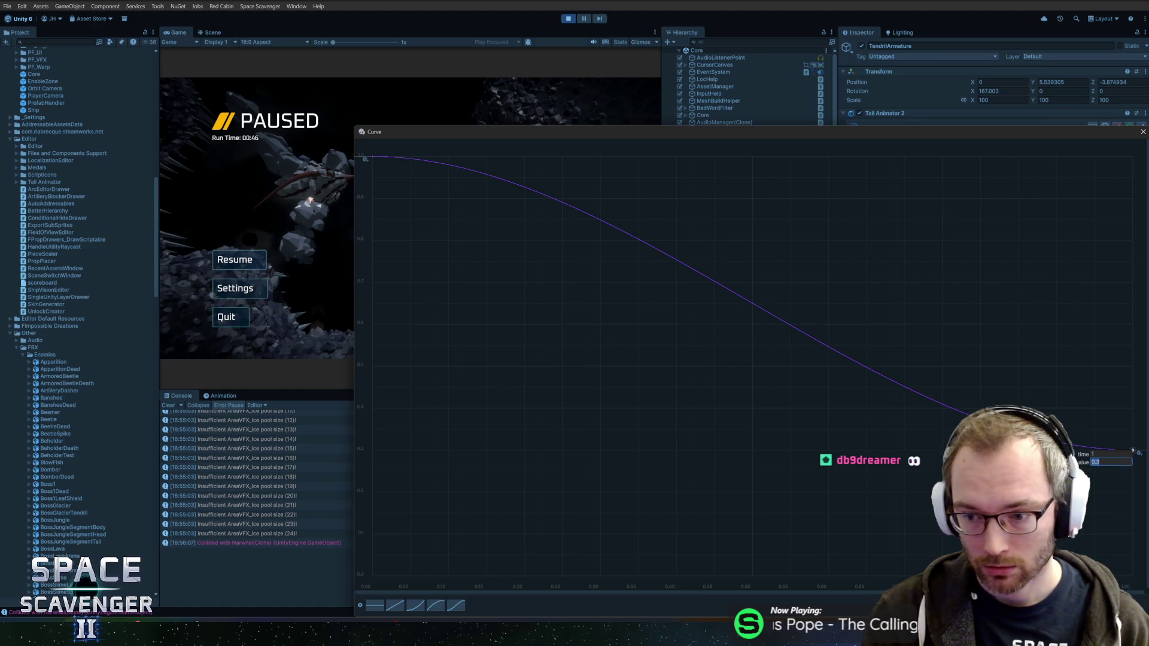
{"action": "type", "text": "0.1"}
{"action": "key", "text": "Return"}
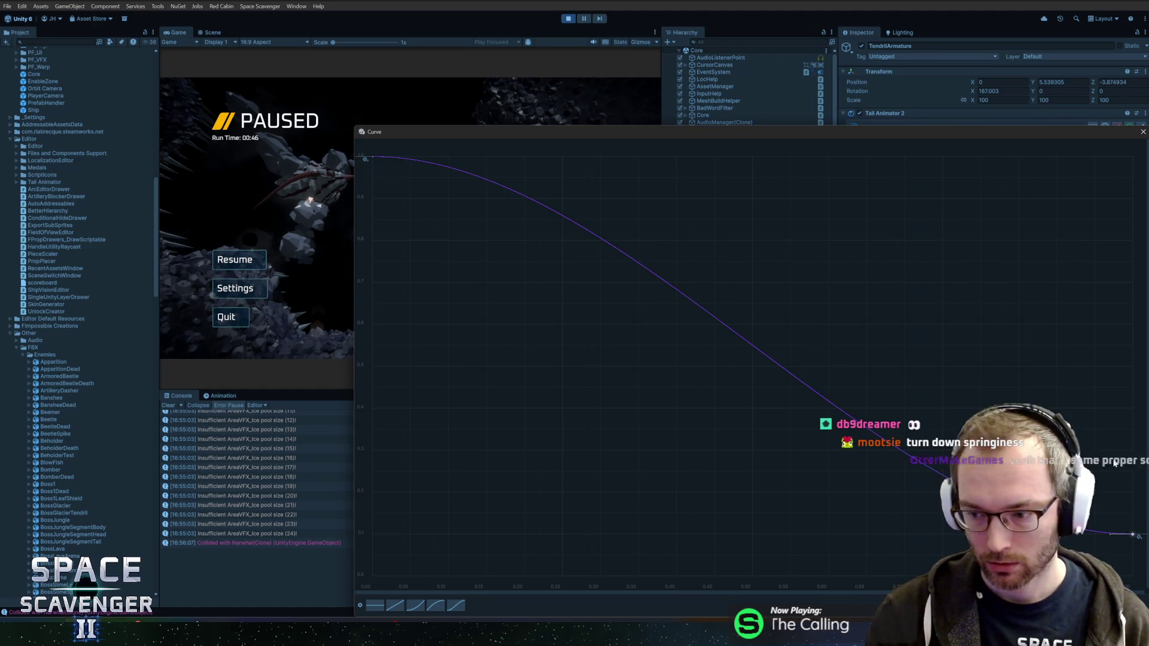
Close the curve editor, test the tendril in the running boss fight, then pause
{"action": "left_click", "coordinate": [1142, 133]}
{"action": "left_click", "coordinate": [238, 259]}
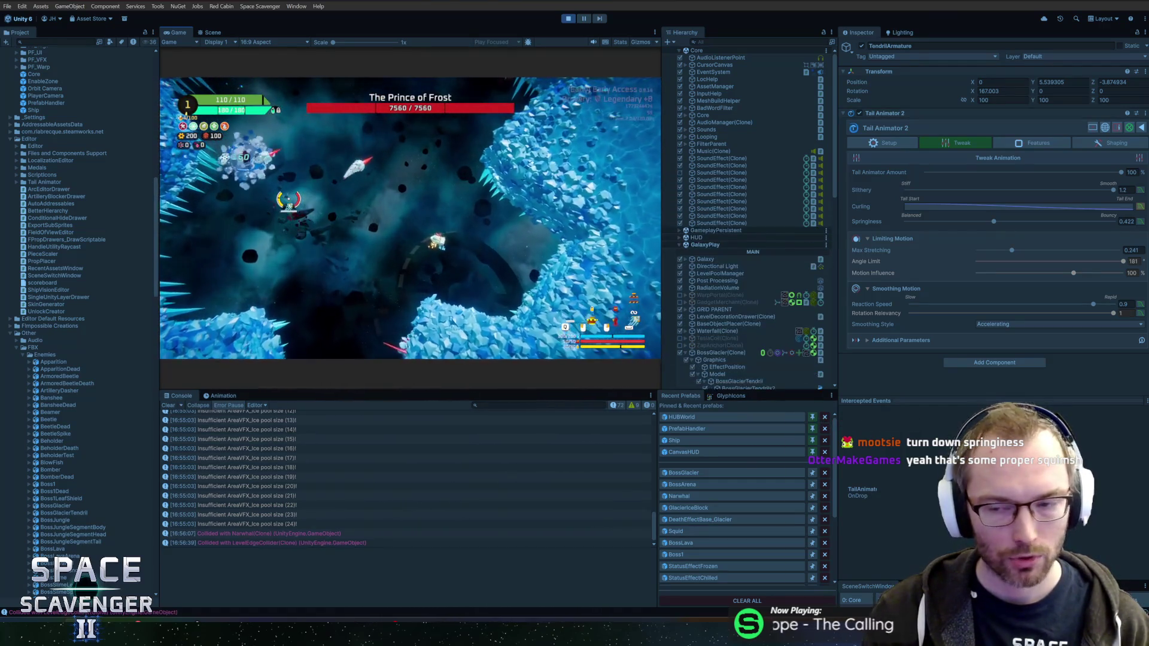
{"action": "key", "text": "Escape"}
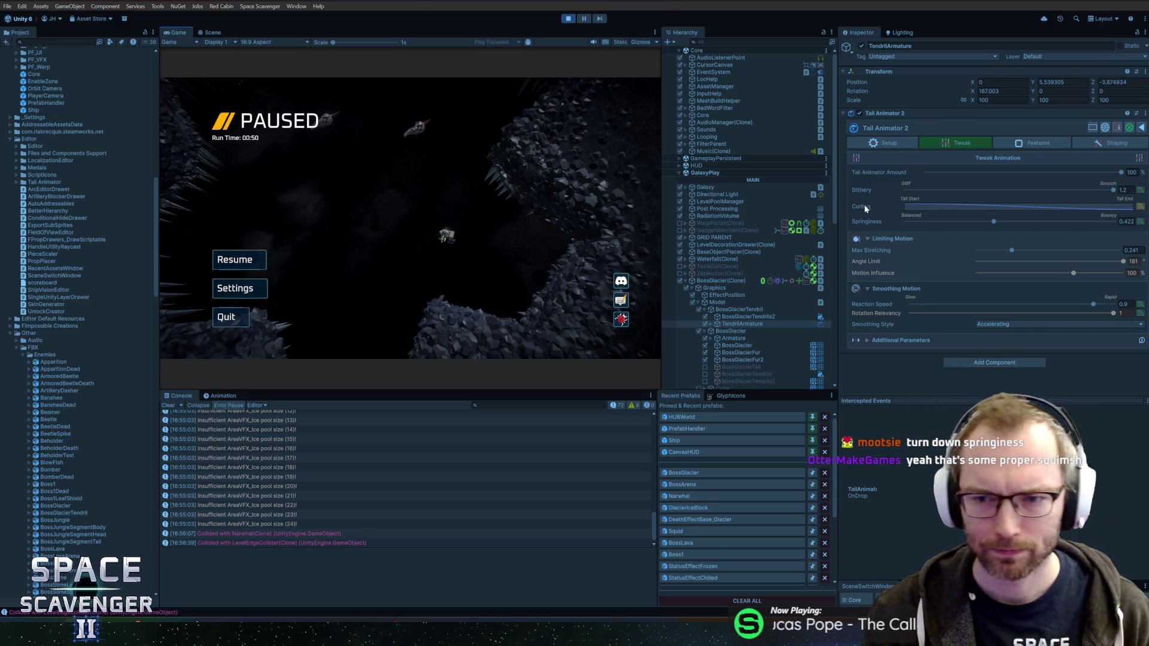
Lower the Curling curve's first key to 0.3 and test it briefly in the boss fight
{"action": "left_click", "coordinate": [937, 207]}
{"action": "right_click", "coordinate": [371, 159]}
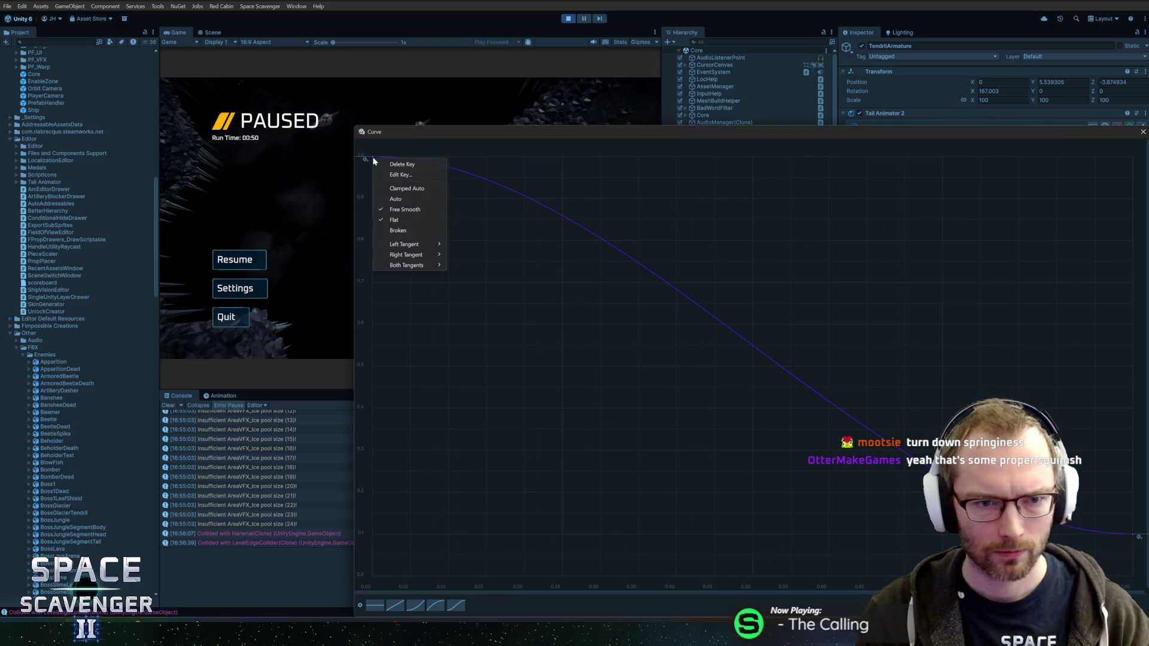
{"action": "left_click", "coordinate": [397, 175]}
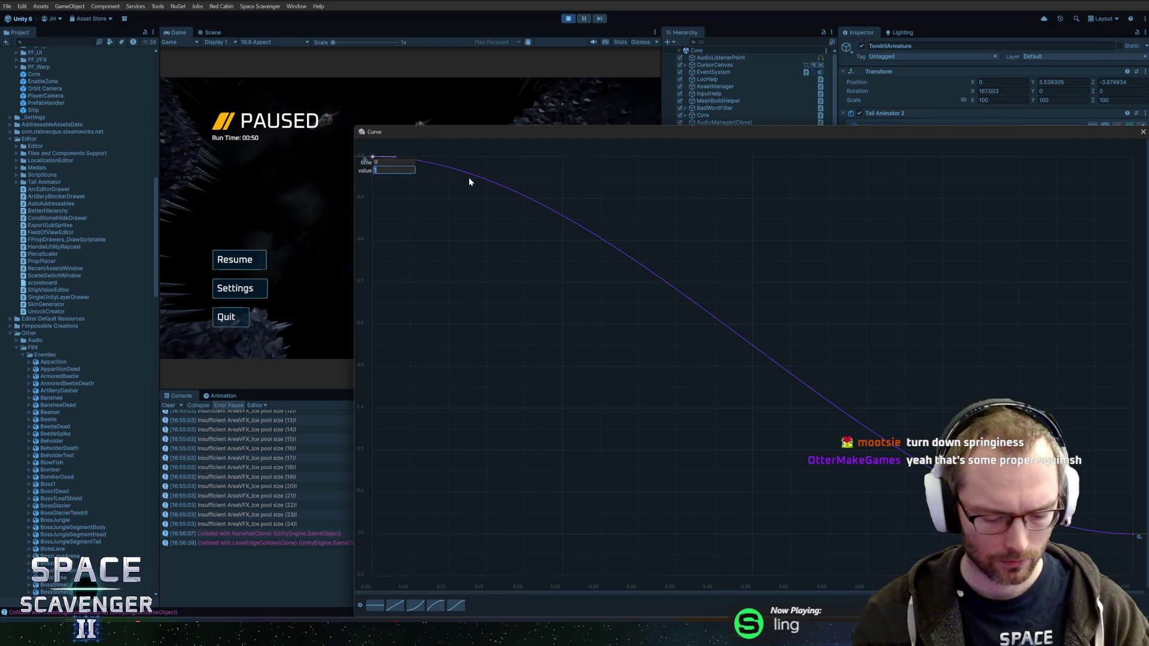
{"action": "type", "text": "0.3"}
{"action": "key", "text": "Return"}
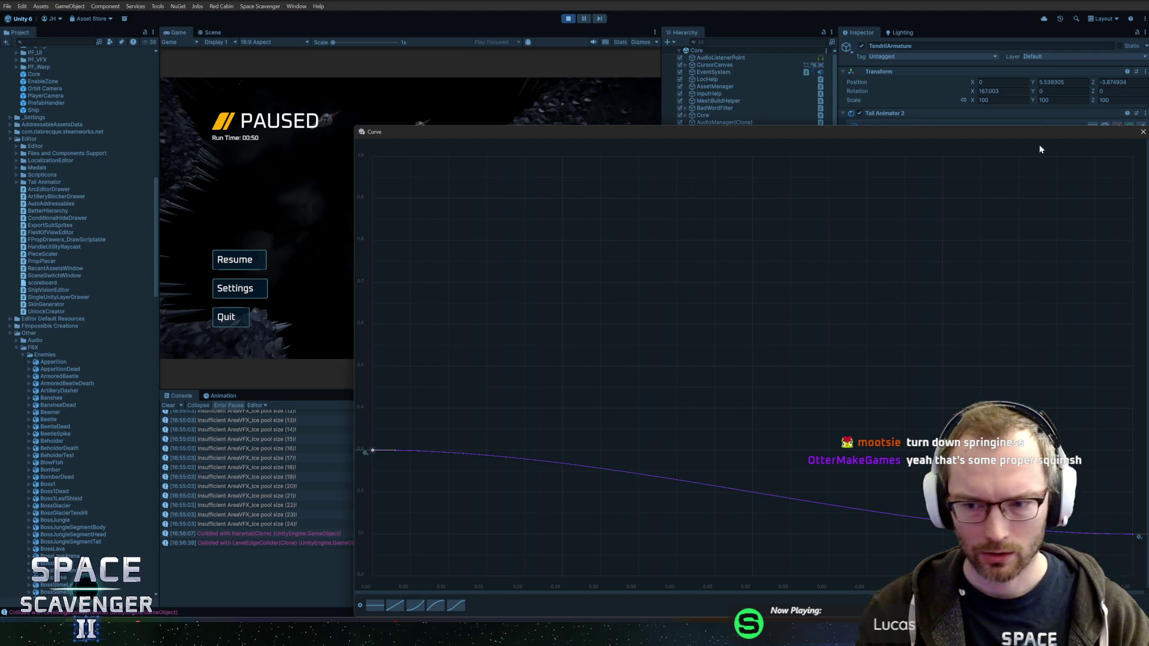
{"action": "left_click", "coordinate": [1142, 132]}
{"action": "left_click", "coordinate": [252, 256]}
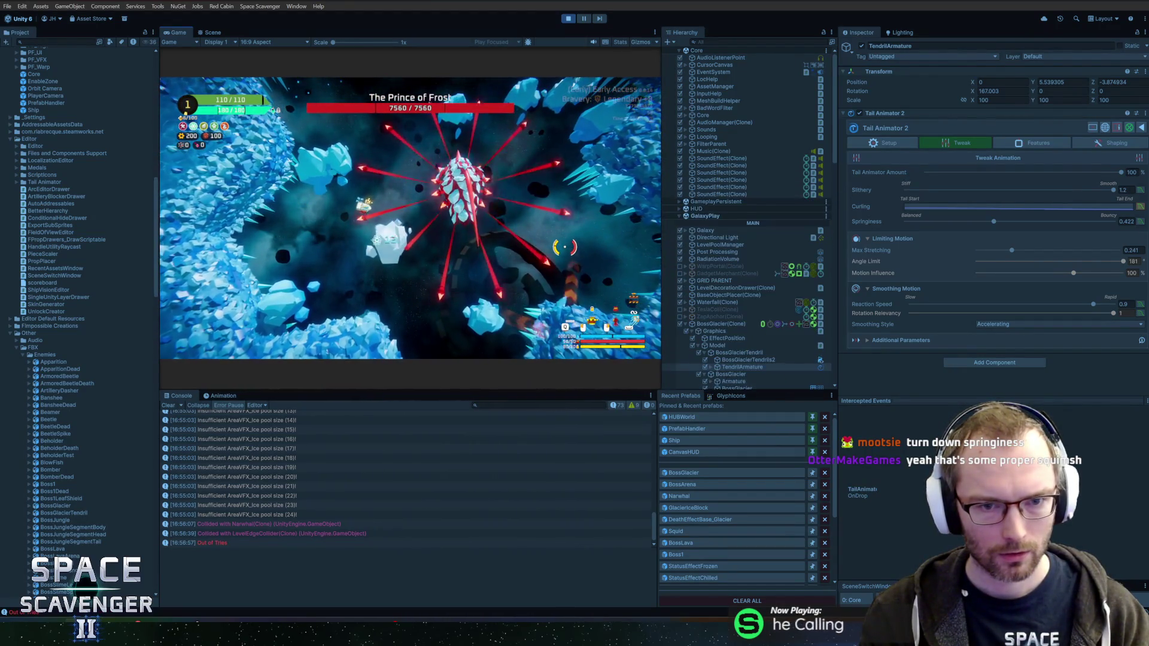
{"action": "key", "text": "Escape"}
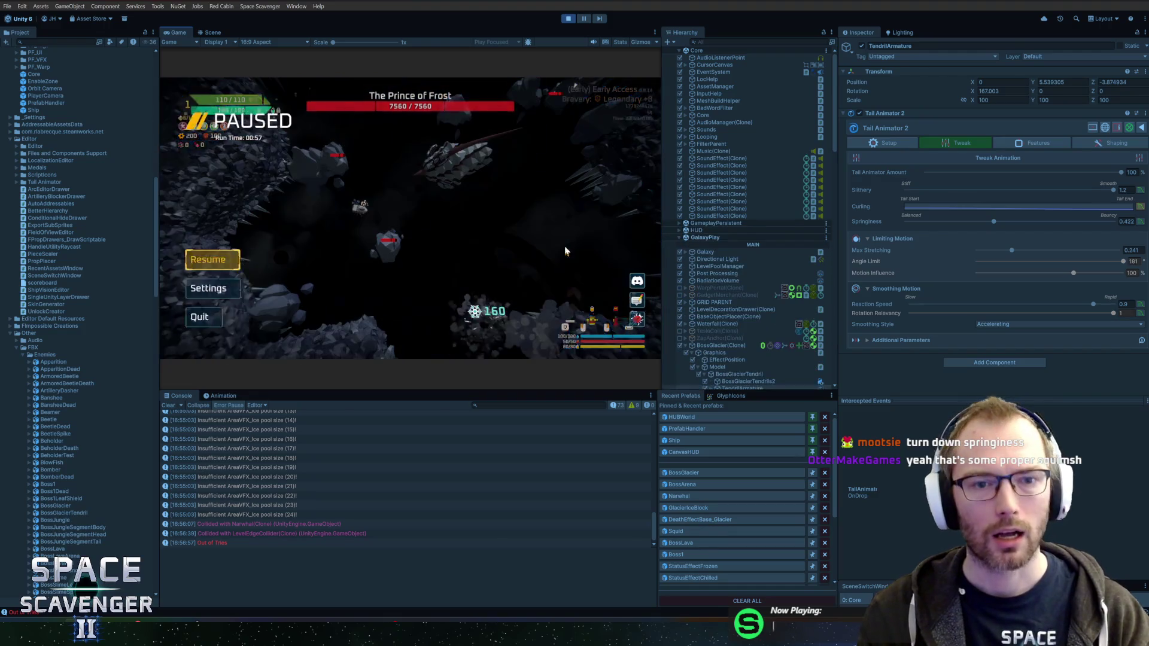
Restore the first Curling key to 1, raise the last key to 0.8, and resume the fight
{"action": "left_click", "coordinate": [1011, 207]}
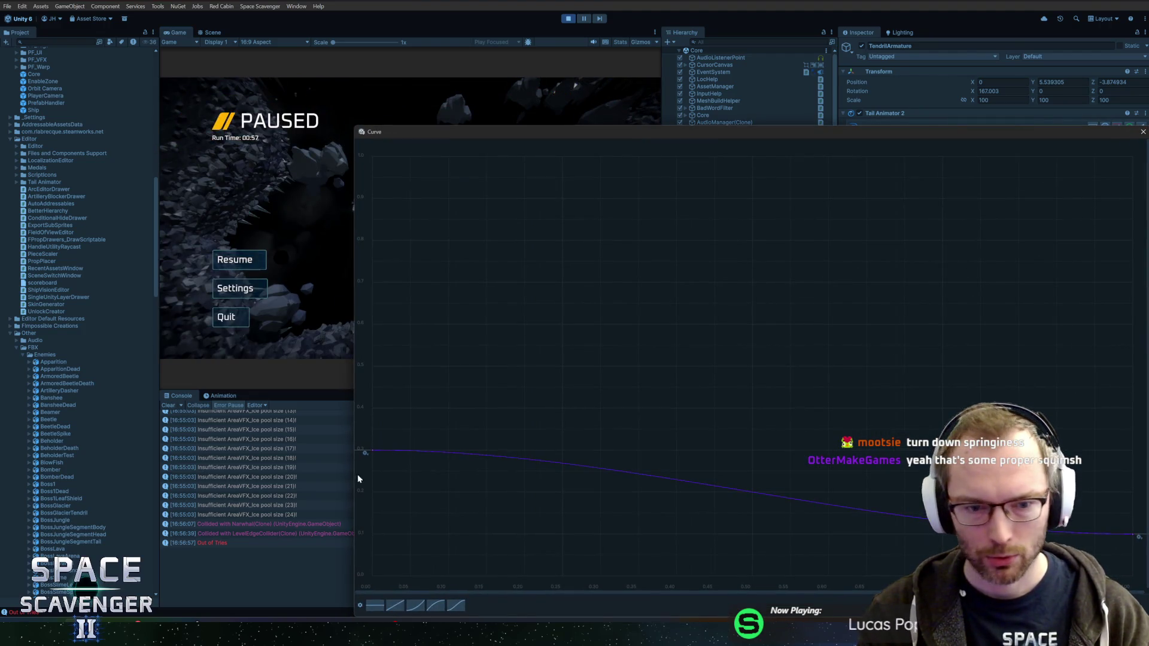
{"action": "right_click", "coordinate": [372, 459]}
{"action": "left_click", "coordinate": [395, 469]}
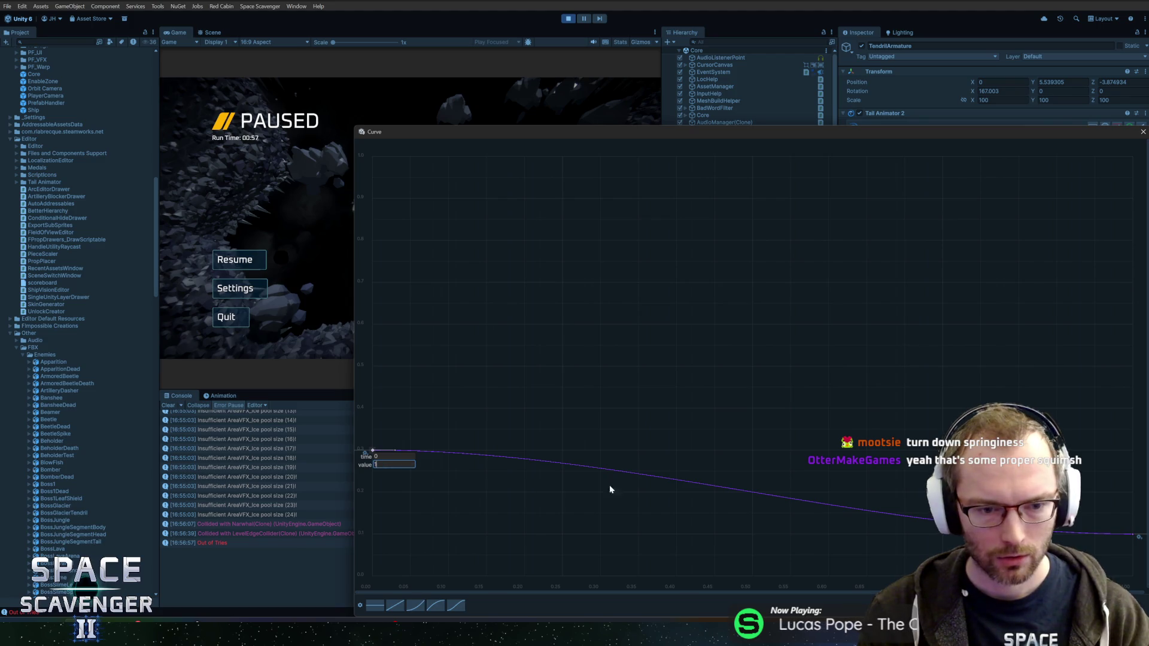
{"action": "key", "text": "Return"}
{"action": "right_click", "coordinate": [1127, 535]}
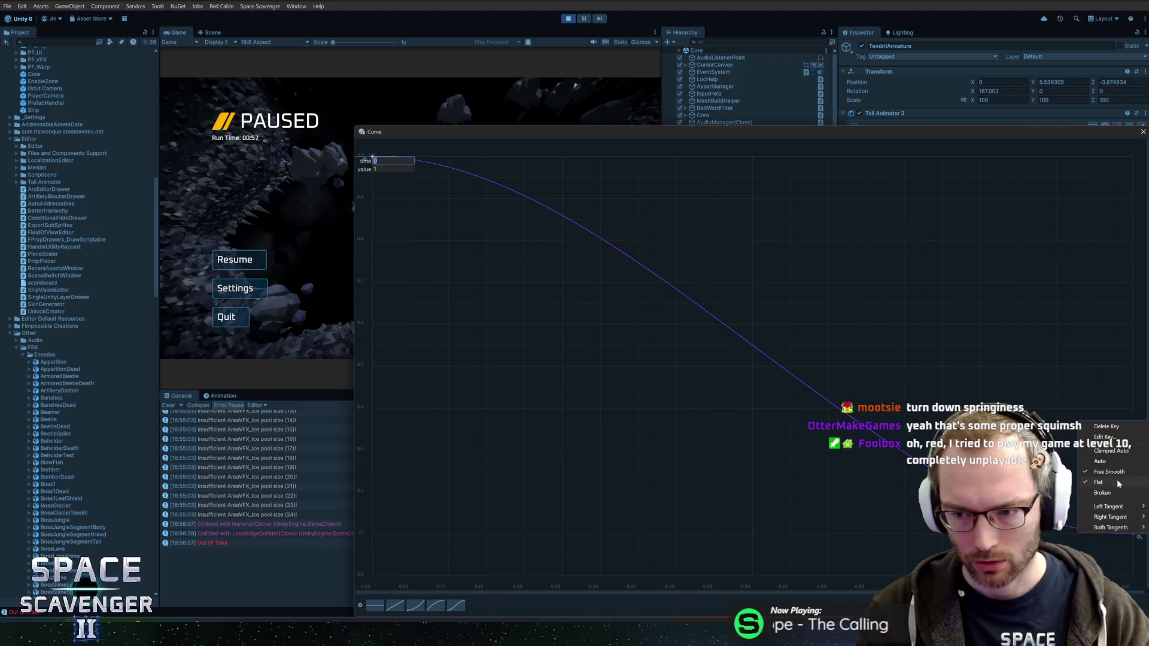
{"action": "left_click", "coordinate": [1112, 439]}
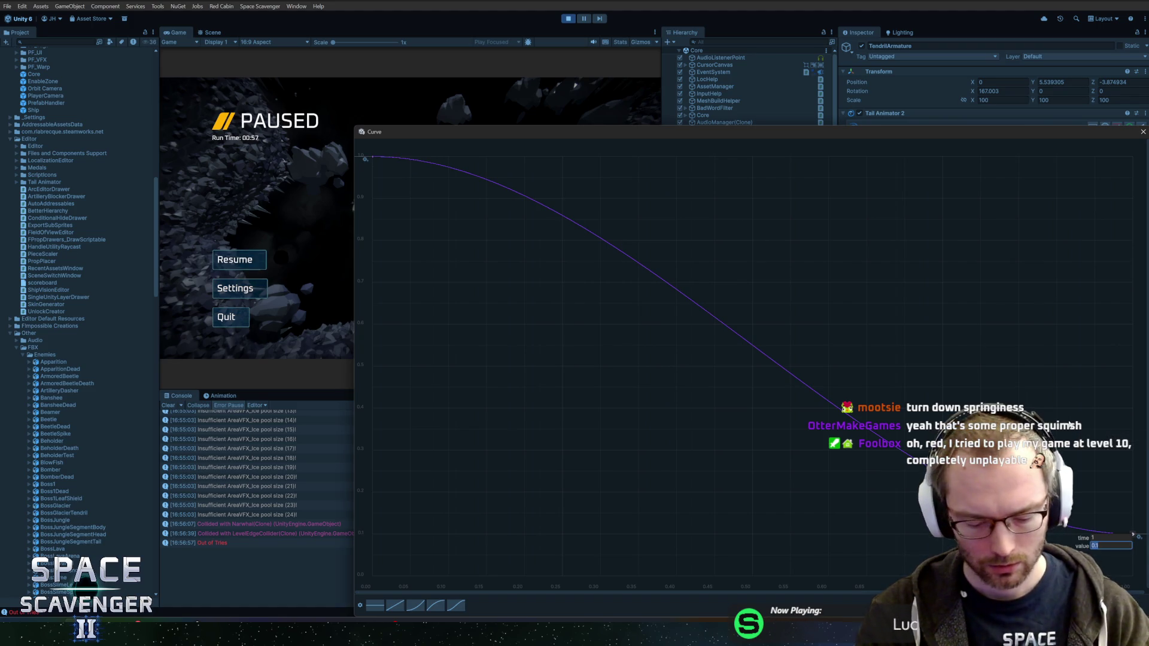
{"action": "key", "text": "Return"}
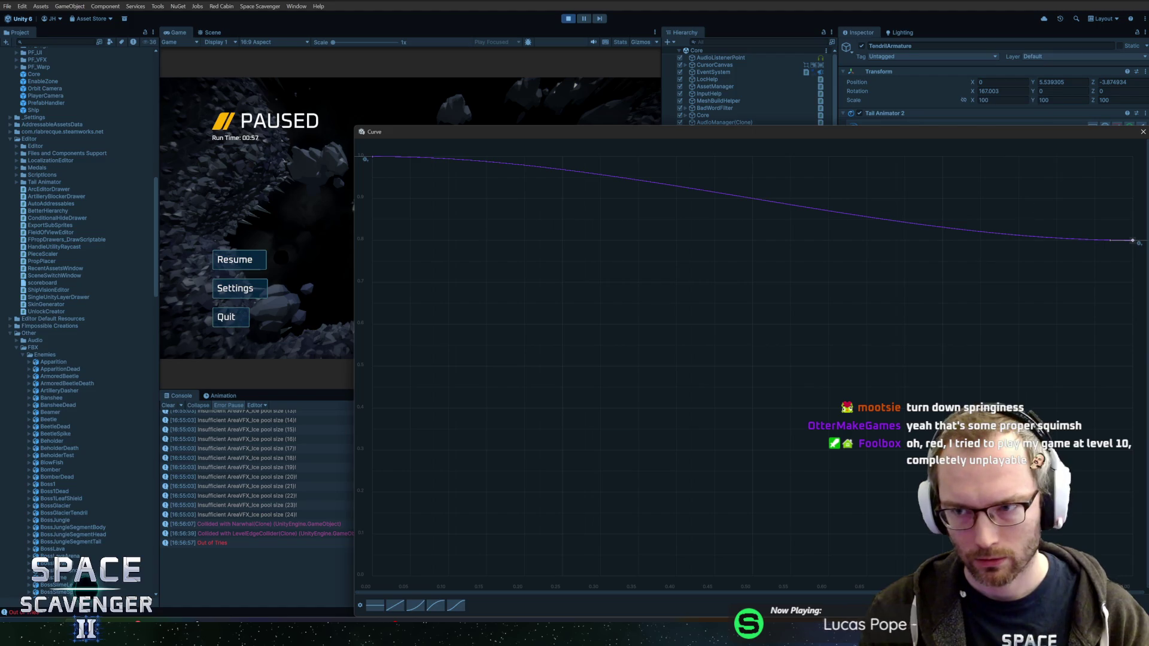
{"action": "left_click", "coordinate": [1142, 133]}
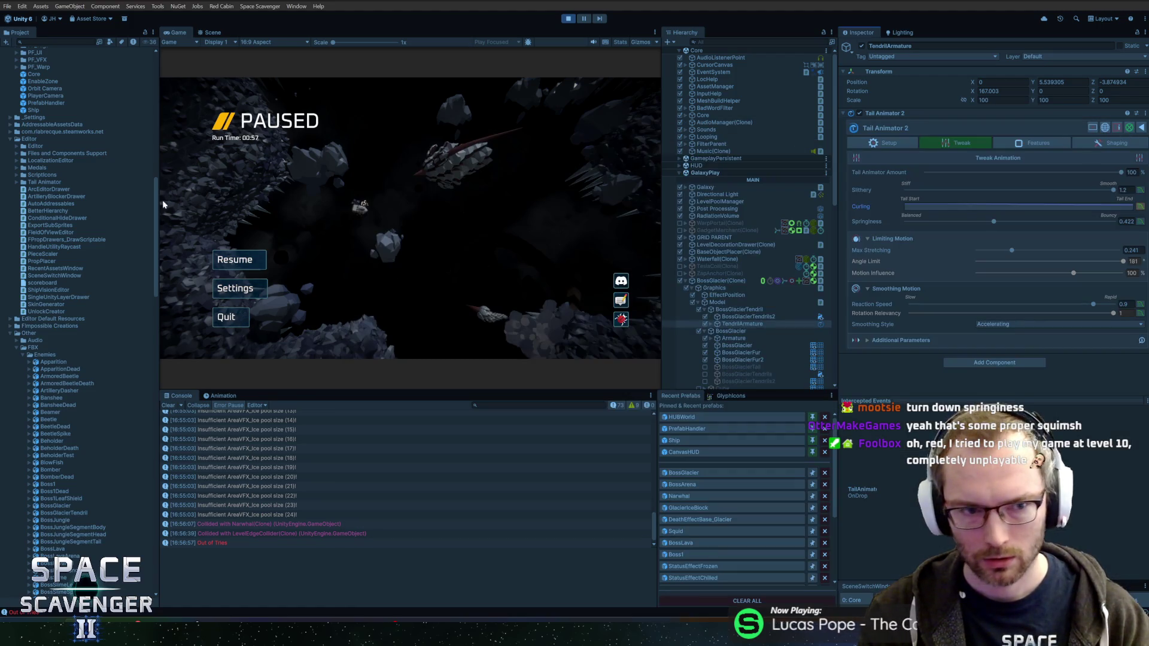
{"action": "left_click", "coordinate": [225, 265]}
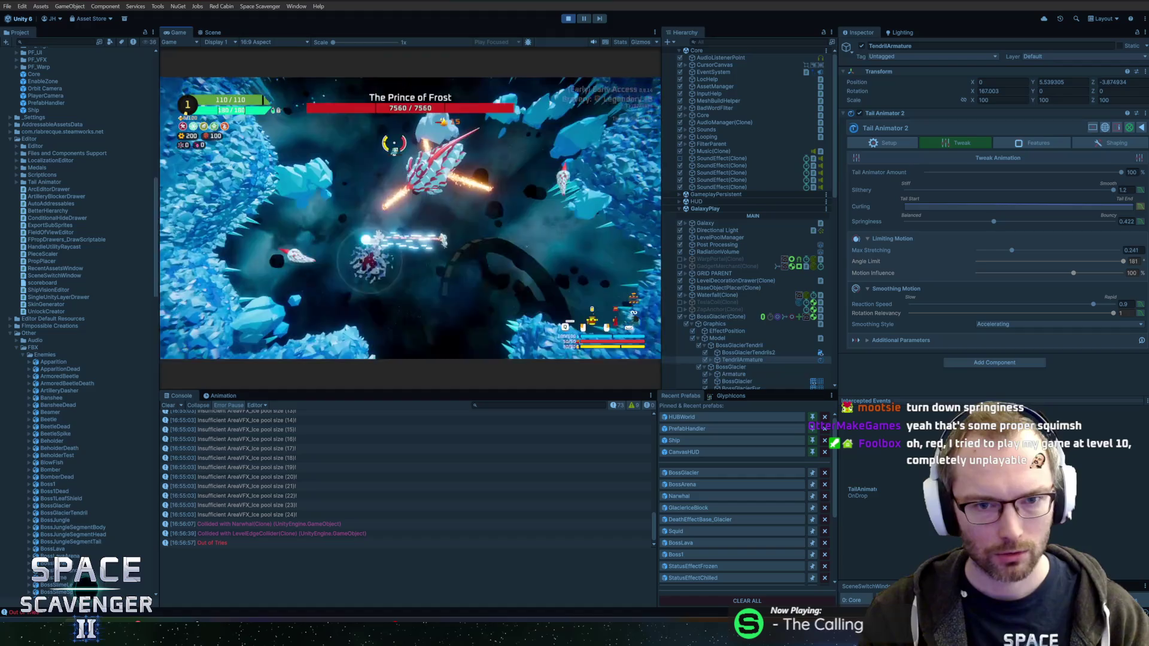
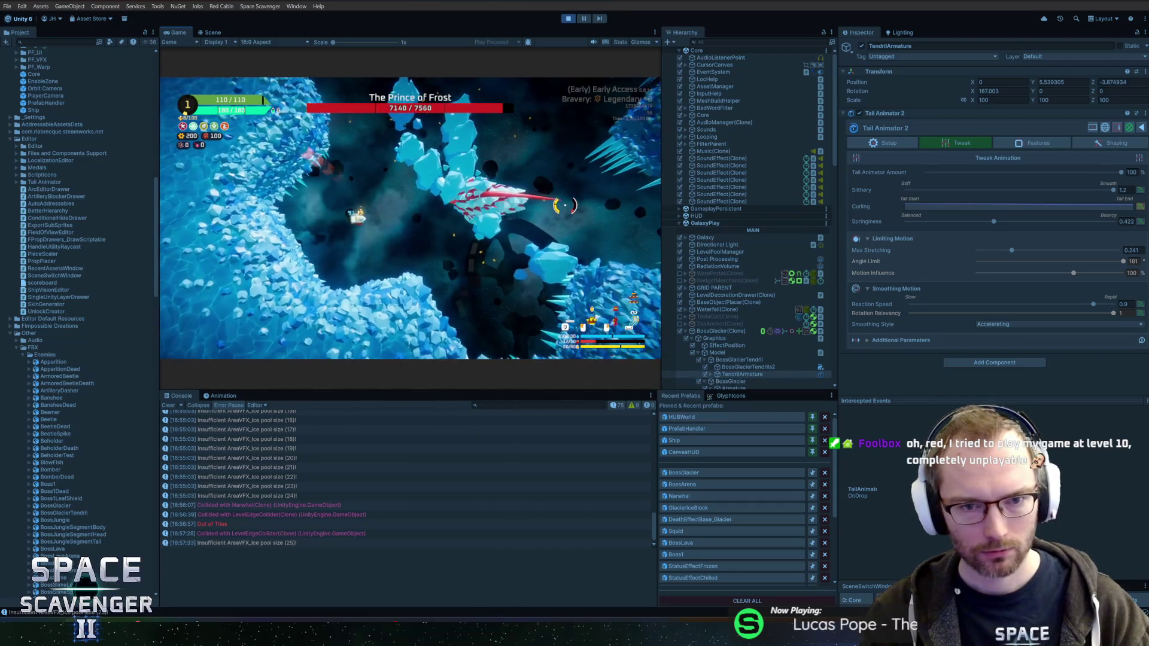
Pause the fight and set the Curling curve's first key to 0.7 and its last key to 0.3
{"action": "key", "text": "Escape"}
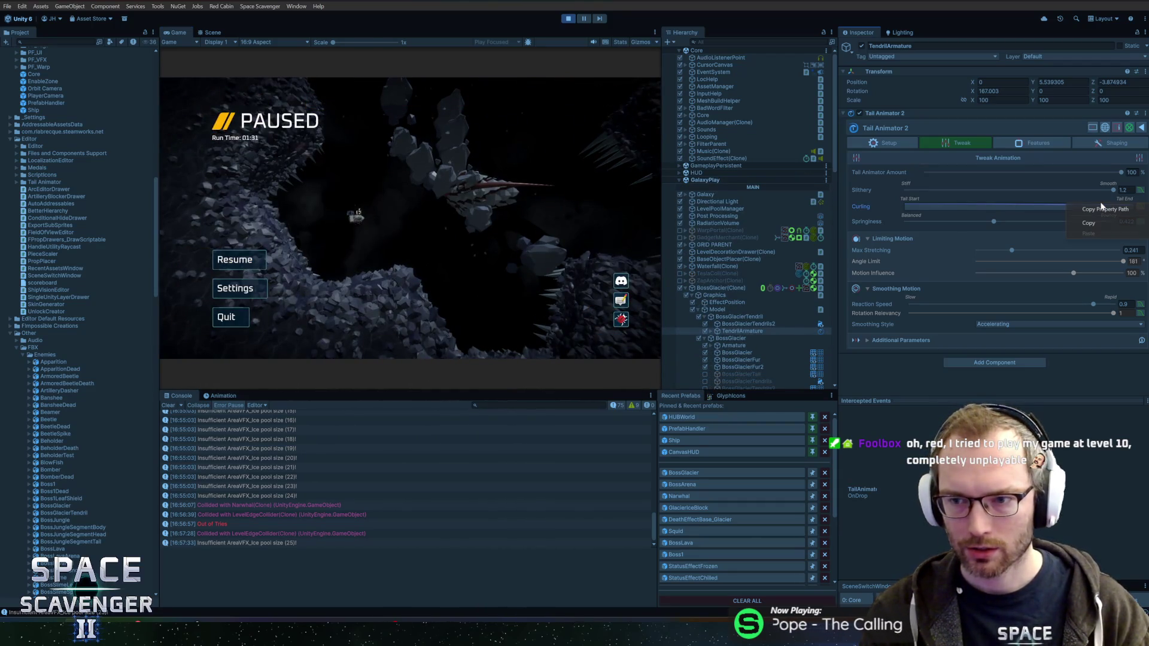
{"action": "left_click", "coordinate": [1005, 206]}
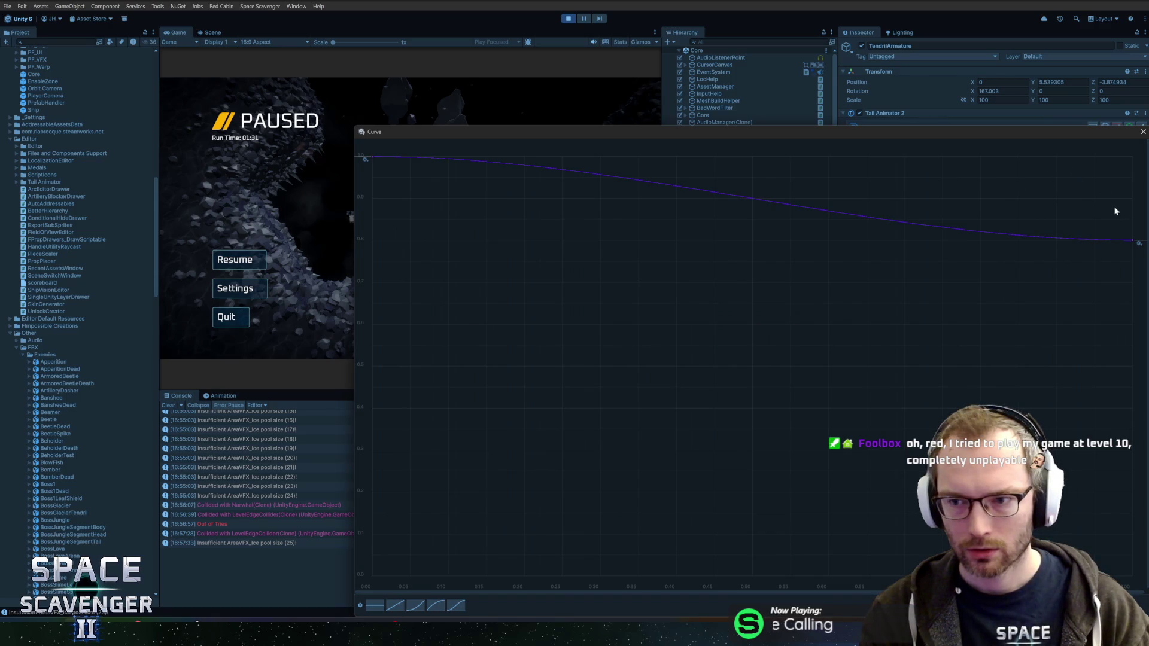
{"action": "right_click", "coordinate": [368, 156]}
{"action": "left_click", "coordinate": [416, 174]}
{"action": "key", "text": "Tab"}
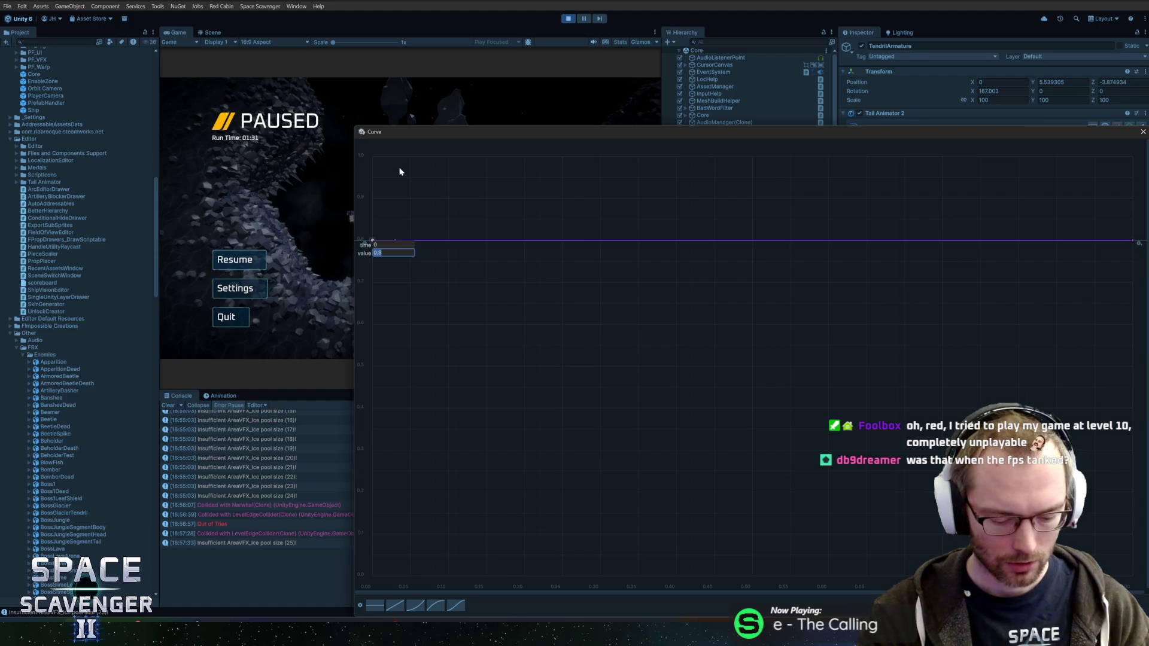
{"action": "type", "text": "0.7"}
{"action": "key", "text": "Return"}
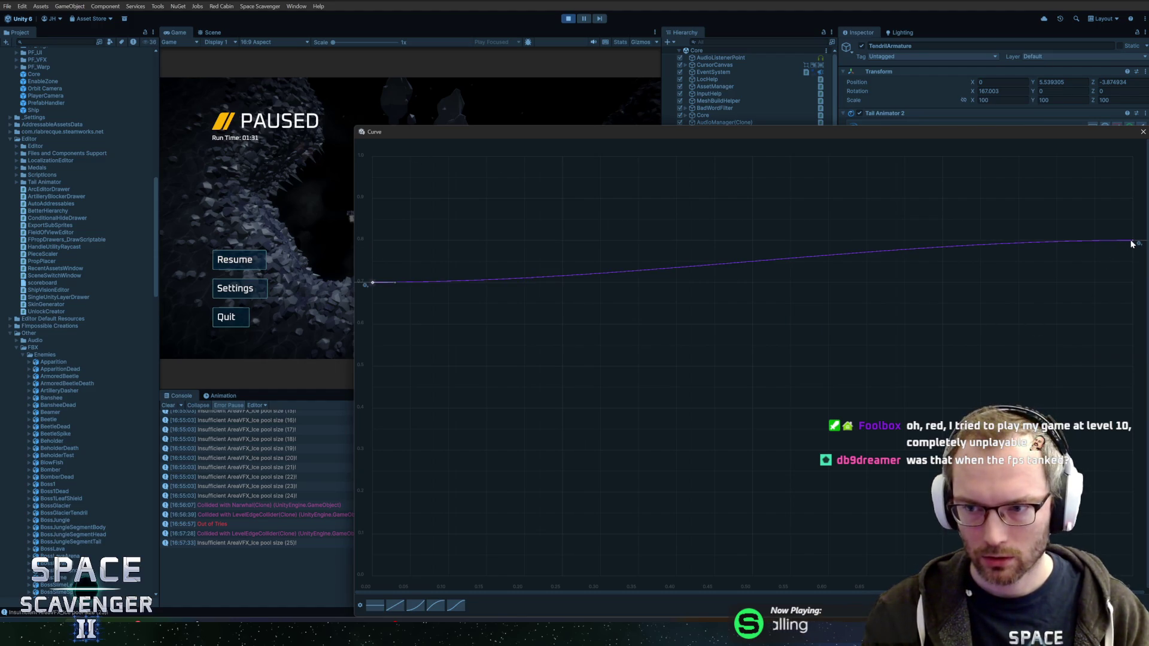
{"action": "right_click", "coordinate": [1131, 244]}
{"action": "left_click", "coordinate": [1116, 265]}
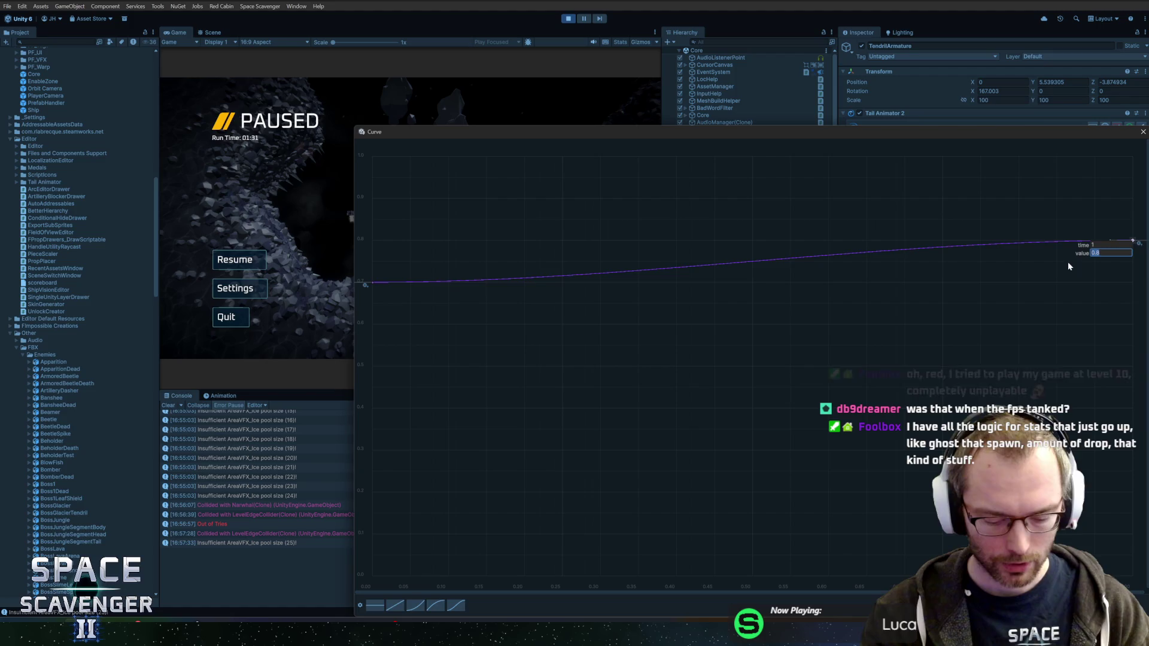
{"action": "type", "text": "0.3"}
{"action": "key", "text": "Return"}
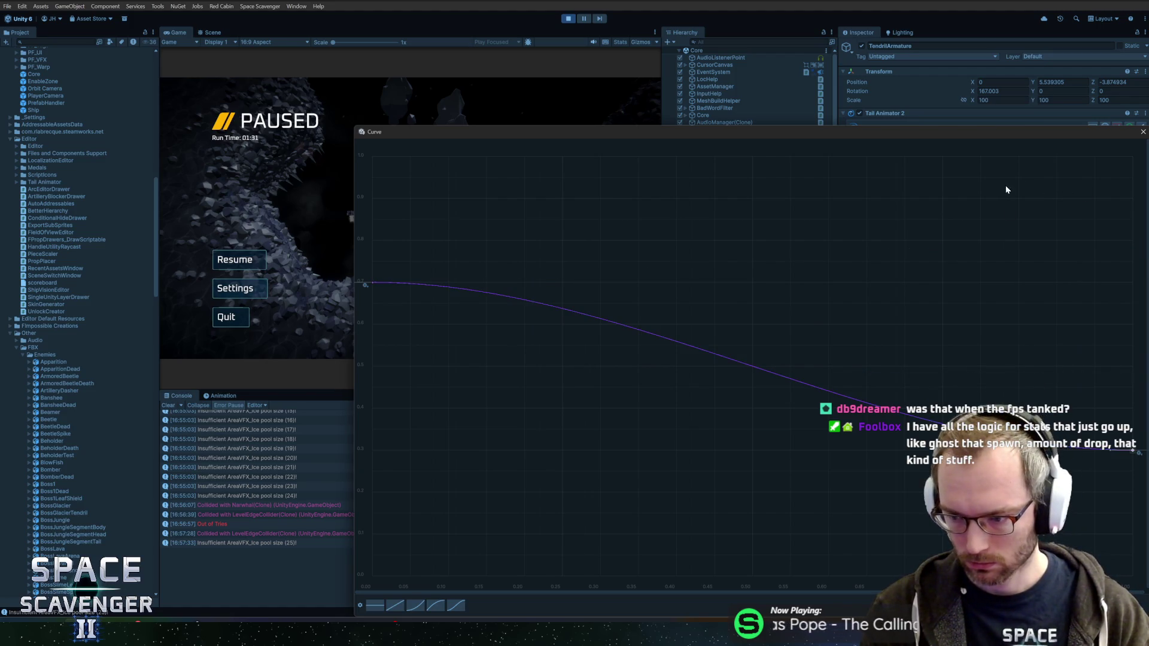
{"action": "left_click", "coordinate": [1137, 133]}
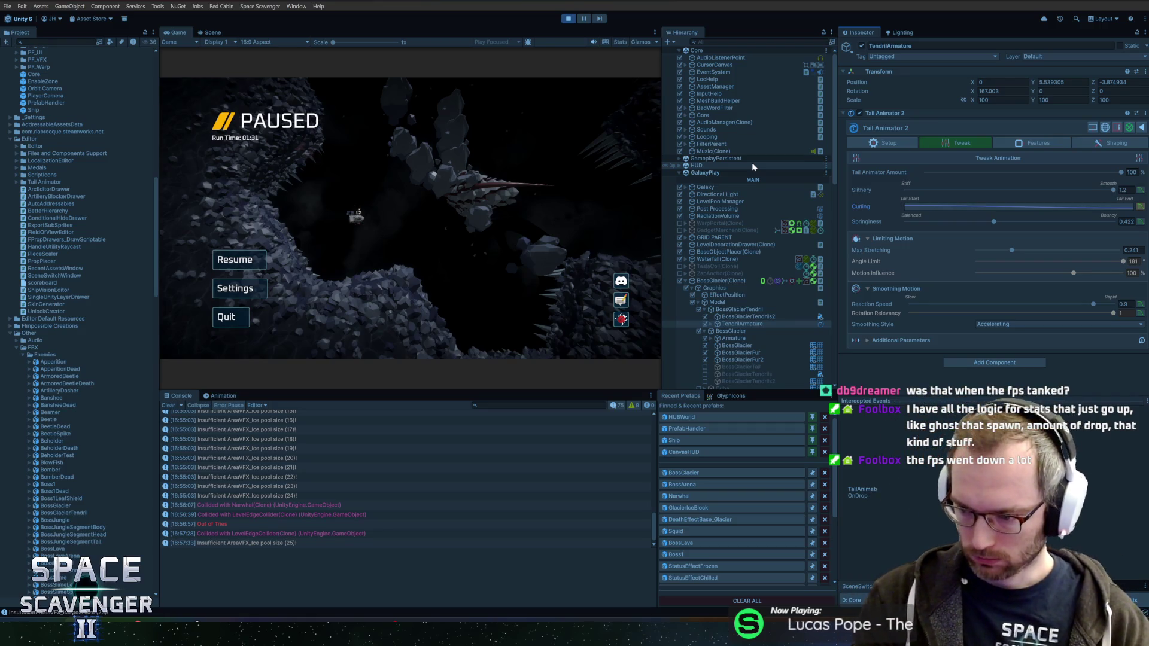
Resume the boss fight twice to watch the tendrils' new curling, pausing after each run
{"action": "left_click", "coordinate": [237, 259]}
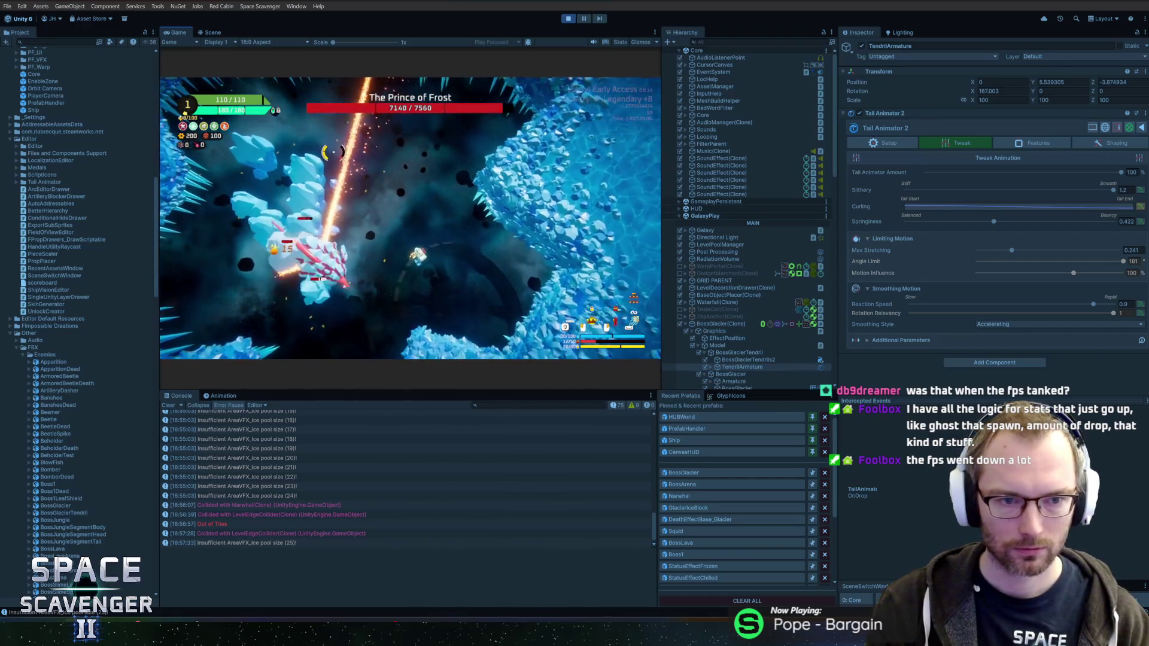
{"action": "key", "text": "Escape"}
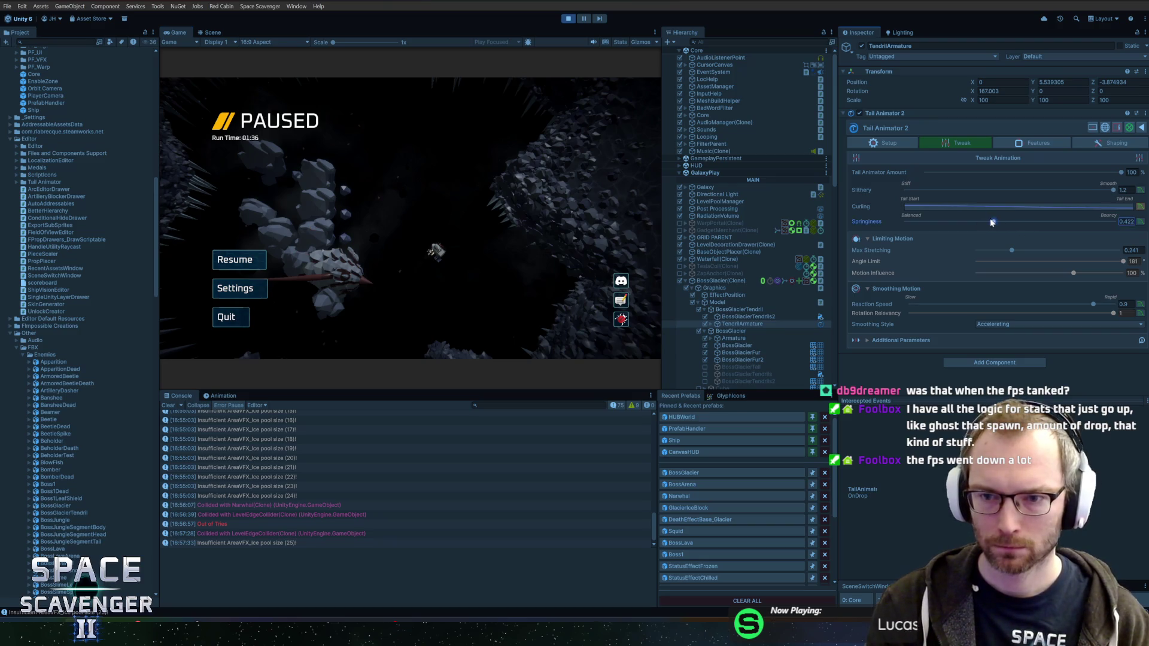
{"action": "left_click", "coordinate": [261, 259]}
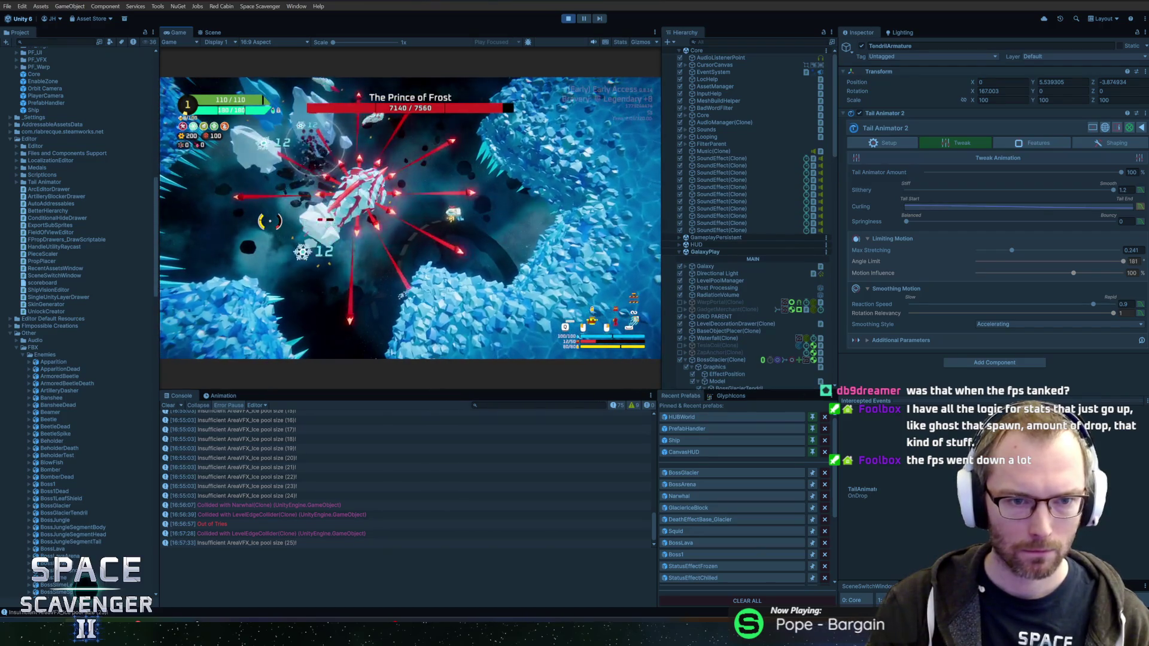
{"action": "key", "text": "Escape"}
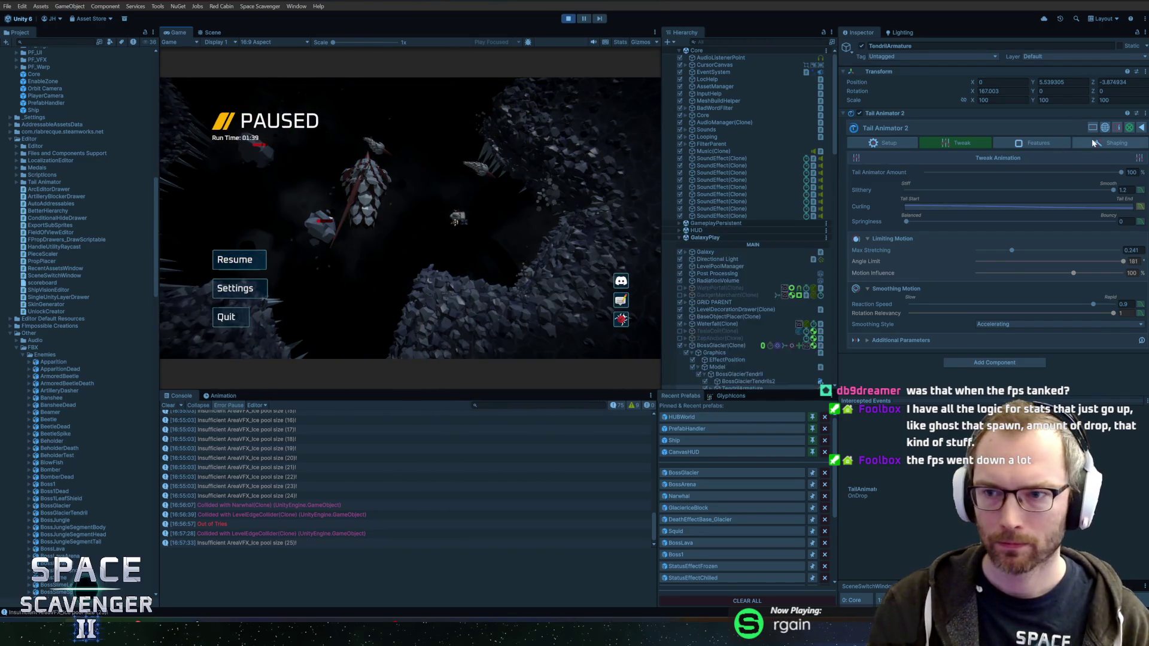
{"action": "left_click", "coordinate": [1116, 143]}
{"action": "left_click", "coordinate": [1039, 143]}
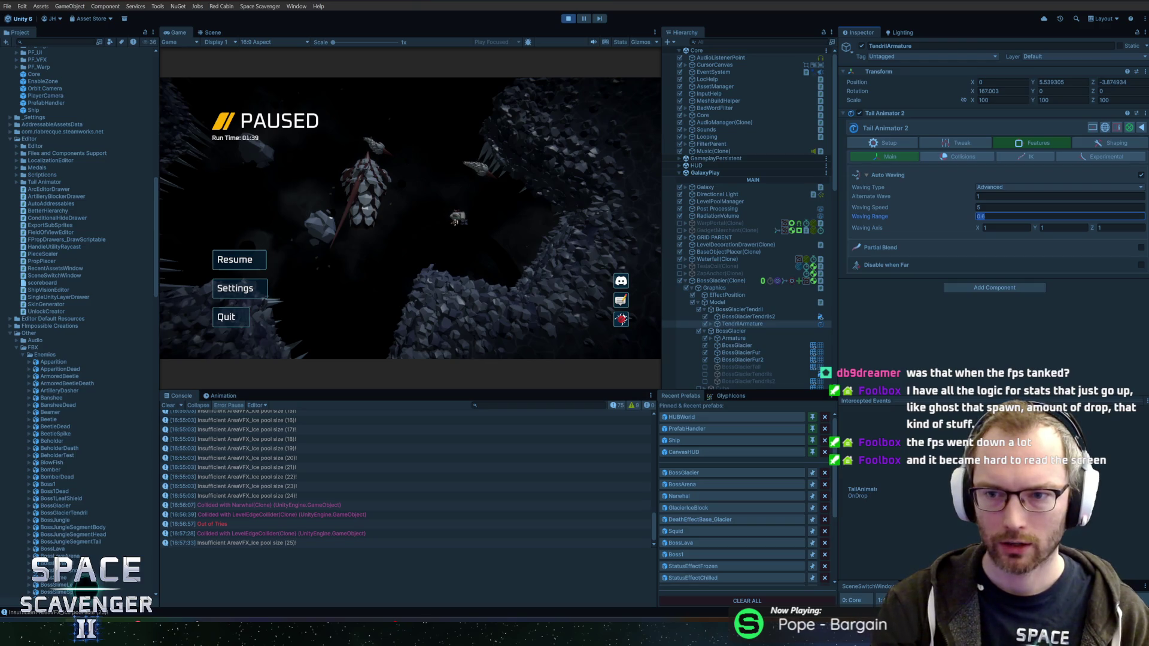
Set Auto Waving's Waving Speed to 1 and replay the fight to watch the slower waving
{"action": "left_click", "coordinate": [235, 258]}
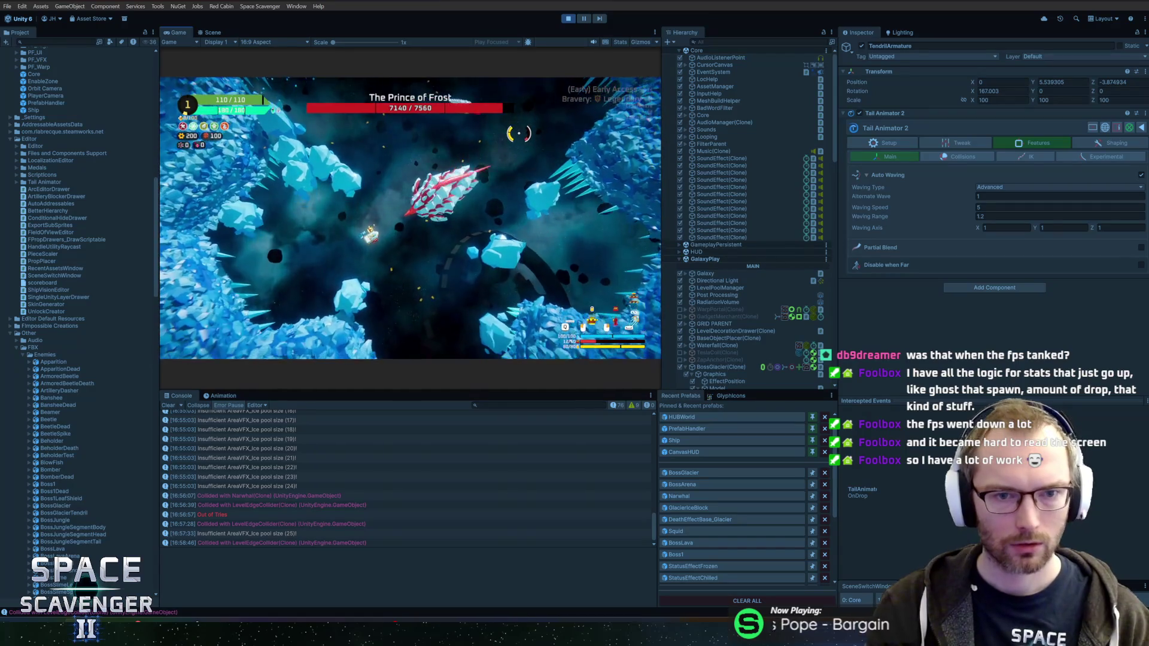
{"action": "key", "text": "Escape"}
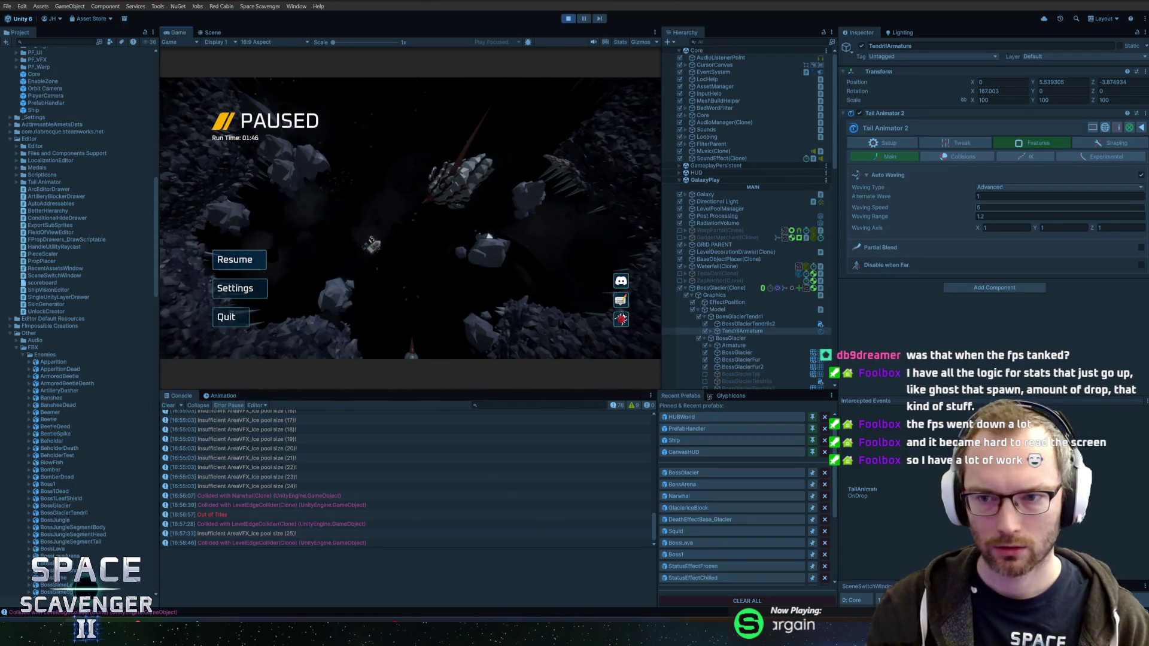
{"action": "left_click", "coordinate": [990, 212]}
{"action": "type", "text": "1"}
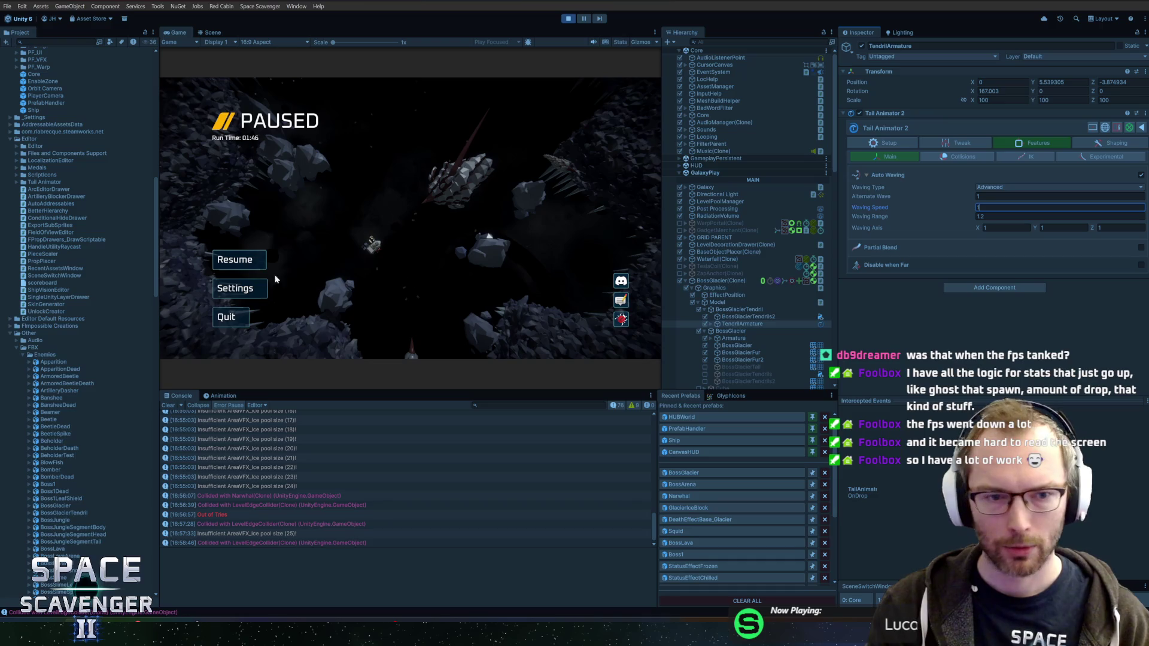
{"action": "left_click", "coordinate": [260, 258]}
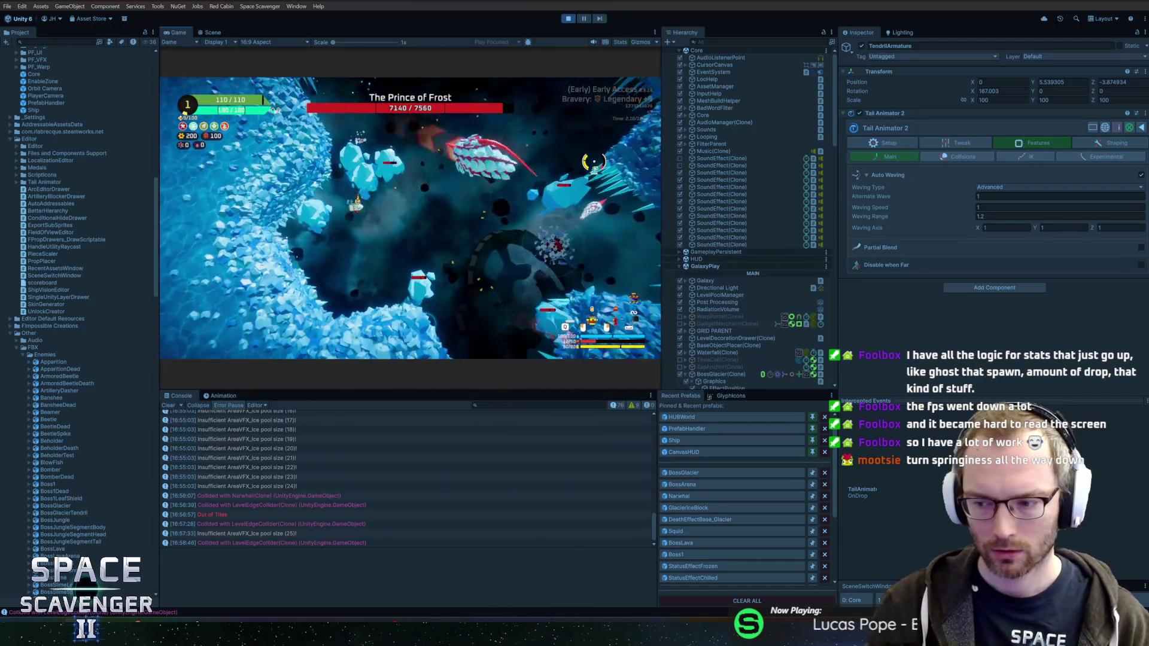
{"action": "key", "text": "Escape"}
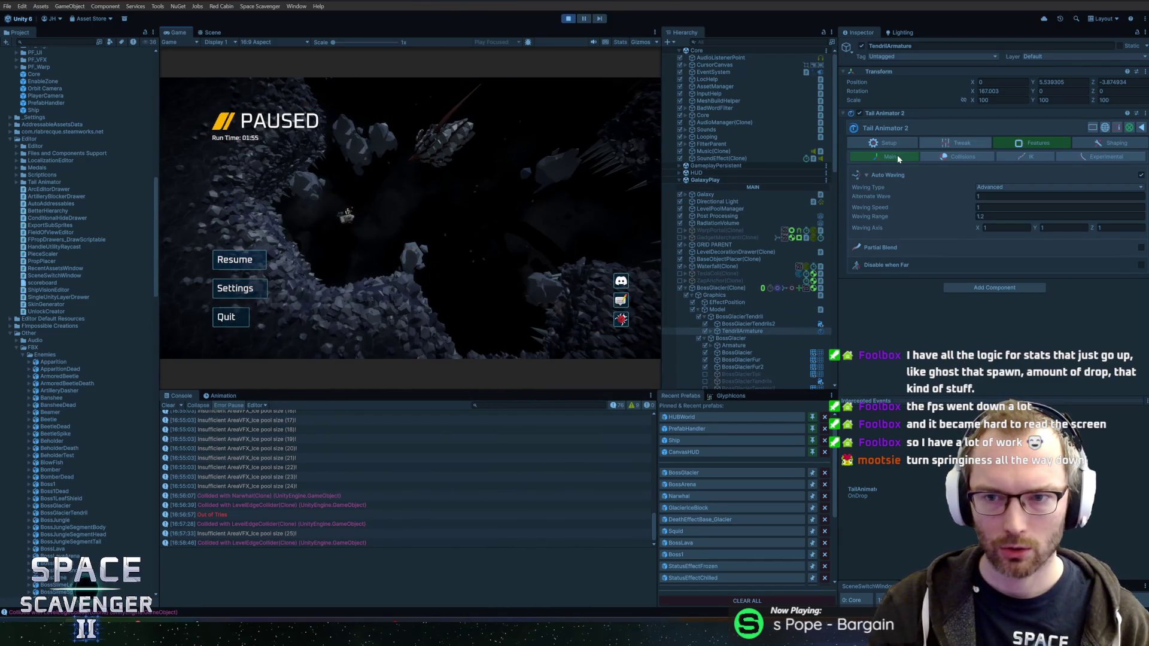
Return to the Tweak settings, confirm Springiness reads 0, and expand Additional Parameters
{"action": "left_click", "coordinate": [888, 145]}
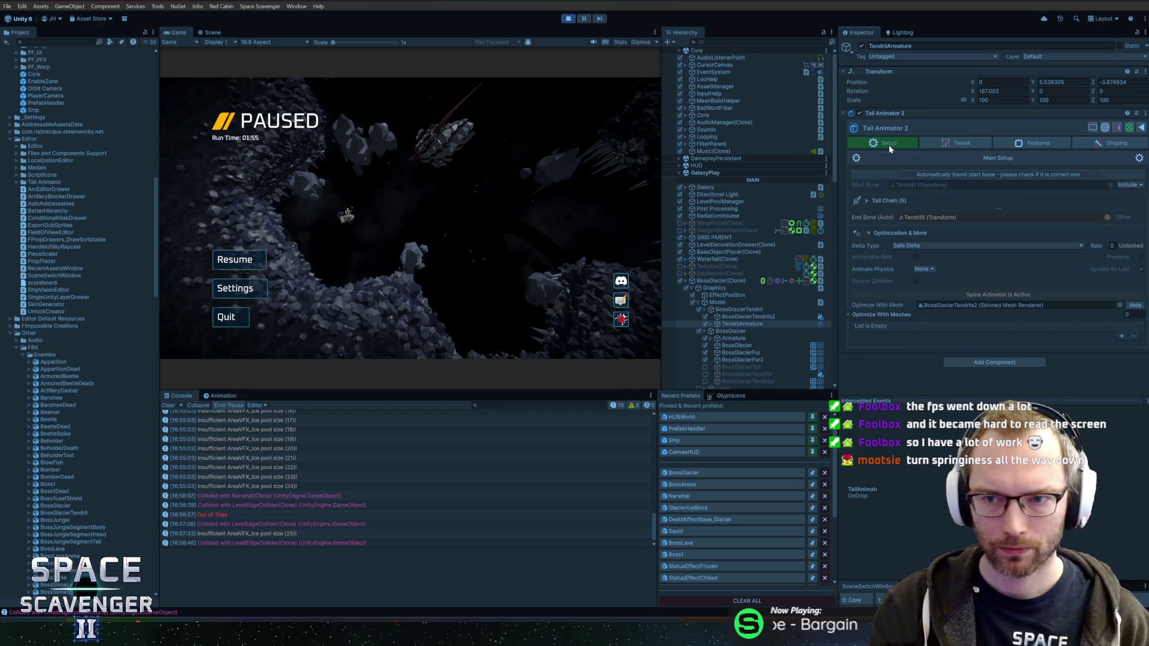
{"action": "left_click", "coordinate": [938, 143]}
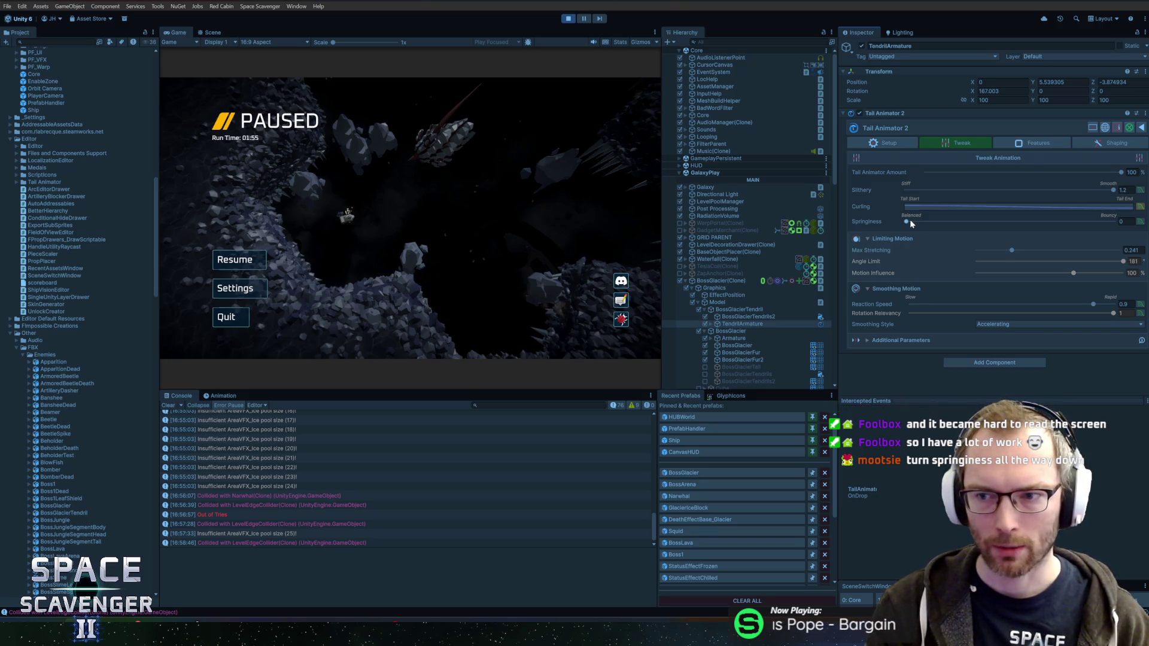
{"action": "left_click", "coordinate": [907, 221]}
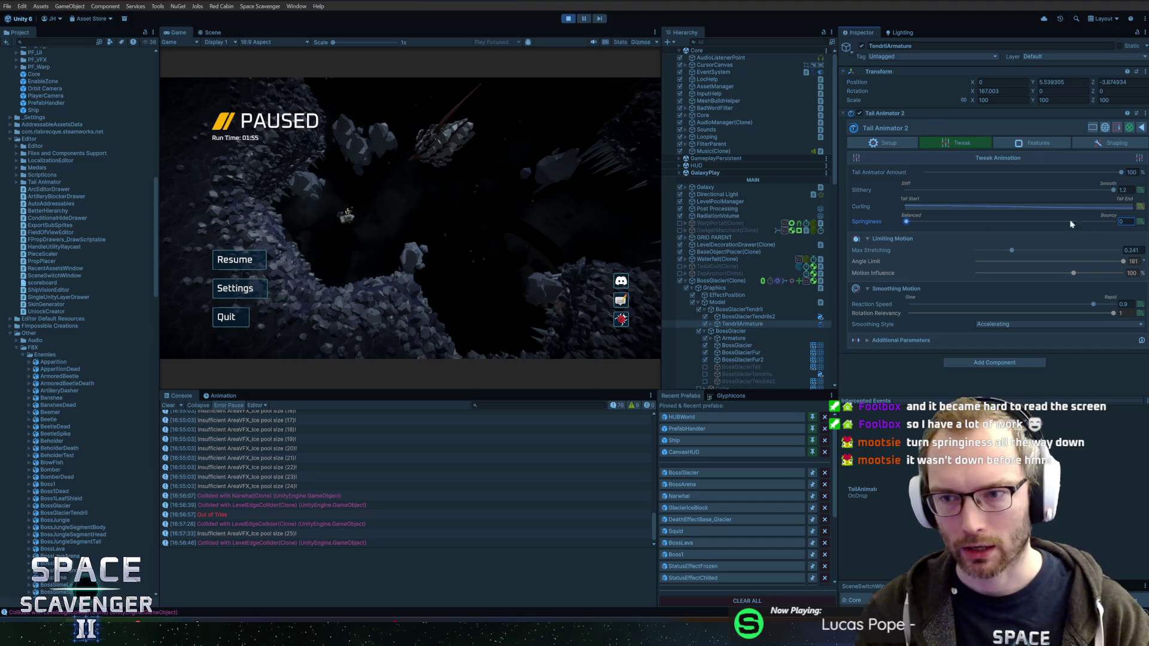
{"action": "left_click", "coordinate": [885, 340]}
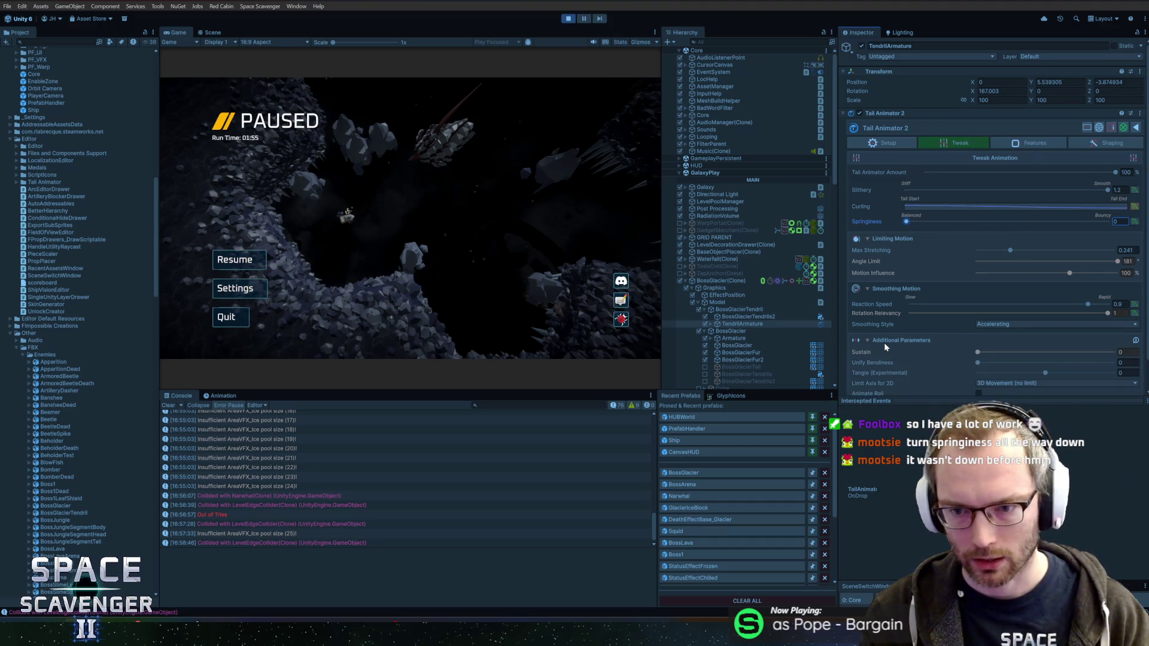
Test Tangle (Experimental) at 1 in the fight, then lower it to about 0.354 and test again
{"action": "scroll", "coordinate": [885, 344], "scroll_direction": "down", "scroll_amount": 2}
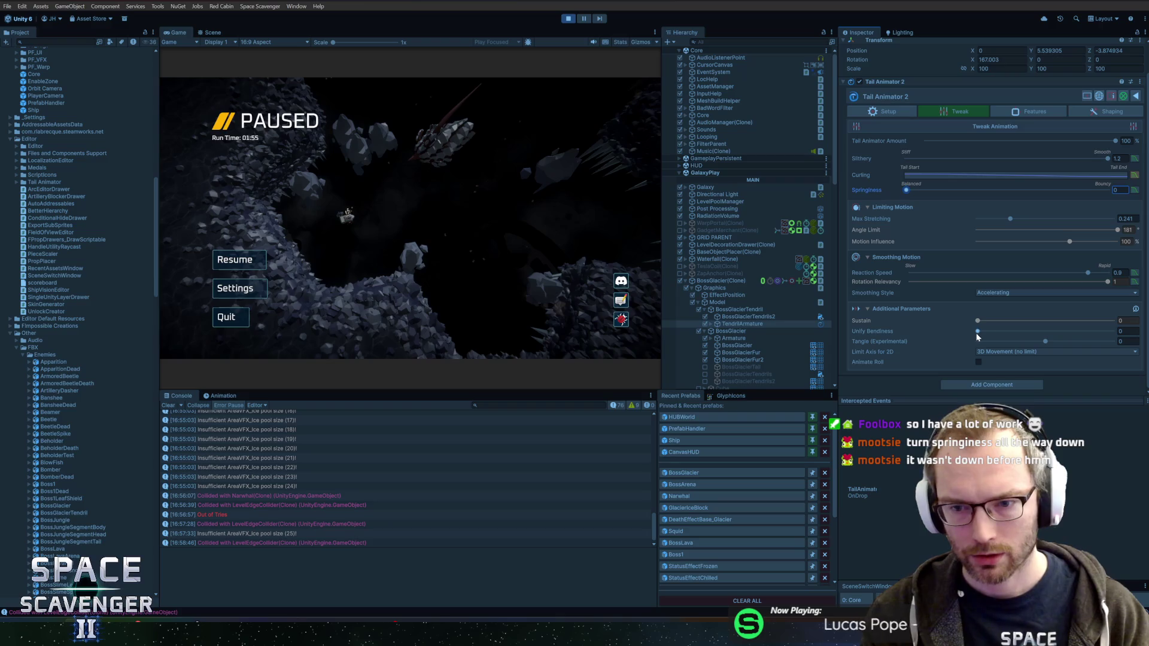
{"action": "left_click_drag", "start_coordinate": [1045, 341], "coordinate": [1115, 341]}
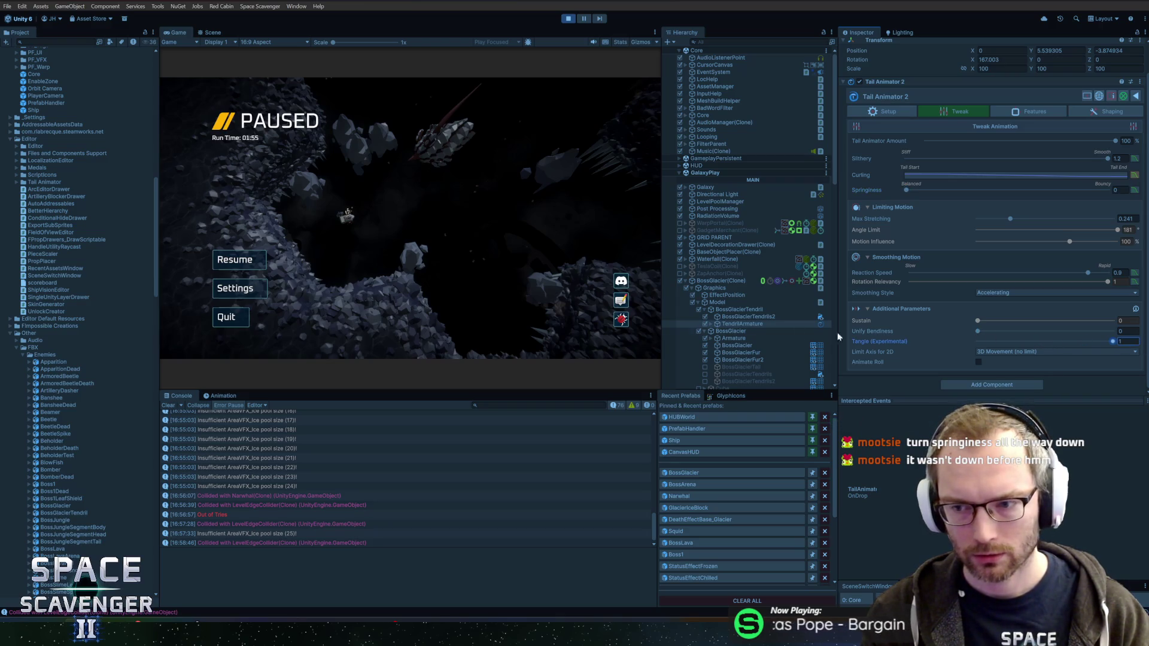
{"action": "left_click", "coordinate": [239, 260]}
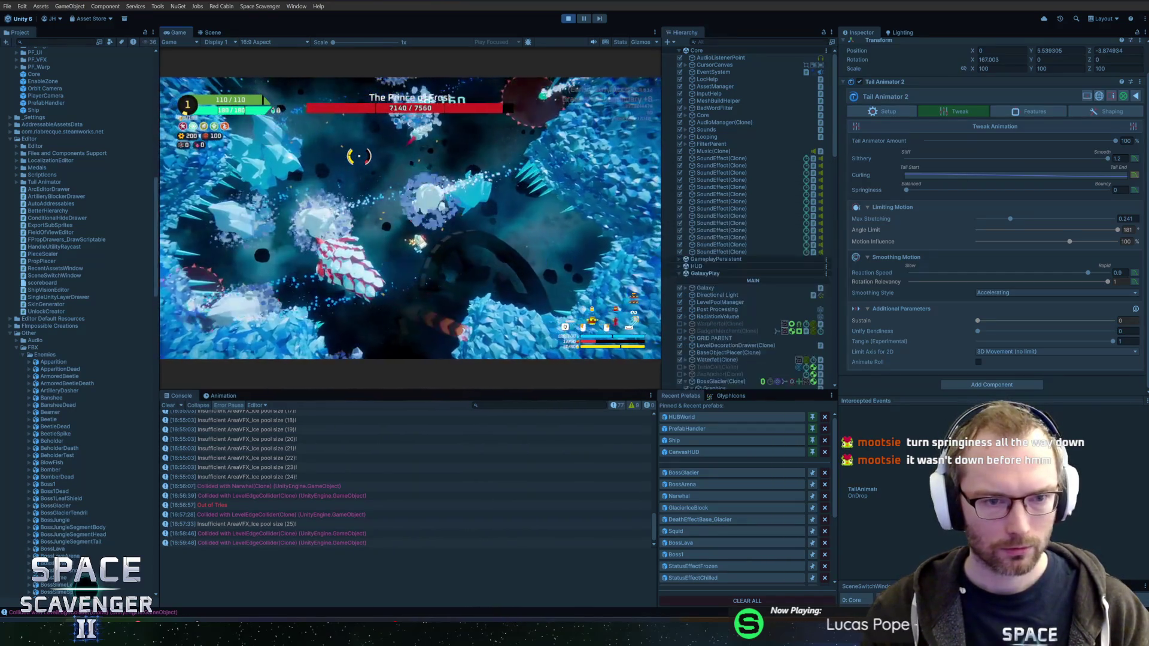
{"action": "left_click_drag", "start_coordinate": [1112, 341], "coordinate": [1070, 344]}
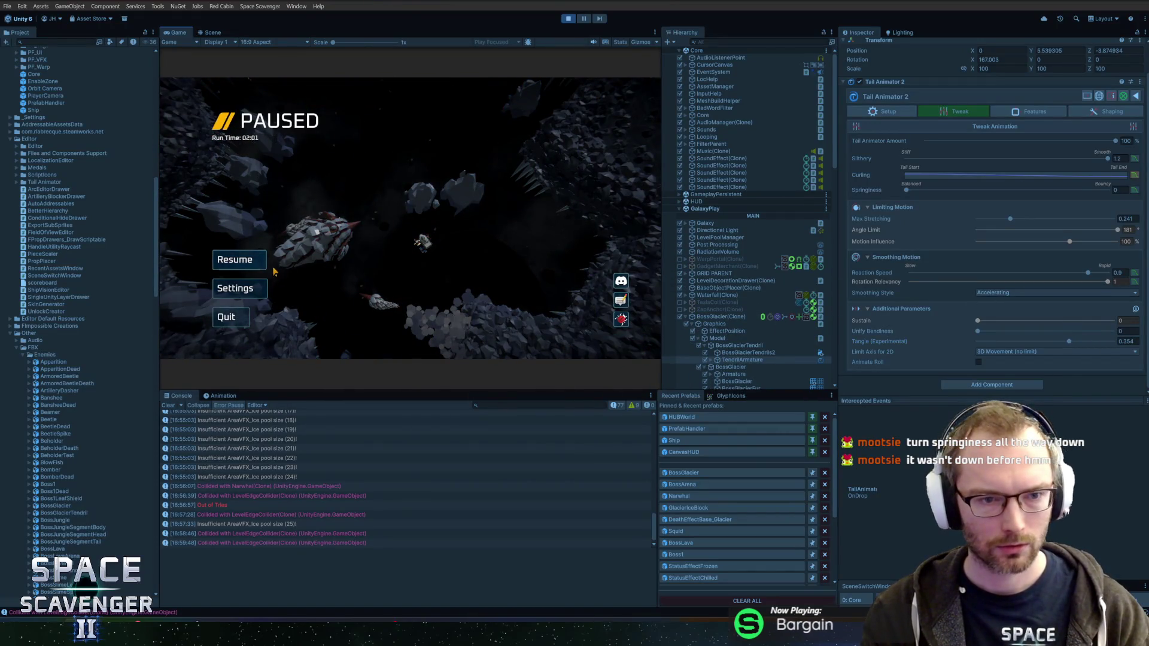
{"action": "left_click", "coordinate": [419, 182]}
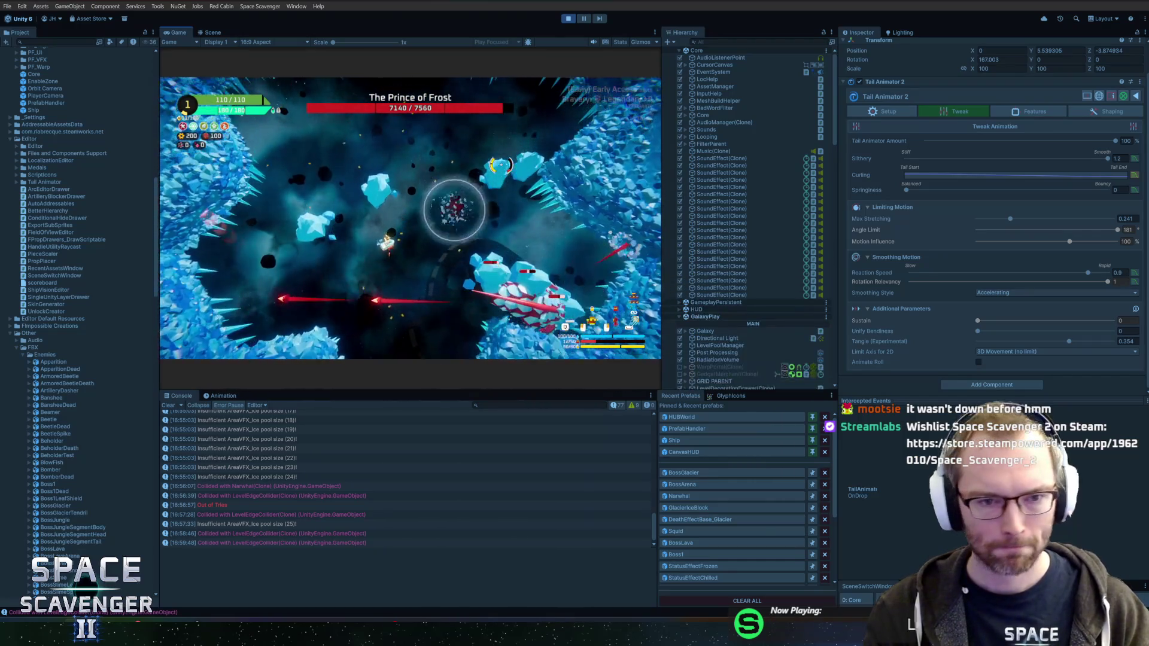
{"action": "key", "text": "Escape"}
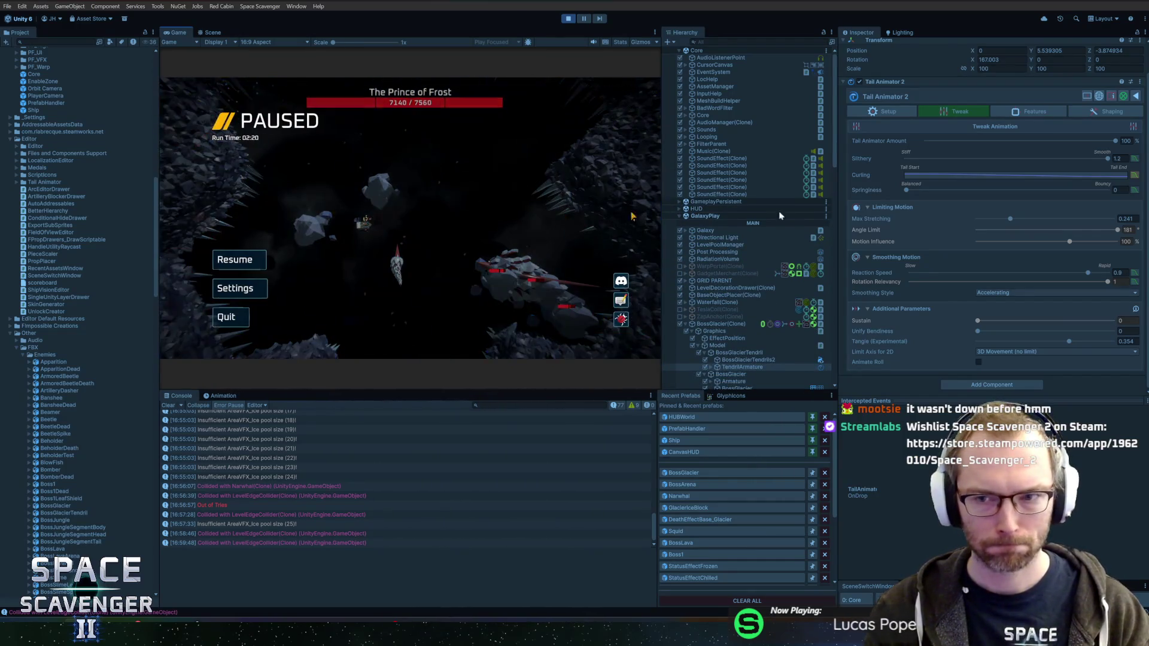
Drop Slithery to about 0.18 for a test run, then raise it back to about 1.2
{"action": "left_click_drag", "start_coordinate": [1096, 162], "coordinate": [891, 154]}
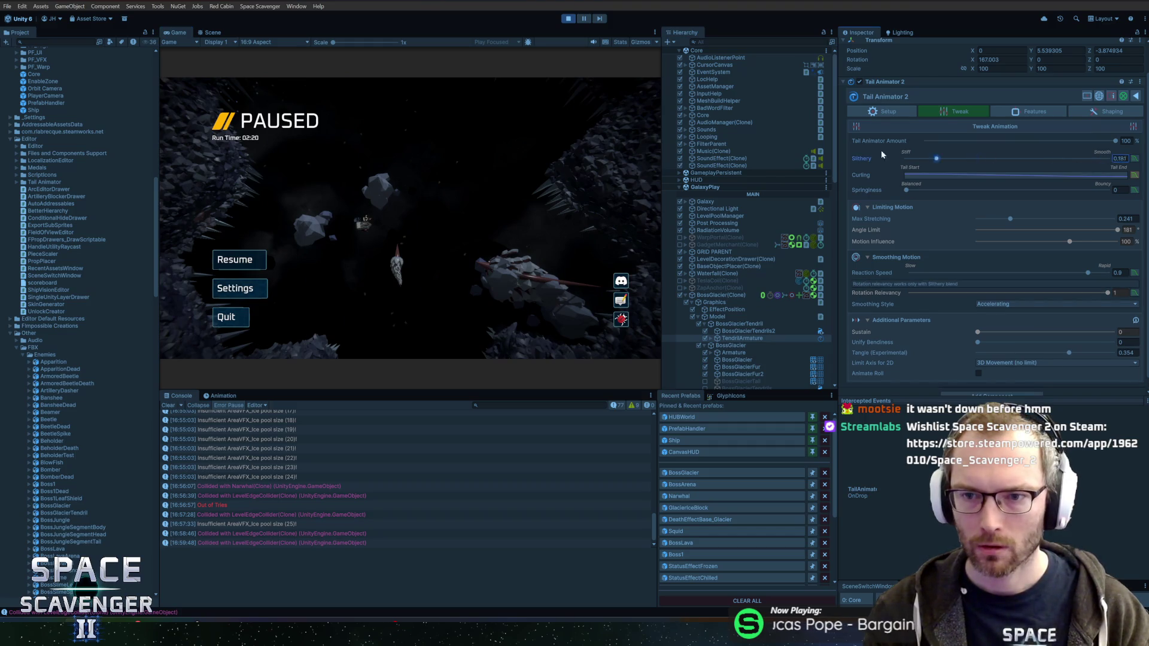
{"action": "left_click", "coordinate": [239, 260]}
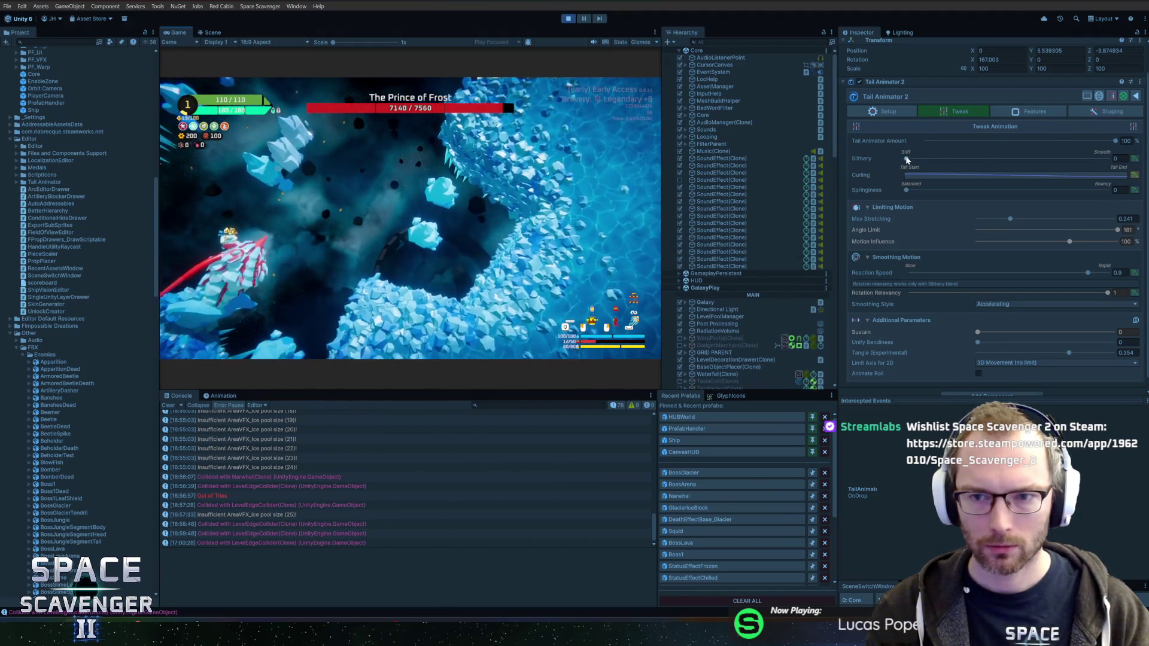
{"action": "mouse_move", "coordinate": [906, 158]}
{"action": "left_mouse_down"}
{"action": "mouse_move", "coordinate": [1104, 159]}
{"action": "mouse_move", "coordinate": [1133, 175]}
{"action": "mouse_move", "coordinate": [809, 190]}
{"action": "left_mouse_up"}
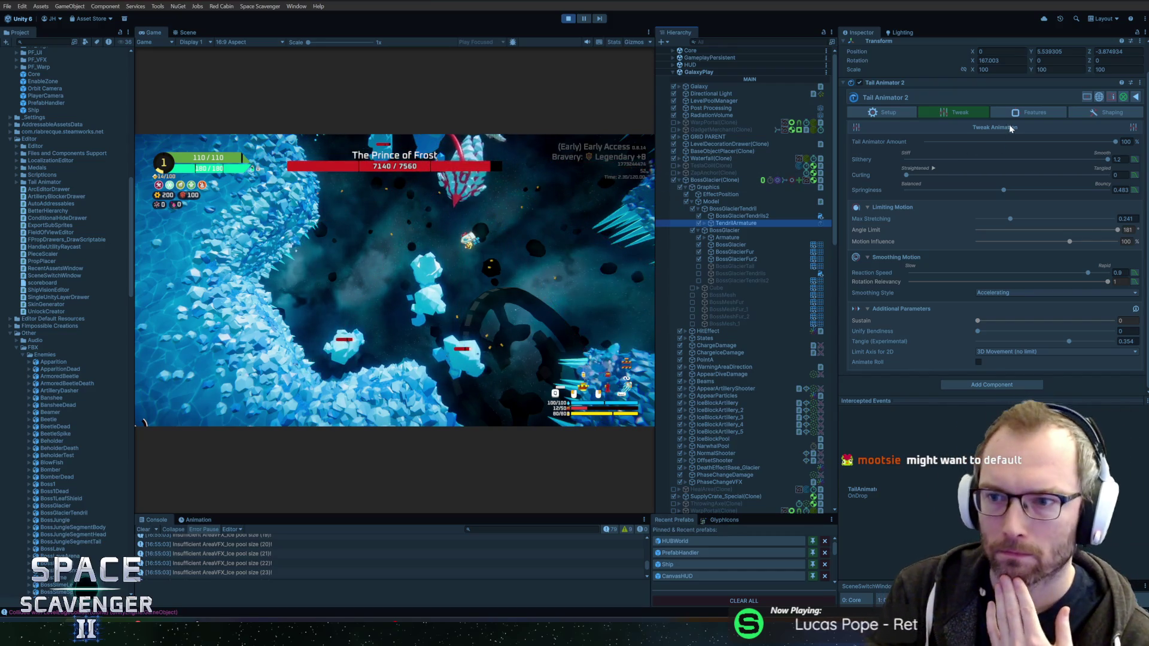
Try a Waving Range of 6 in the Features settings while the fight runs
{"action": "left_click", "coordinate": [537, 219]}
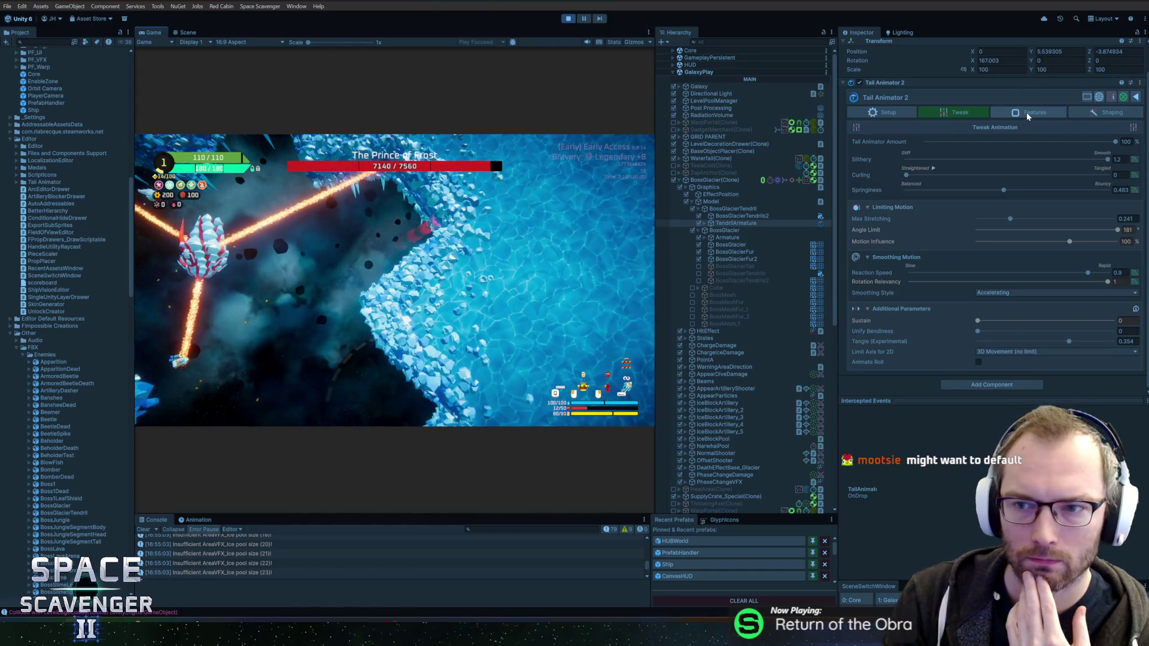
{"action": "left_click", "coordinate": [1025, 112]}
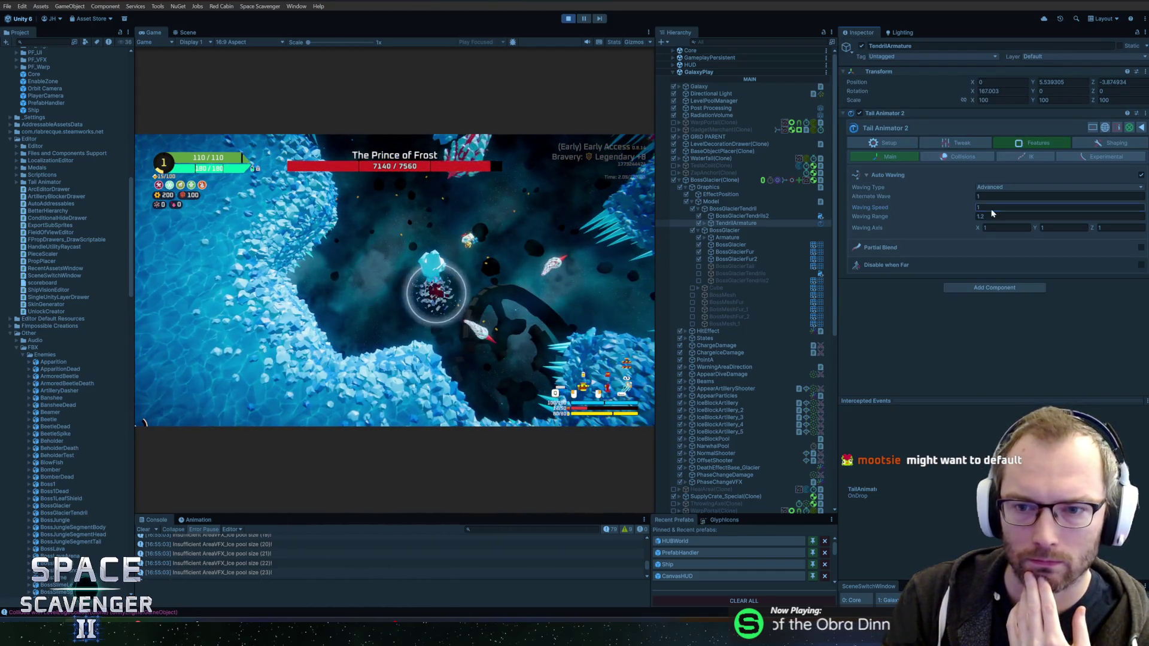
{"action": "left_click", "coordinate": [998, 216]}
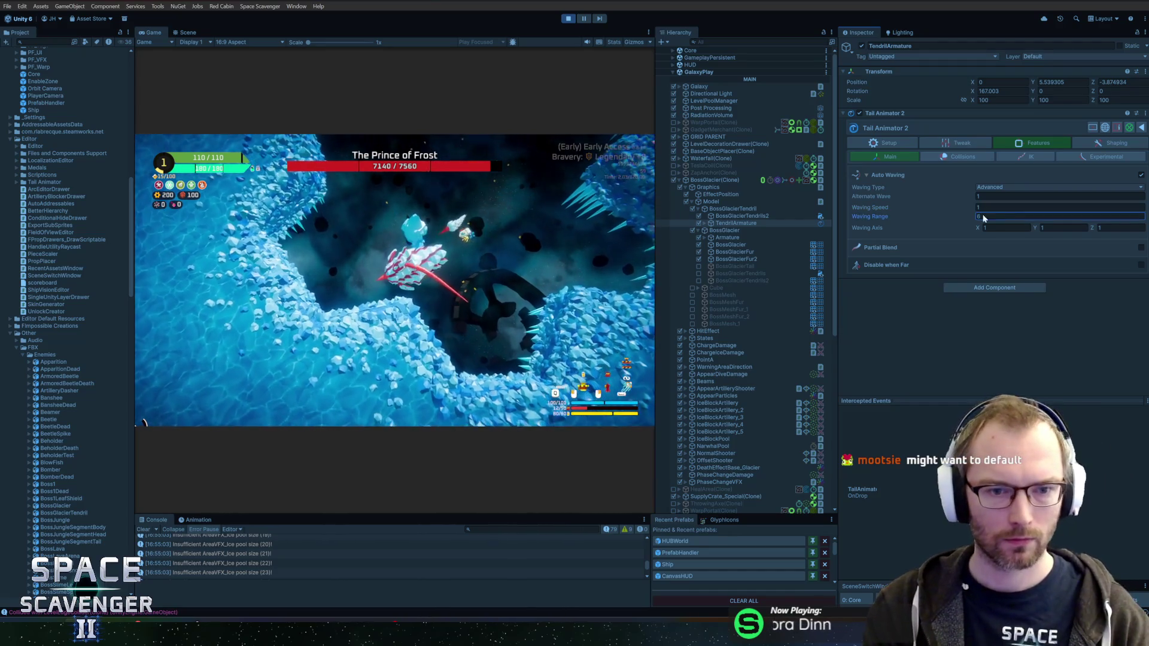
{"action": "left_click", "coordinate": [437, 274]}
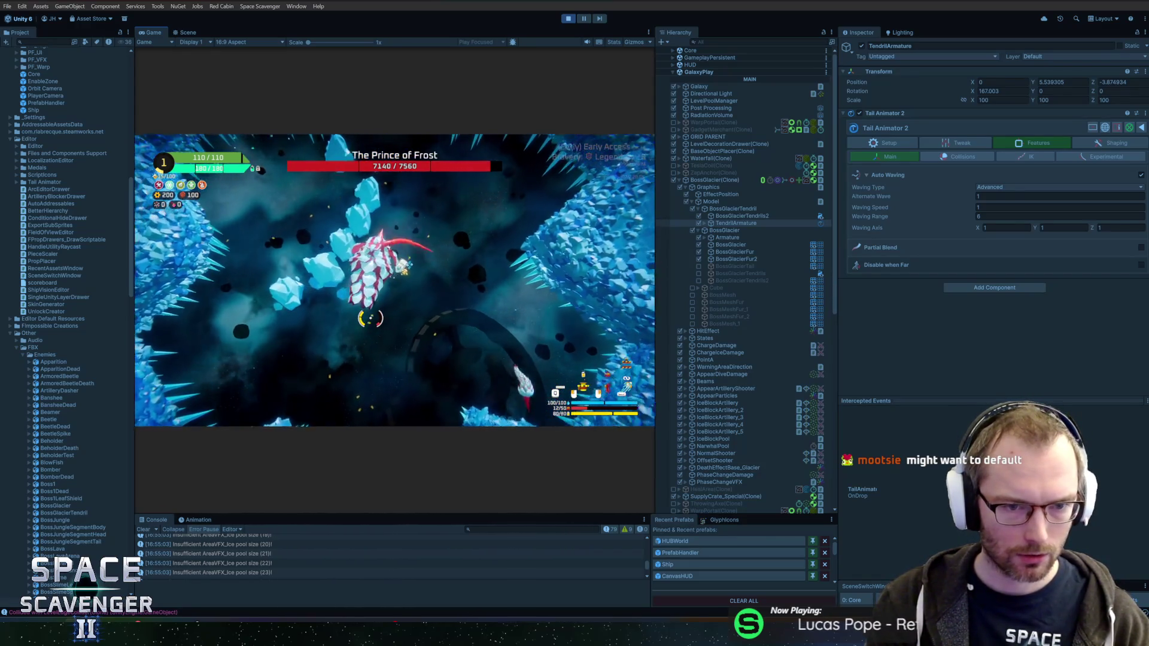
Zero out two of the Waving Axis values as a test
{"action": "left_click", "coordinate": [1017, 216]}
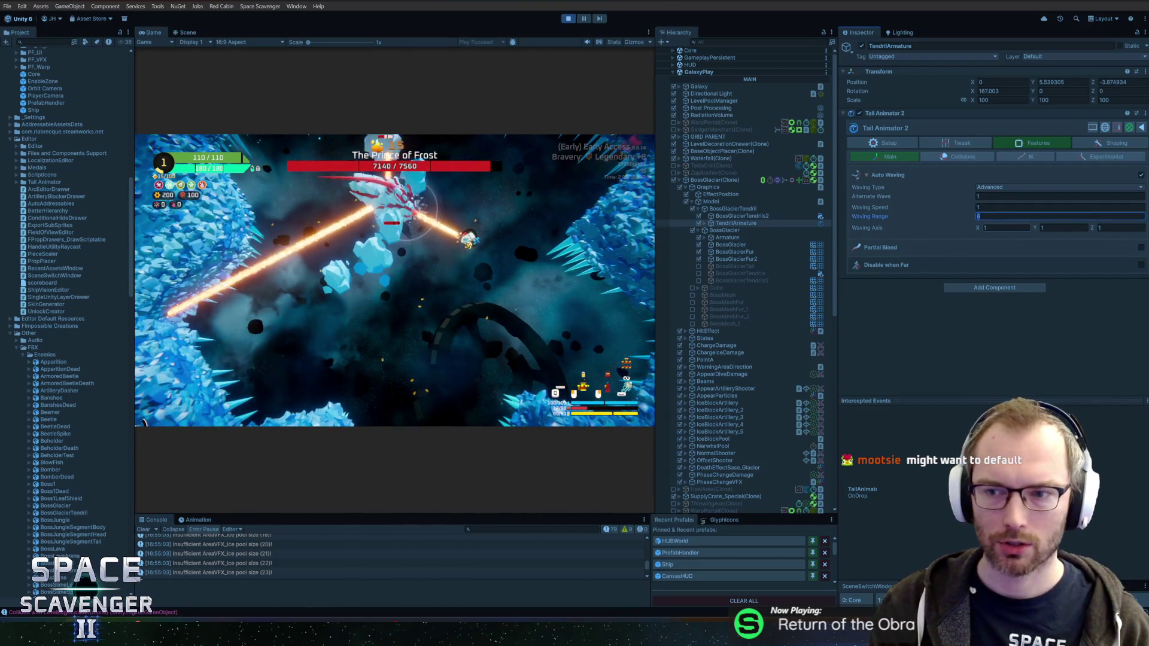
{"action": "key", "text": "Tab"}
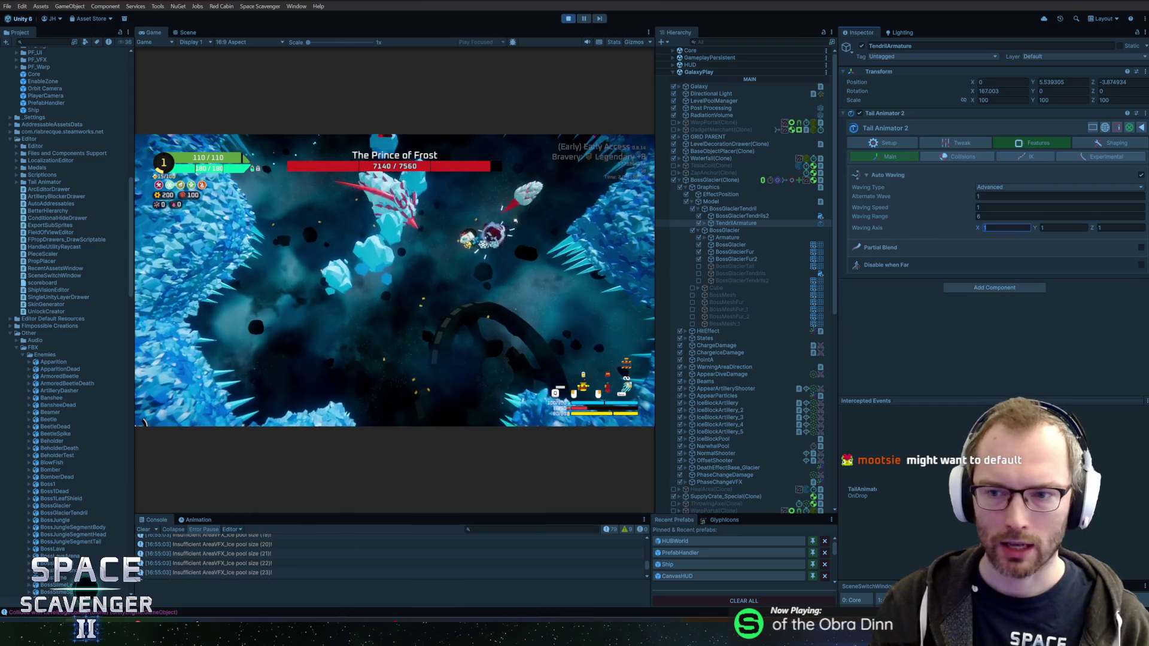
{"action": "type", "text": "0"}
{"action": "key", "text": "Tab"}
{"action": "type", "text": "0"}
{"action": "key", "text": "Return"}
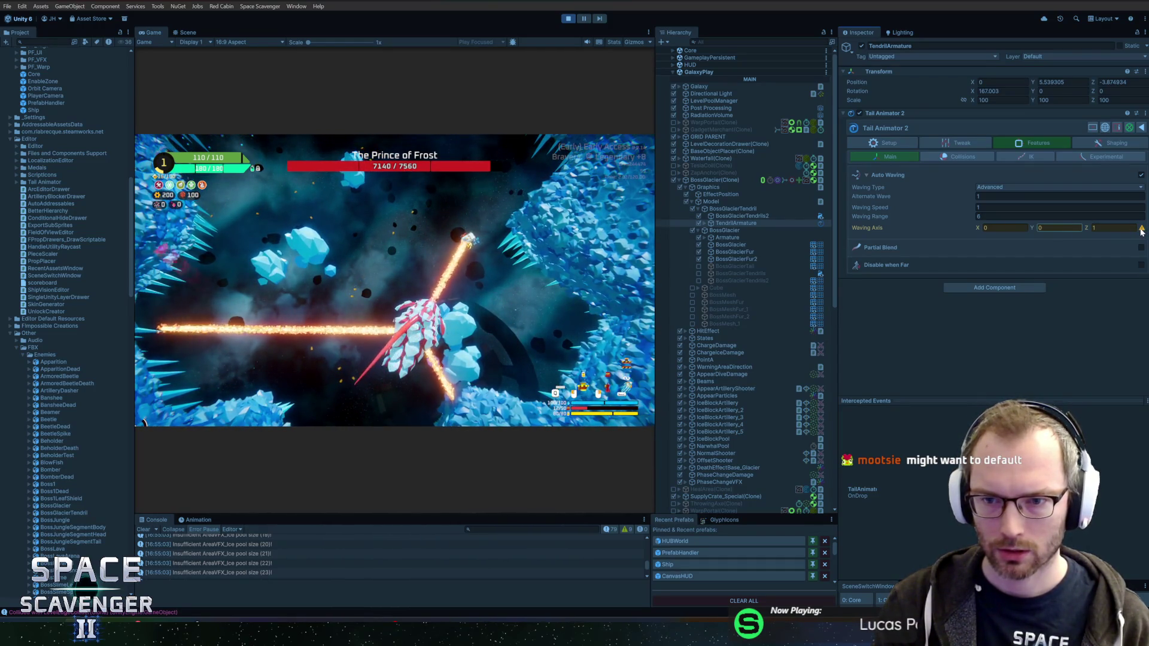
Set all three Waving Axis values to 1 and Waving Range to 3, then resume the fight
{"action": "left_click", "coordinate": [1060, 227]}
{"action": "type", "text": "1"}
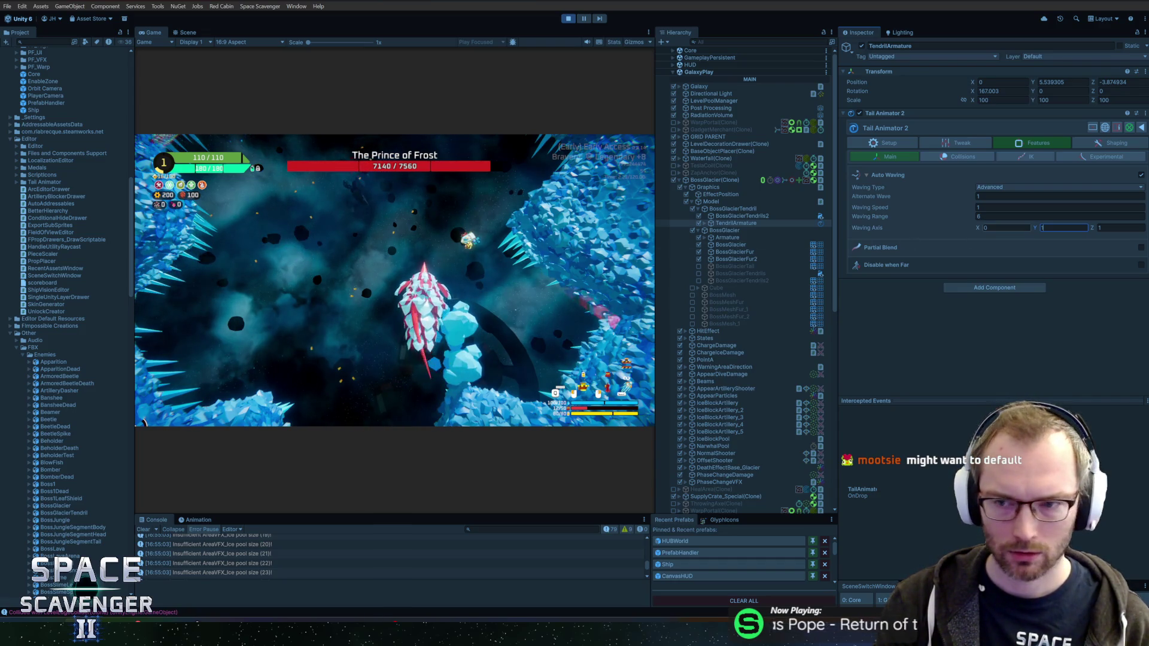
{"action": "left_click", "coordinate": [1002, 229]}
{"action": "type", "text": "1"}
{"action": "key", "text": "Tab"}
{"action": "type", "text": "0"}
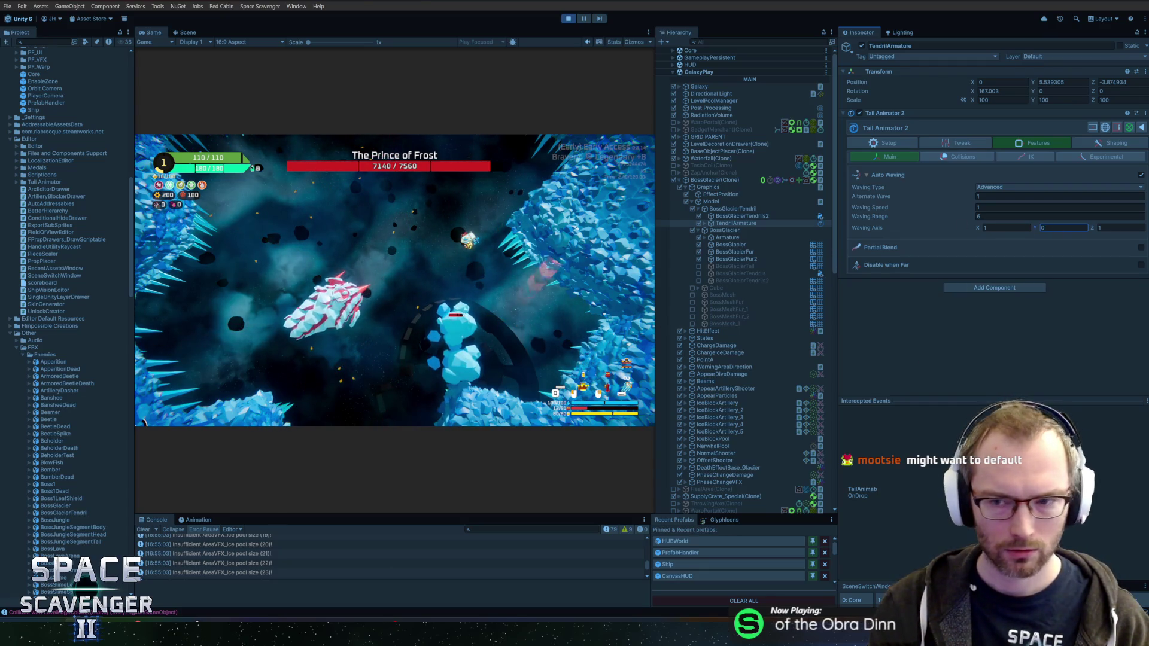
{"action": "type", "text": "1"}
{"action": "key", "text": "shift+Tab"}
{"action": "key", "text": "shift+Tab"}
{"action": "type", "text": "3"}
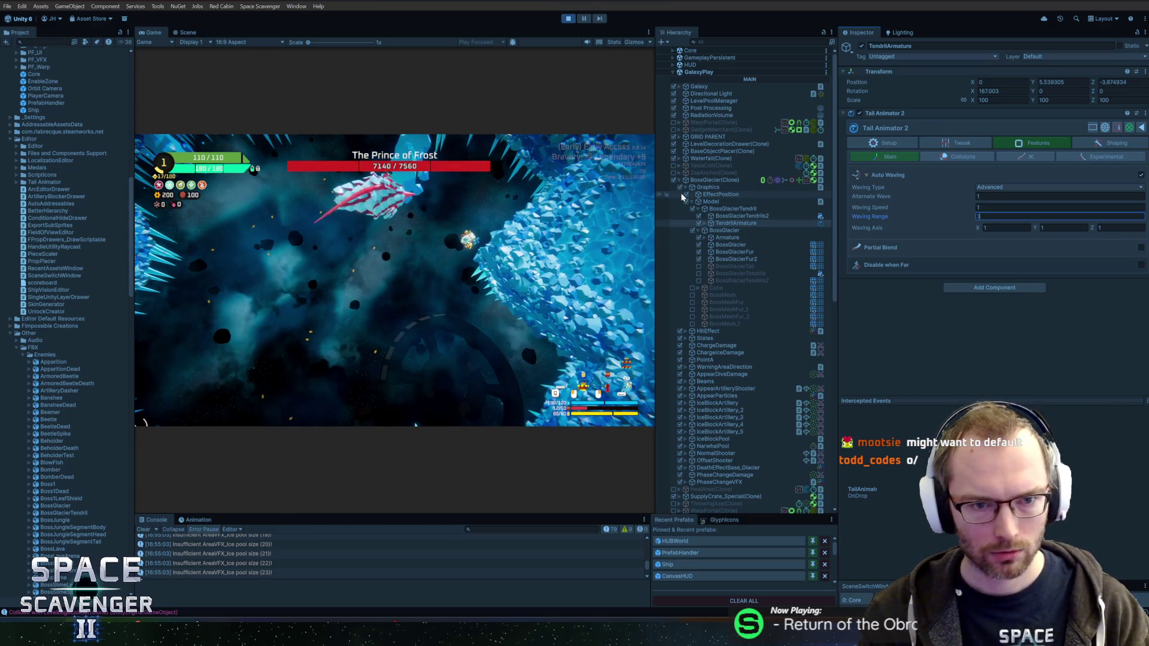
{"action": "left_click", "coordinate": [456, 151]}
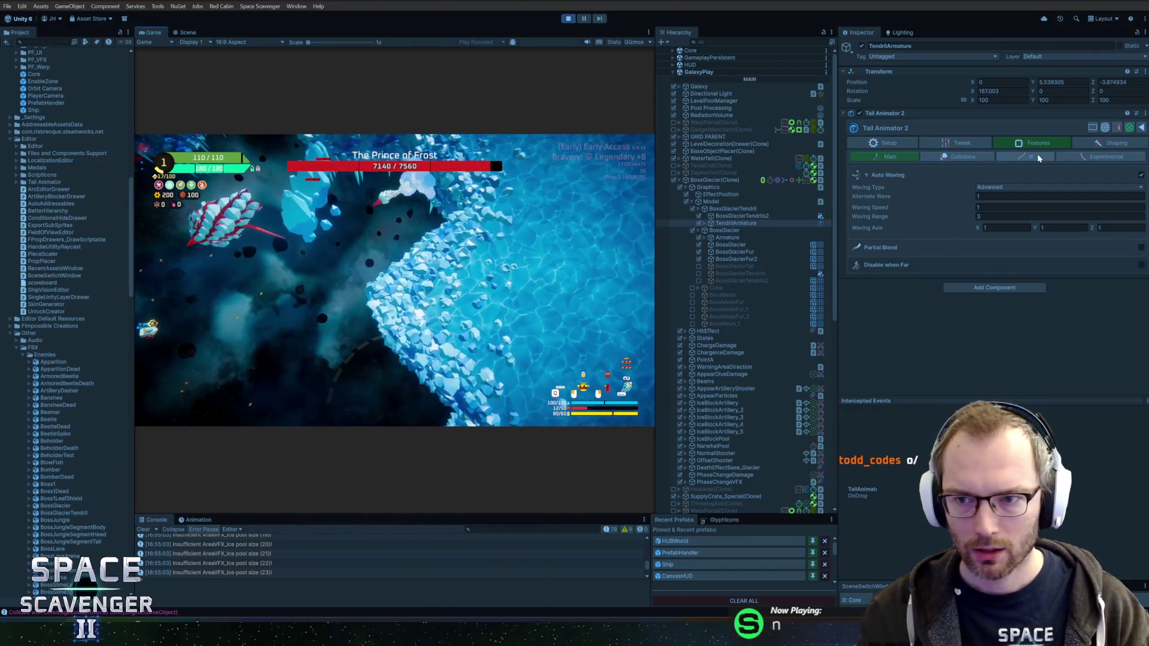
Raise Experimental Deflection to about 0.854 and test it in the running fight
{"action": "left_click", "coordinate": [1077, 156]}
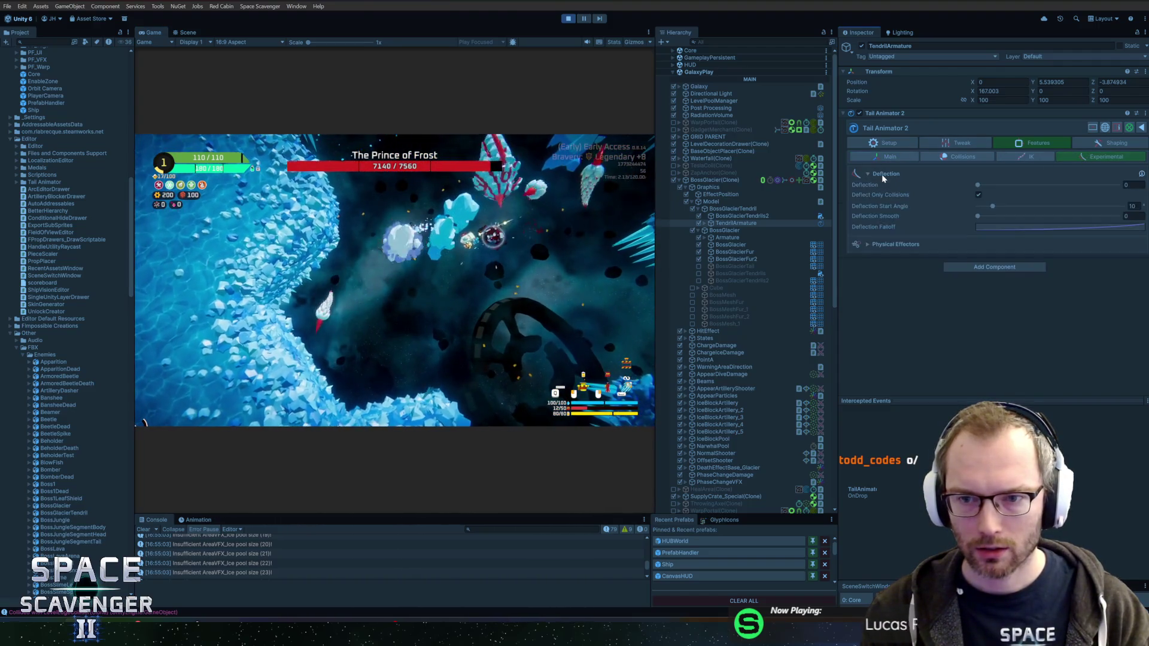
{"action": "left_click_drag", "start_coordinate": [978, 185], "coordinate": [1147, 190]}
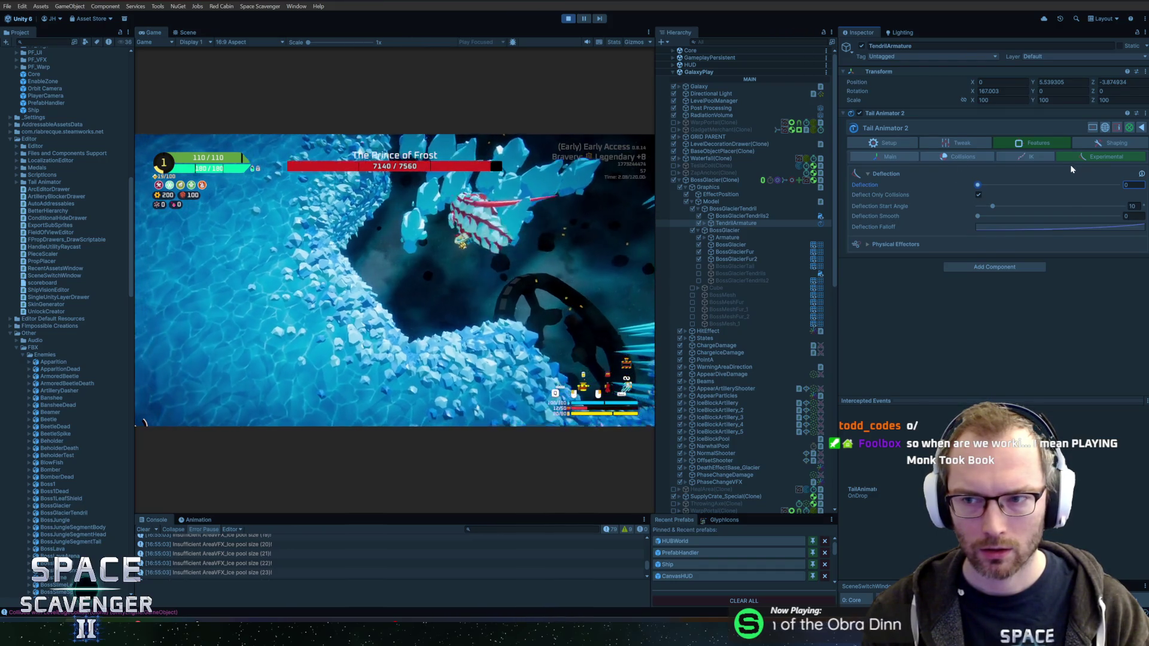
{"action": "left_click", "coordinate": [945, 143]}
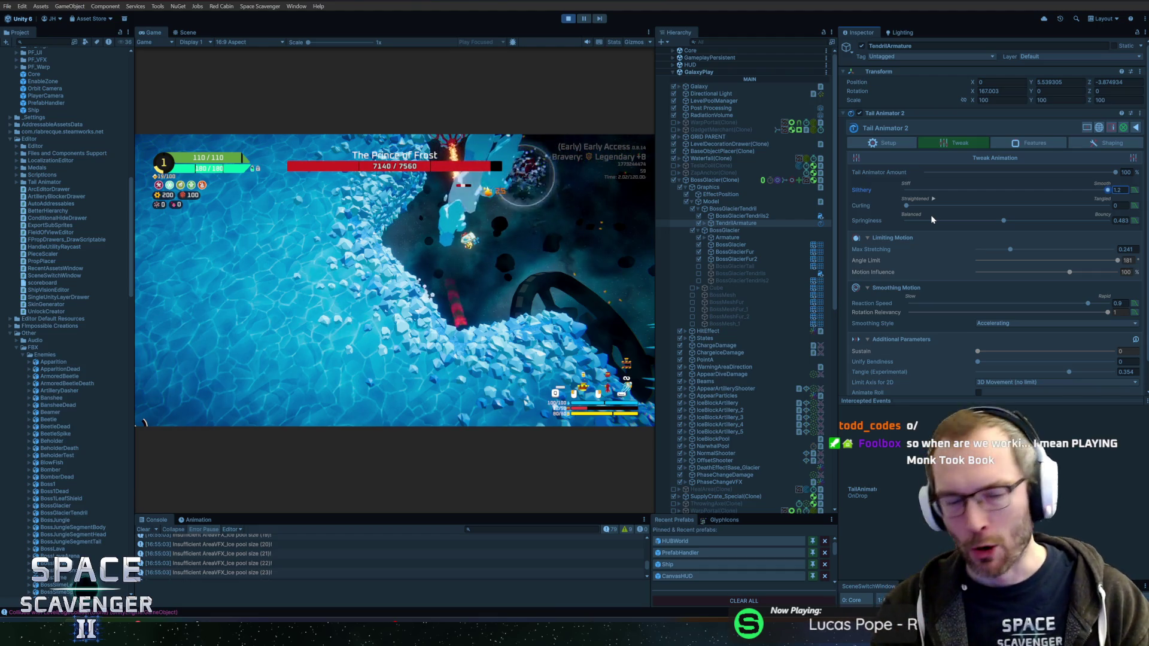
{"action": "left_click", "coordinate": [347, 175]}
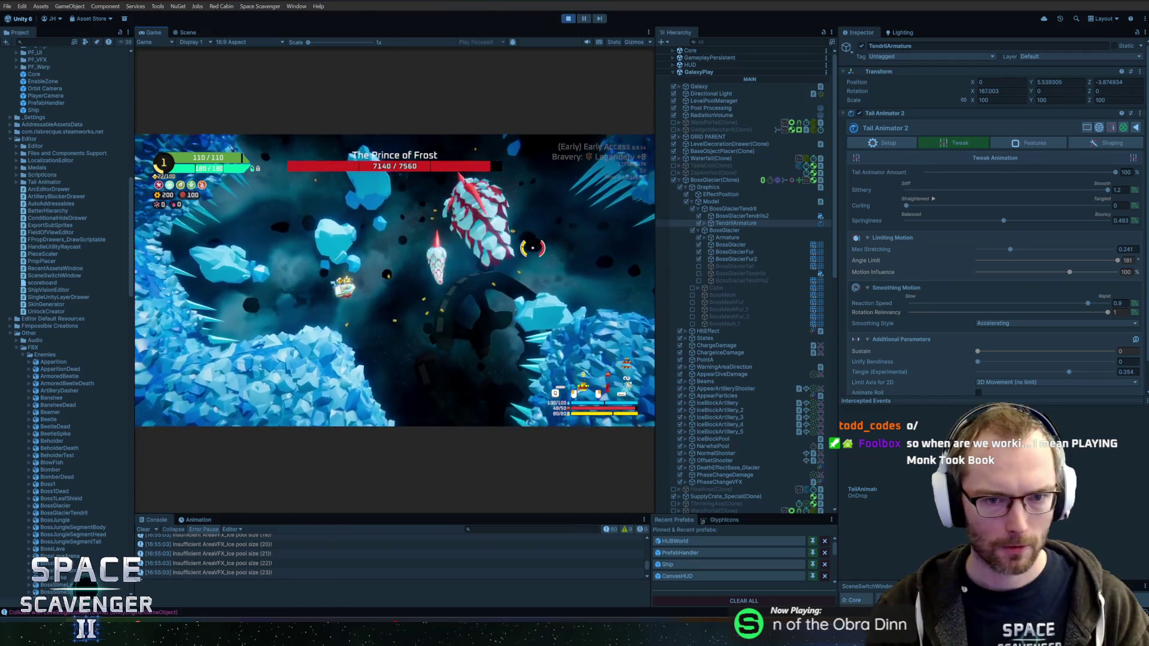
Pause the fight, exit play mode, and open the BossGlacier prefab
{"action": "key", "text": "Escape"}
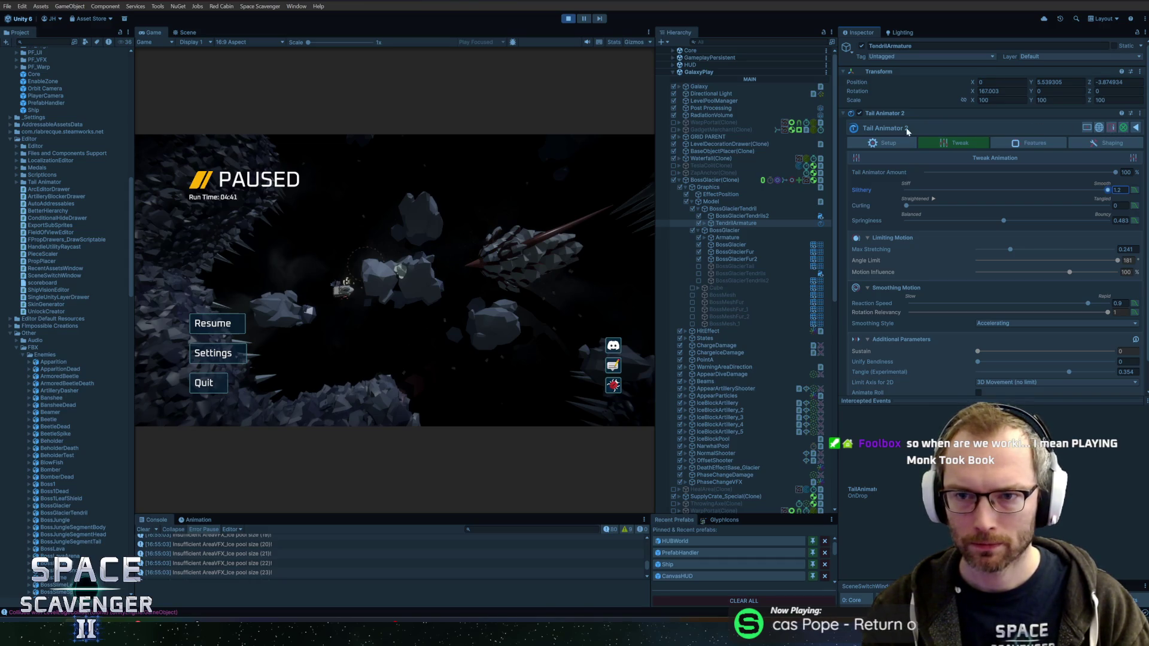
{"action": "left_click", "coordinate": [564, 19]}
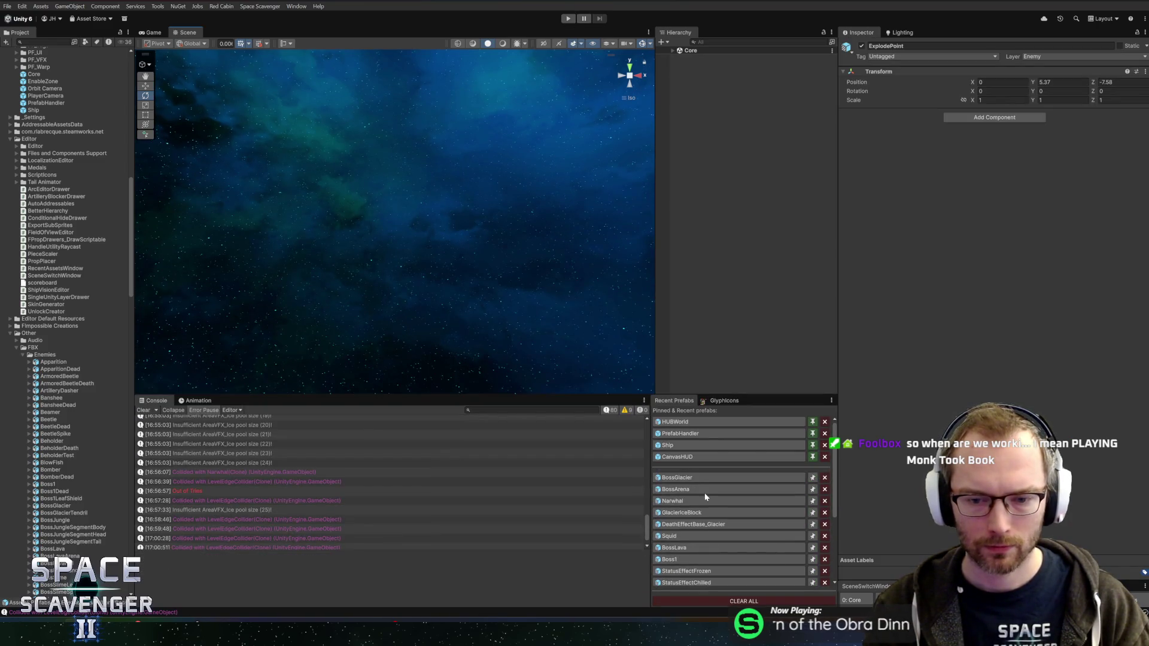
{"action": "left_click", "coordinate": [682, 478]}
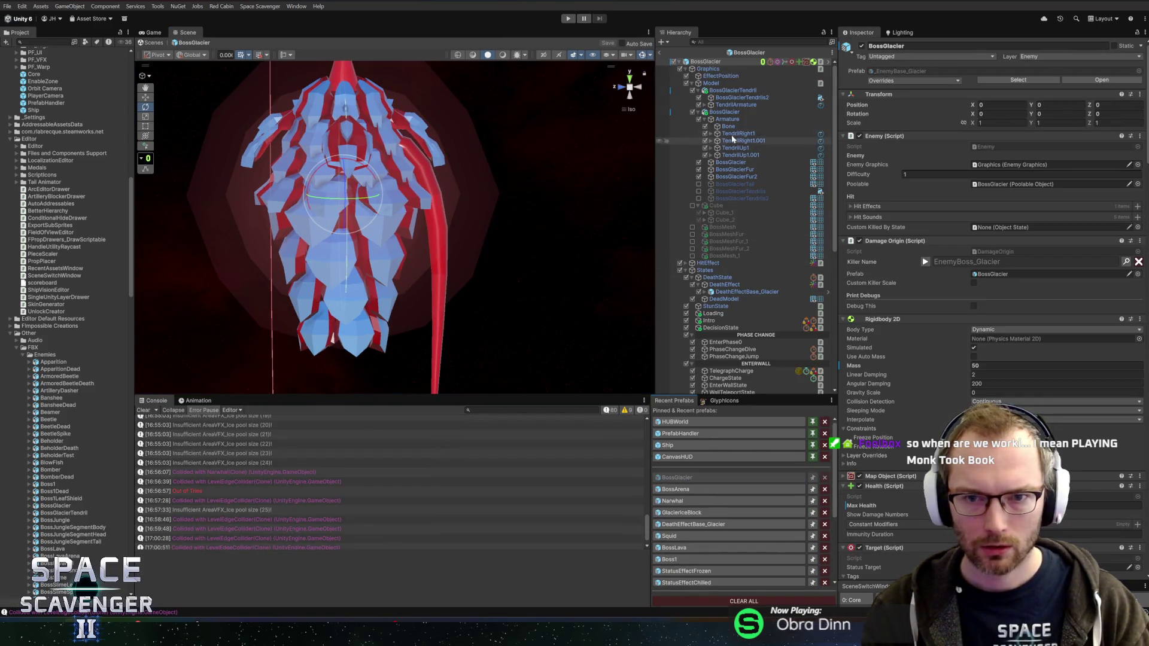
Drag BossGlacierTendril from the Hierarchy into the A_Glacier > Boss folder to make it a prefab
{"action": "left_click", "coordinate": [735, 106]}
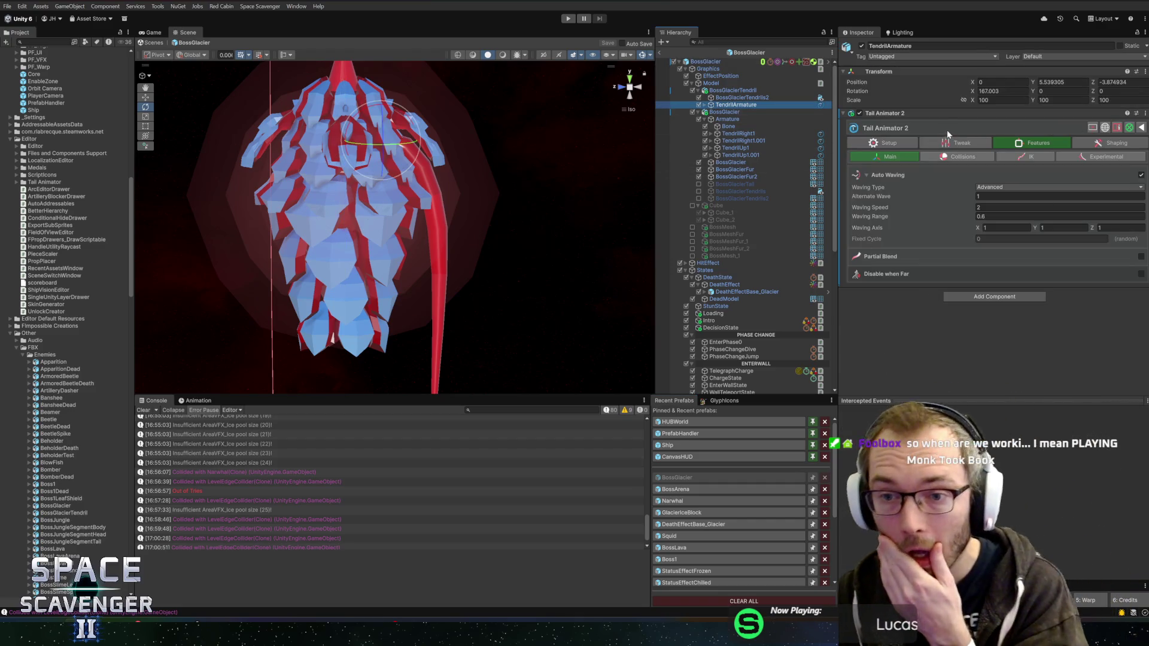
{"action": "left_click", "coordinate": [730, 90]}
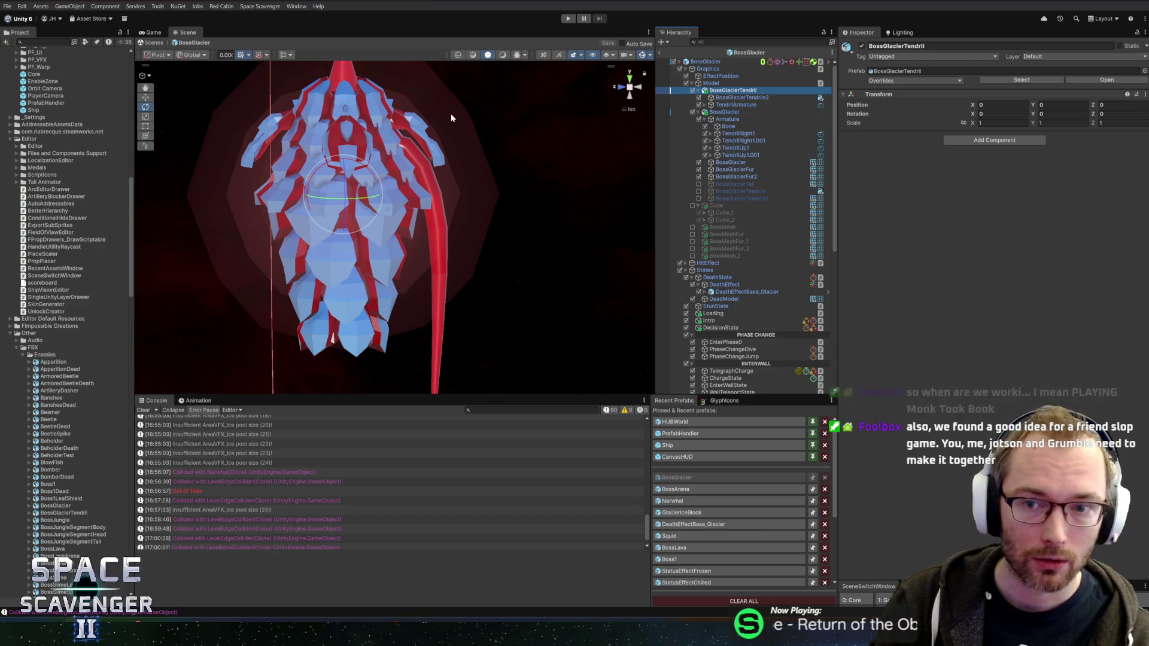
{"action": "scroll", "coordinate": [78, 227], "scroll_direction": "up", "scroll_amount": 15}
{"action": "scroll", "coordinate": [78, 227], "scroll_direction": "up", "scroll_amount": 8}
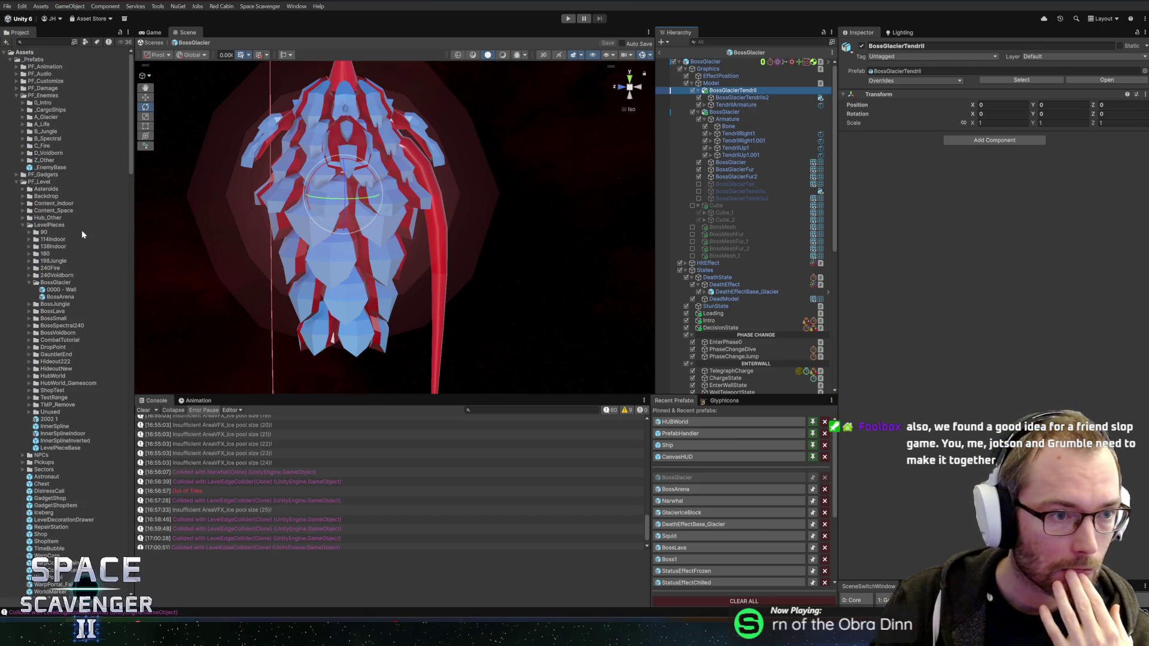
{"action": "left_click", "coordinate": [23, 118]}
{"action": "left_click", "coordinate": [28, 124]}
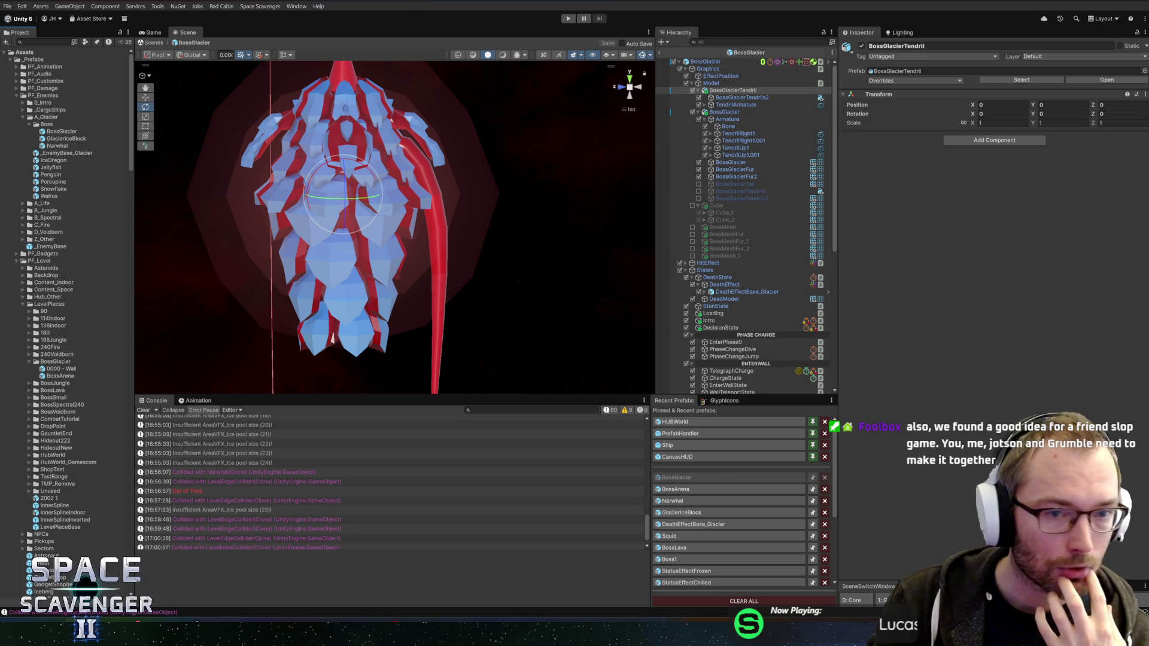
{"action": "left_click_drag", "start_coordinate": [46, 138], "coordinate": [48, 139]}
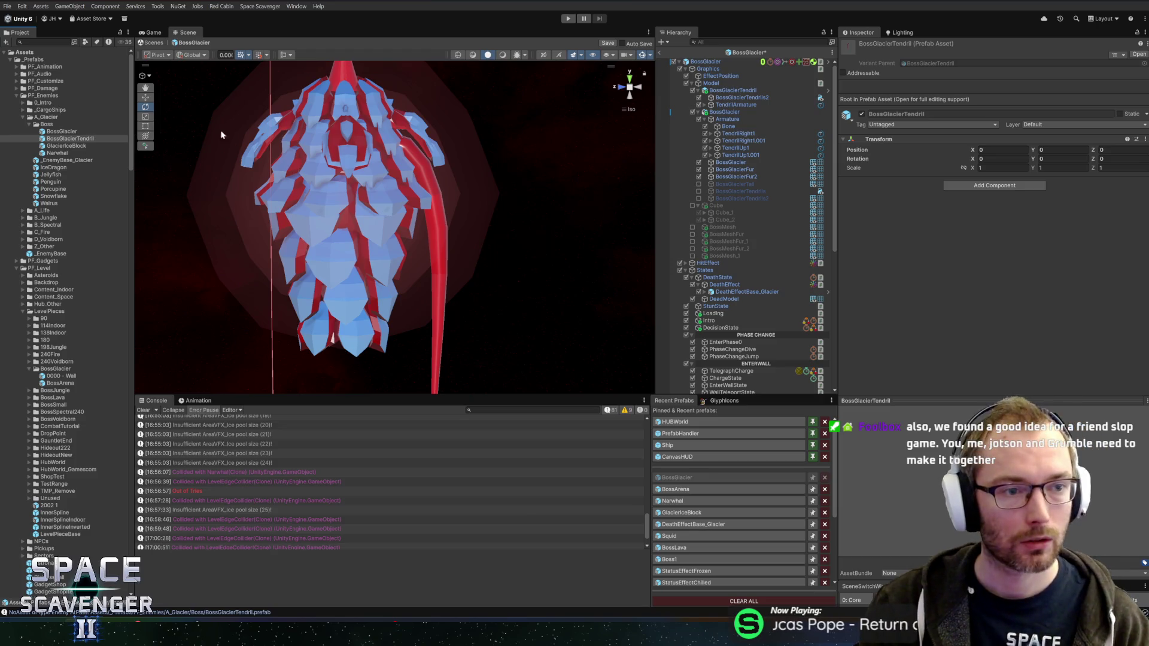
{"action": "left_click", "coordinate": [731, 91]}
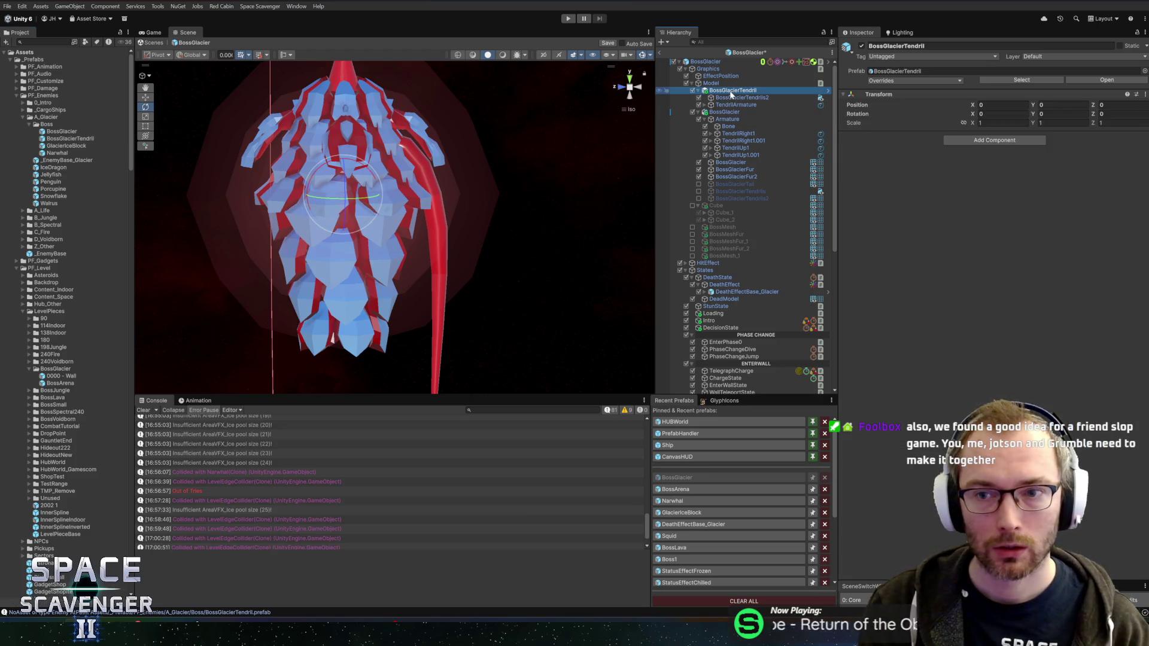
Delete the old tendril, drop the BossGlacierTendril prefab onto BossGlacier, and set its position to 0, 0, 0
{"action": "key", "text": "Delete"}
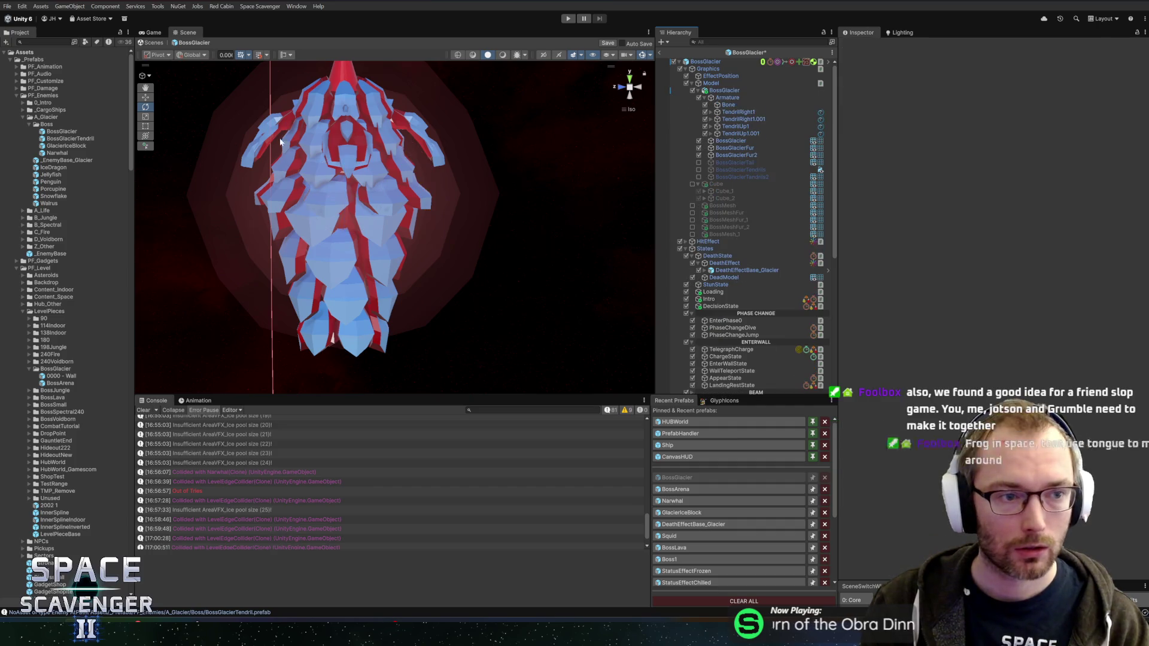
{"action": "mouse_move", "coordinate": [489, 149]}
{"action": "left_mouse_down"}
{"action": "mouse_move", "coordinate": [748, 150]}
{"action": "mouse_move", "coordinate": [749, 100]}
{"action": "mouse_move", "coordinate": [726, 96]}
{"action": "left_mouse_up"}
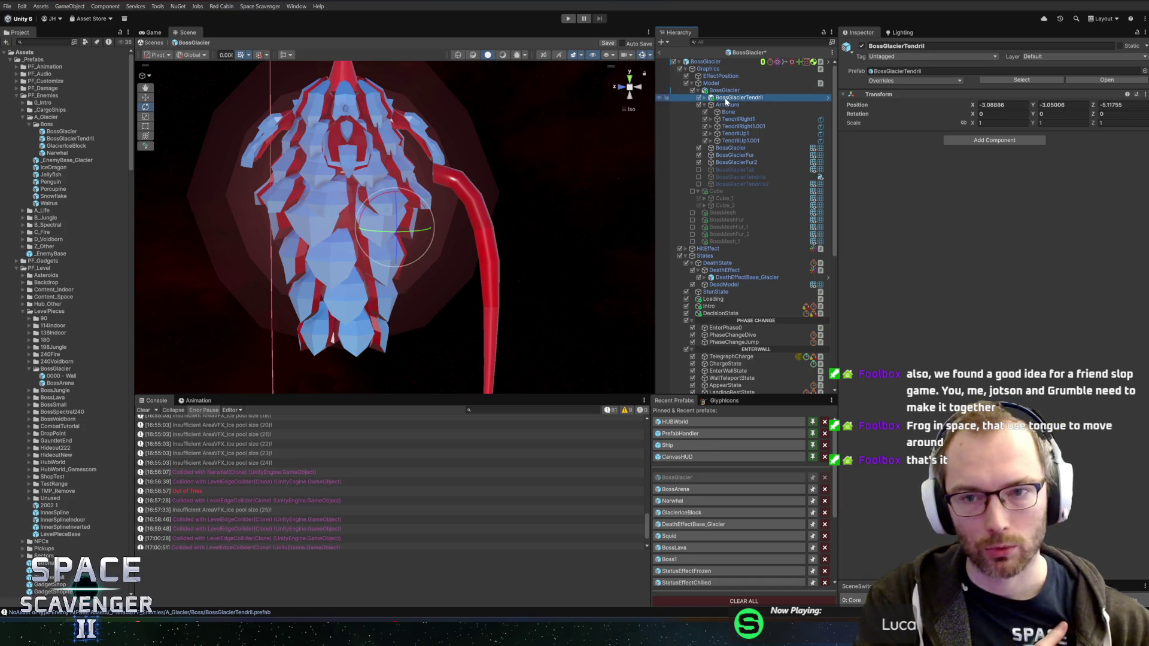
{"action": "left_click", "coordinate": [1002, 104]}
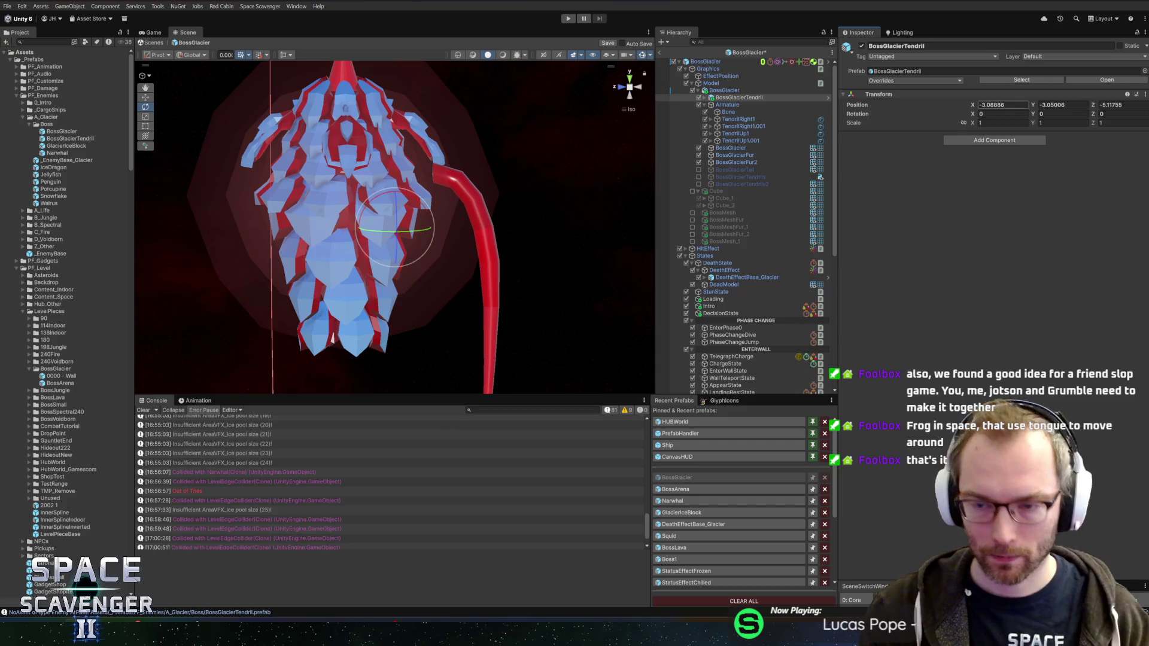
{"action": "type", "text": "0"}
{"action": "key", "text": "Tab"}
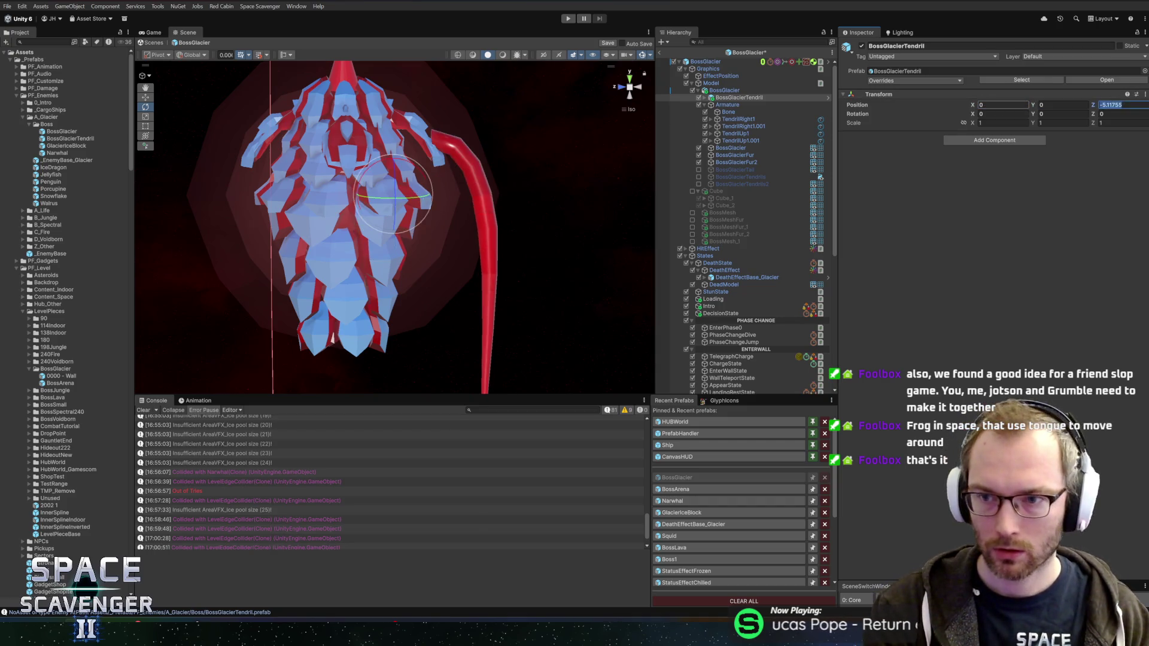
{"action": "type", "text": "0"}
{"action": "key", "text": "Tab"}
{"action": "type", "text": "0"}
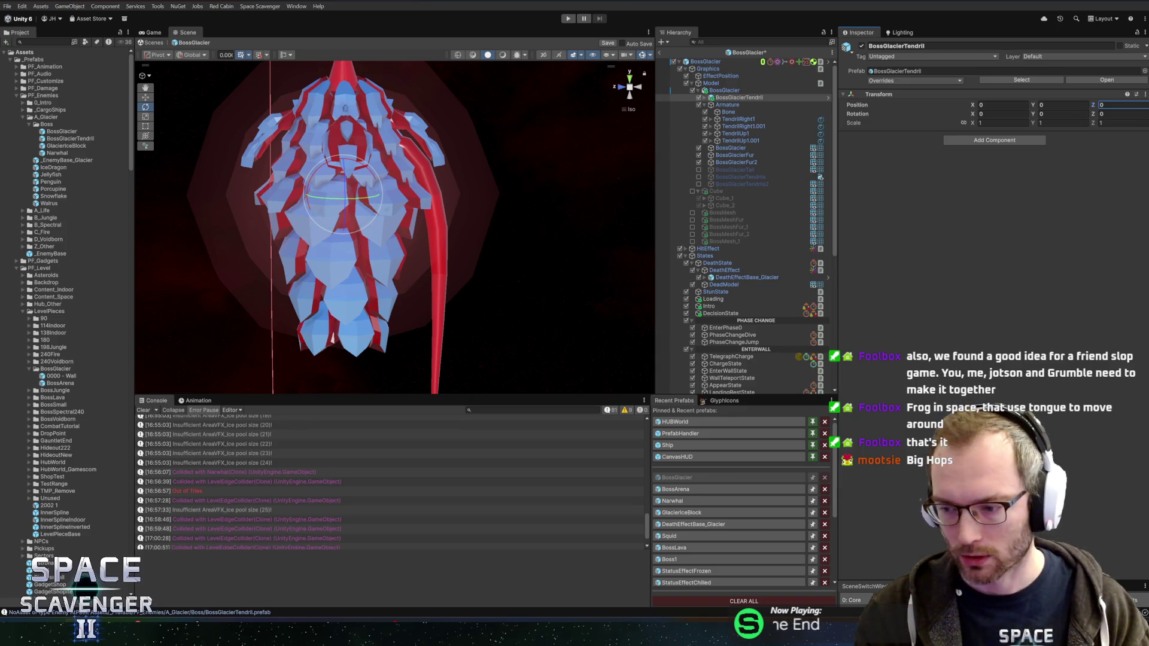
{"action": "key", "text": "Return"}
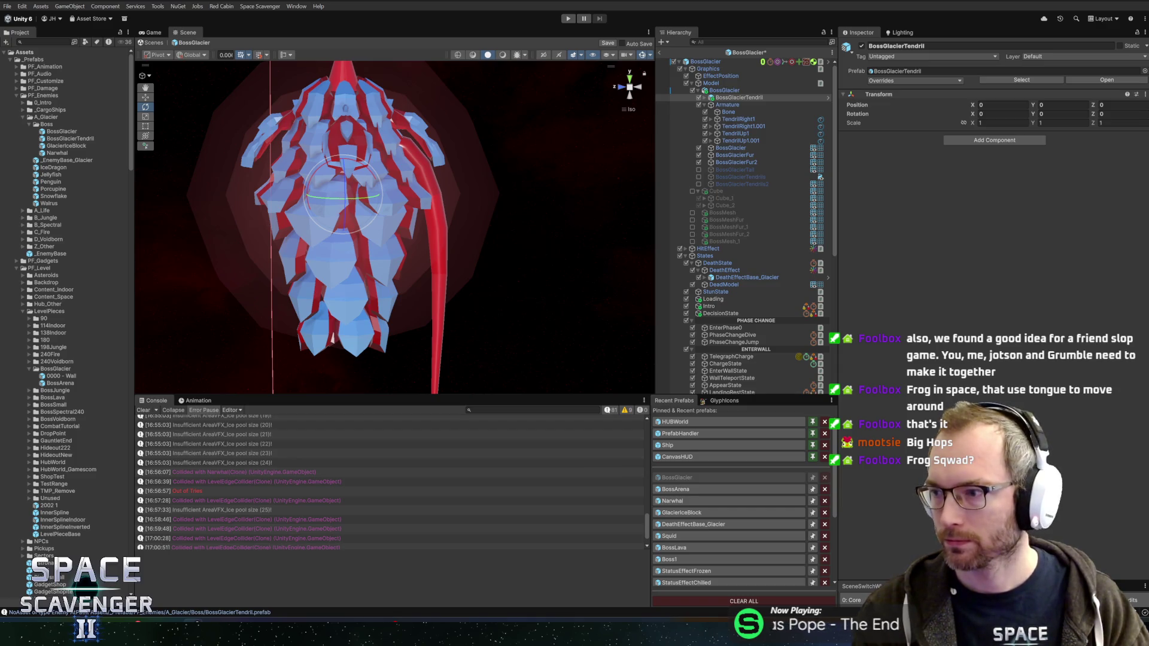
{"action": "key", "text": "alt+Tab"}
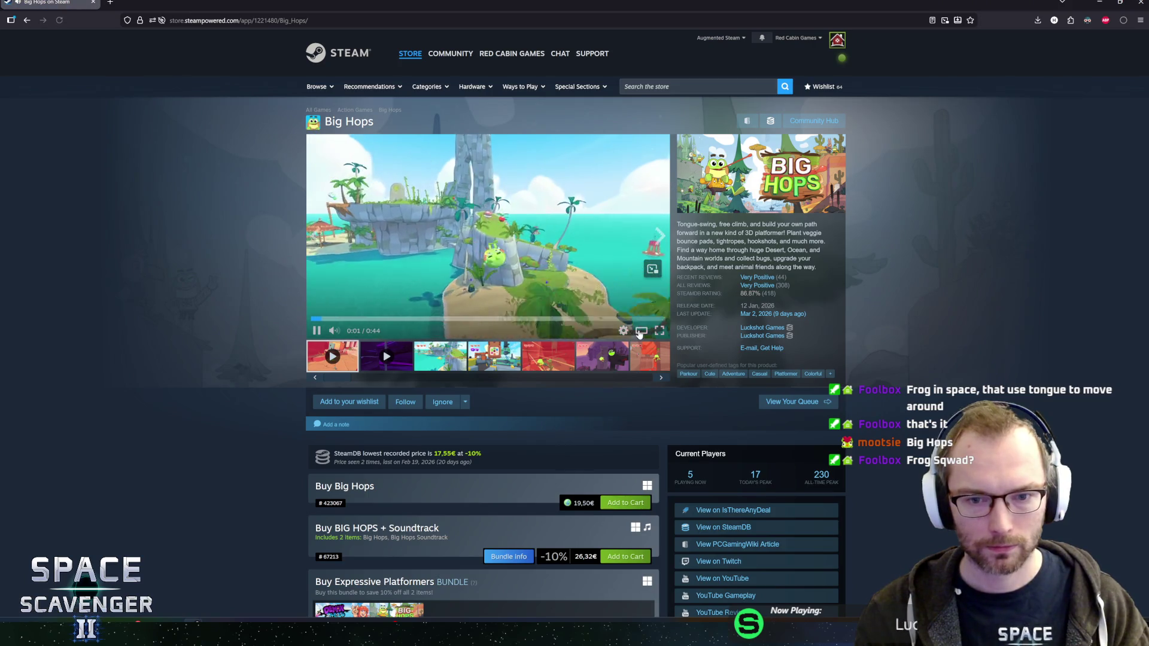
{"action": "left_click", "coordinate": [494, 323]}
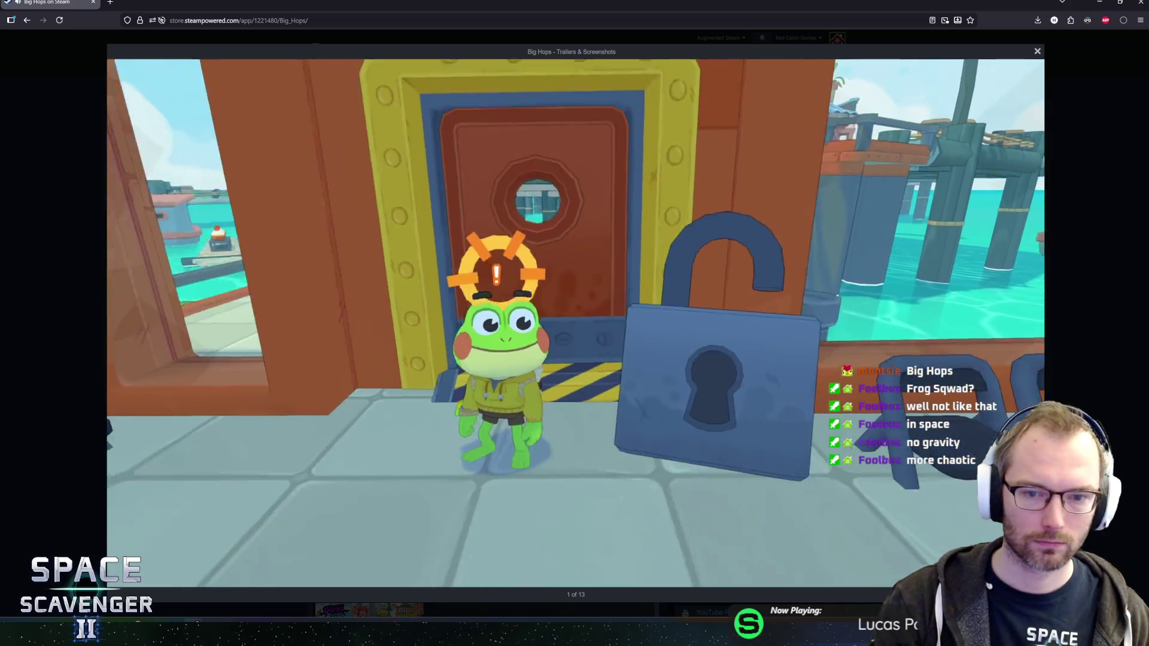
{"action": "mouse_move", "coordinate": [706, 426]}
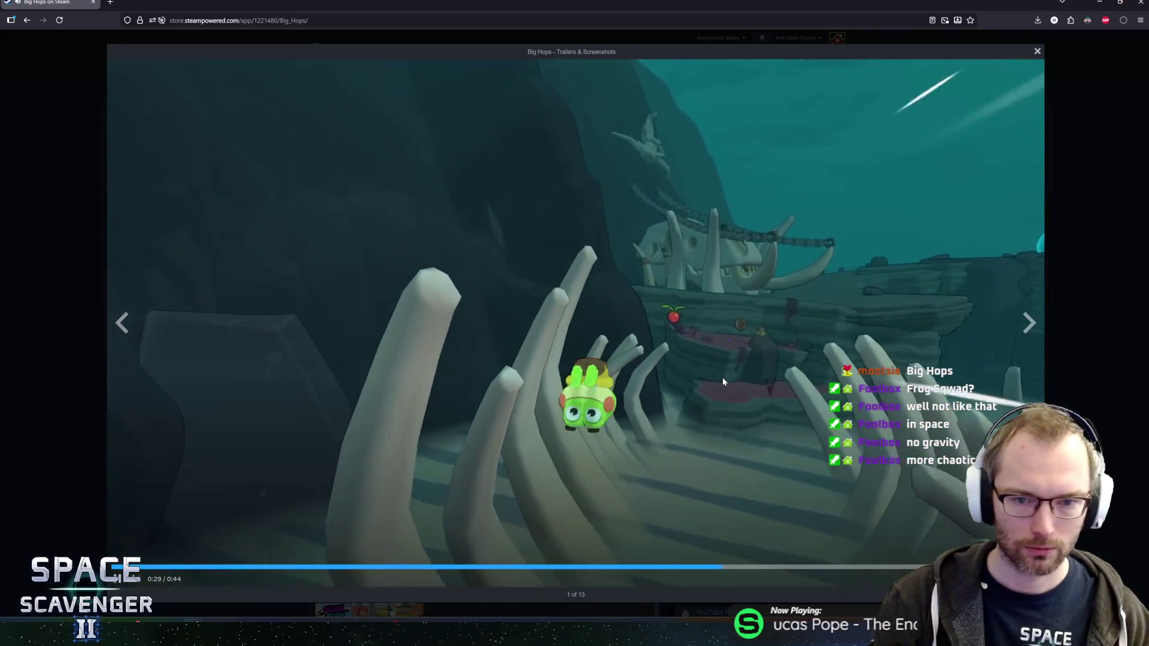
{"action": "key", "text": "Escape"}
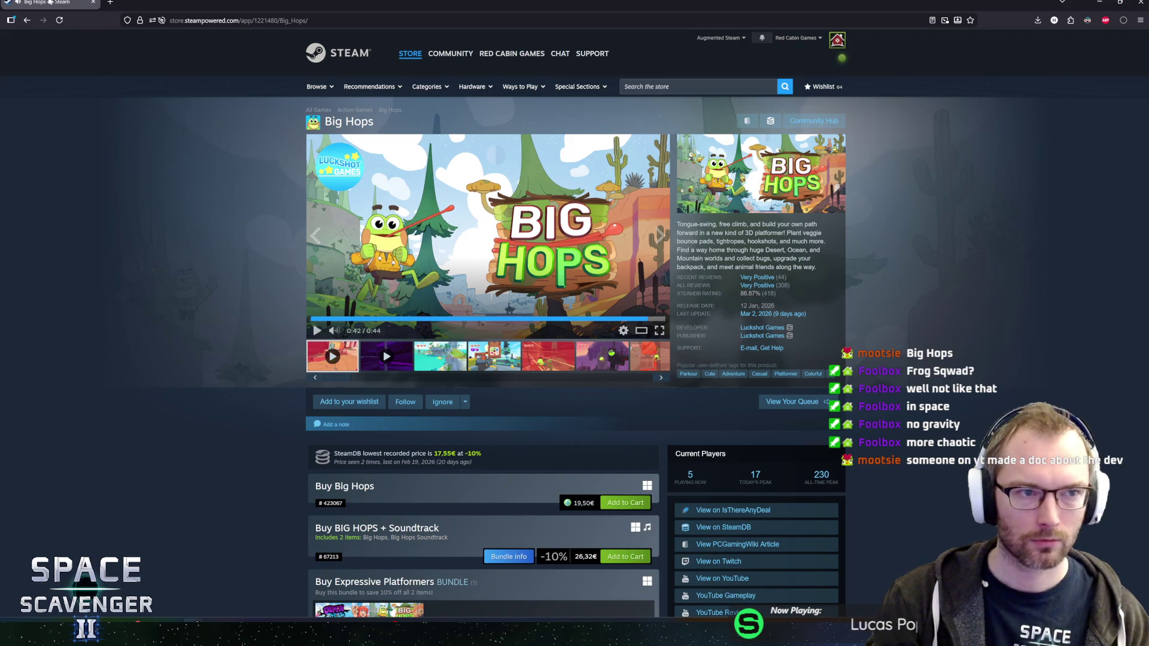
{"action": "key", "text": "alt+Tab"}
Duplicate the tendril three times, rotating each copy around the boss up to 269.99°
{"action": "left_click", "coordinate": [756, 97]}
{"action": "key", "text": "ctrl+d"}
{"action": "mouse_move", "coordinate": [461, 210]}
{"action": "left_mouse_down"}
{"action": "mouse_move", "coordinate": [480, 266]}
{"action": "mouse_move", "coordinate": [387, 222]}
{"action": "mouse_move", "coordinate": [321, 271]}
{"action": "left_mouse_up"}
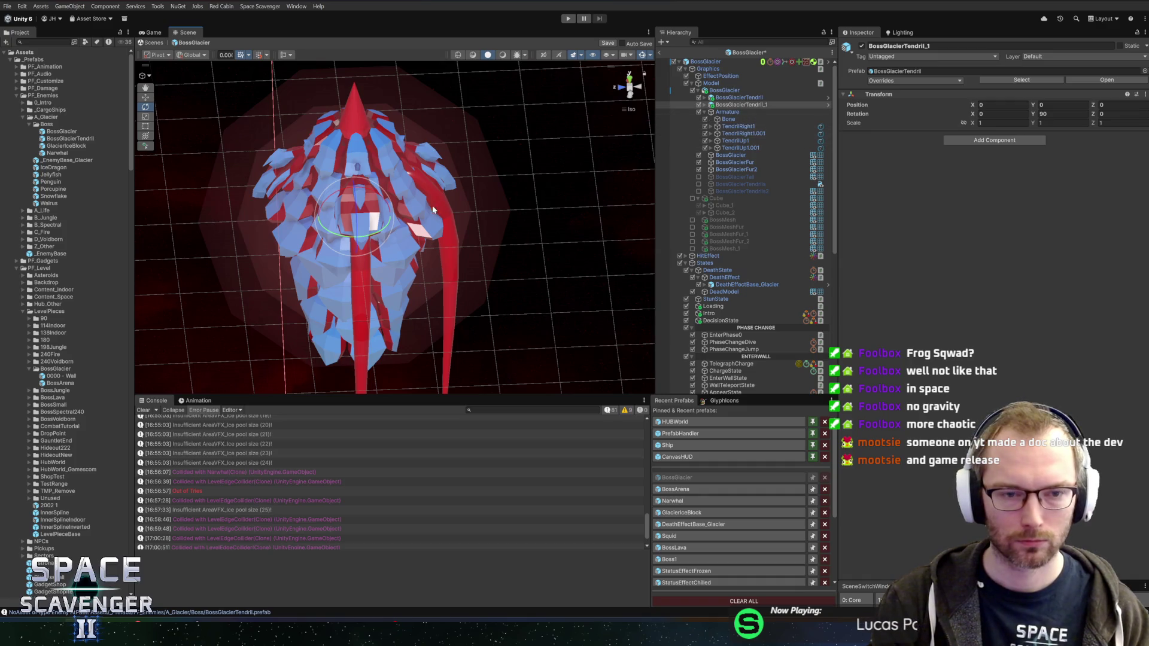
{"action": "key", "text": "ctrl+d"}
{"action": "mouse_move", "coordinate": [381, 230]}
{"action": "left_mouse_down"}
{"action": "mouse_move", "coordinate": [278, 253]}
{"action": "mouse_move", "coordinate": [310, 261]}
{"action": "left_mouse_up"}
{"action": "key", "text": "ctrl+d"}
{"action": "left_click_drag", "start_coordinate": [390, 219], "coordinate": [469, 213]}
{"action": "left_click_drag", "start_coordinate": [322, 246], "coordinate": [284, 257]}
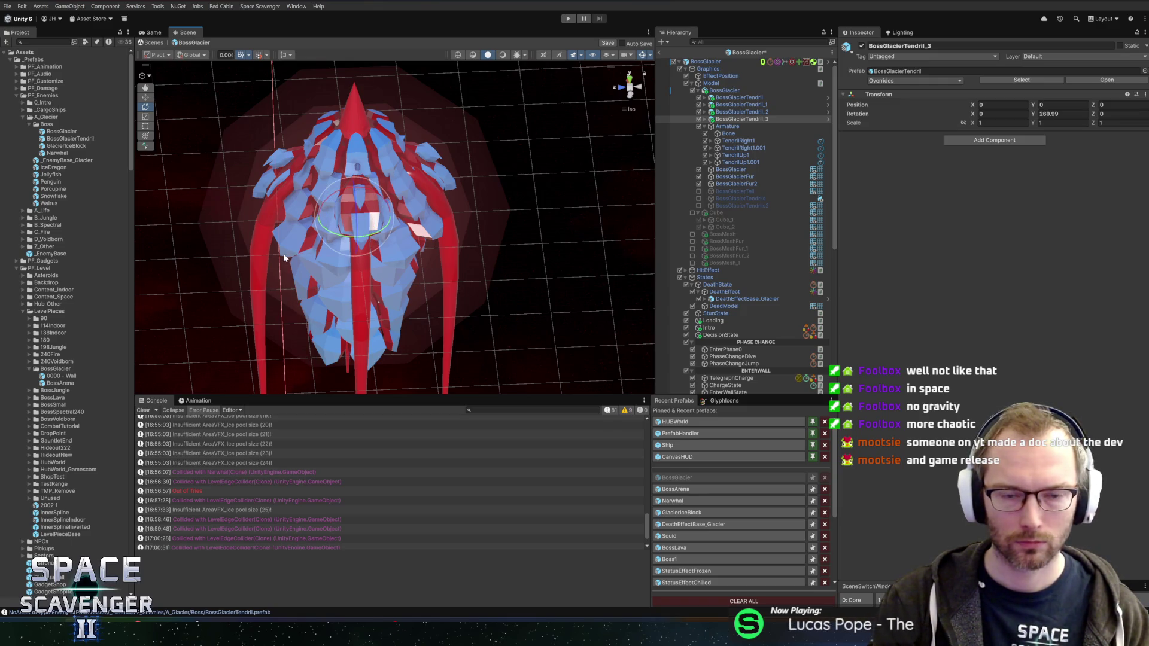
Duplicate all four tendrils and lower the copies to Position Y -8
{"action": "left_click", "coordinate": [758, 99], "text": "shift"}
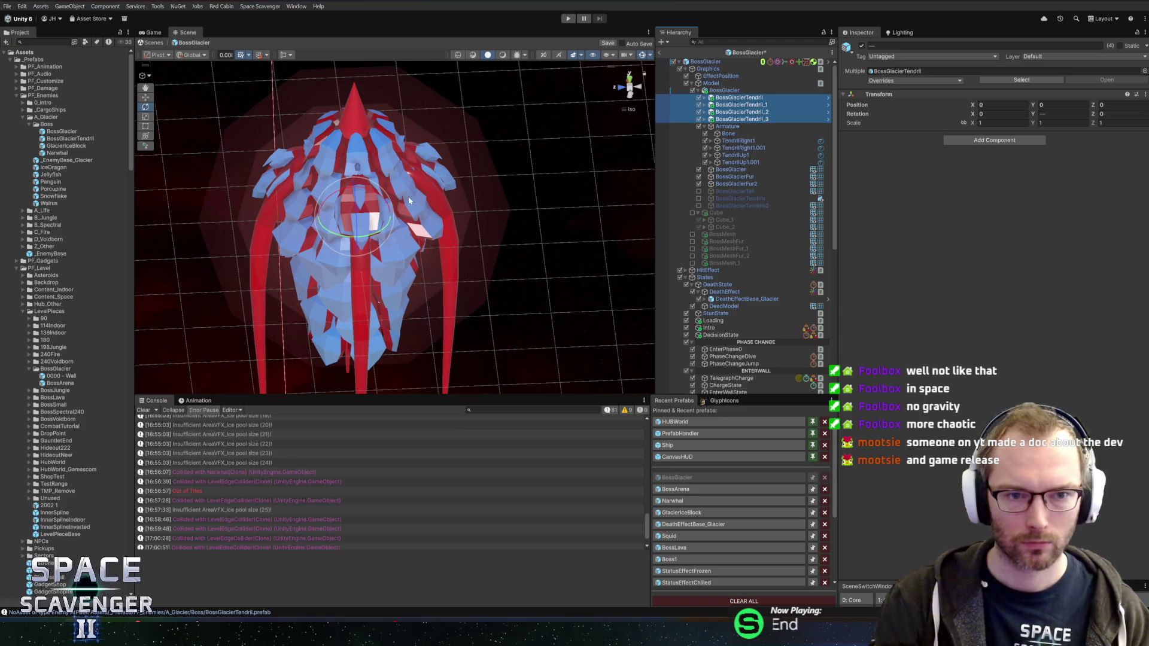
{"action": "key", "text": "ctrl+d"}
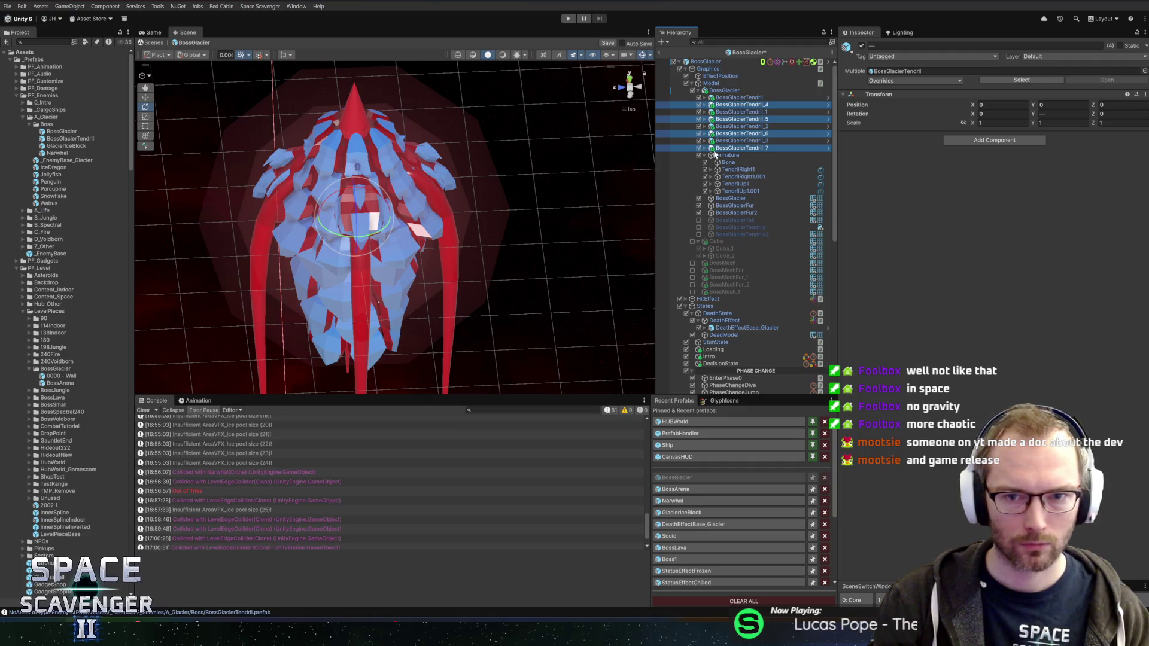
{"action": "left_click_drag", "start_coordinate": [727, 149], "coordinate": [728, 147]}
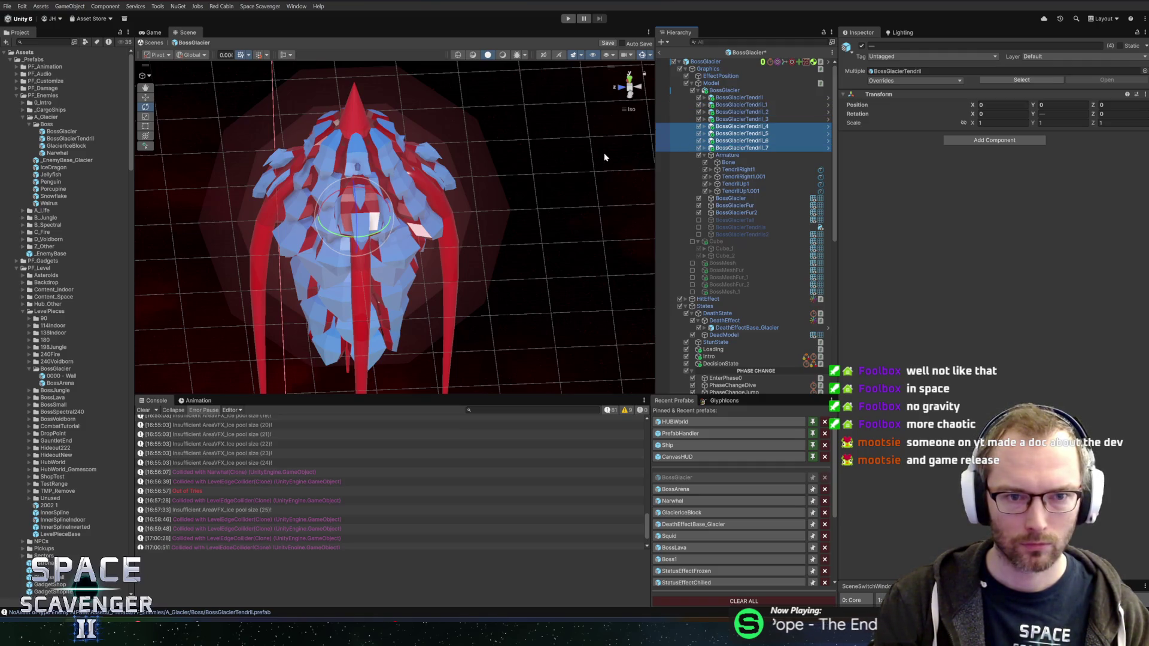
{"action": "key", "text": "w"}
{"action": "left_click_drag", "start_coordinate": [366, 192], "coordinate": [371, 282]}
{"action": "left_click", "coordinate": [1095, 108]}
{"action": "type", "text": "-8"}
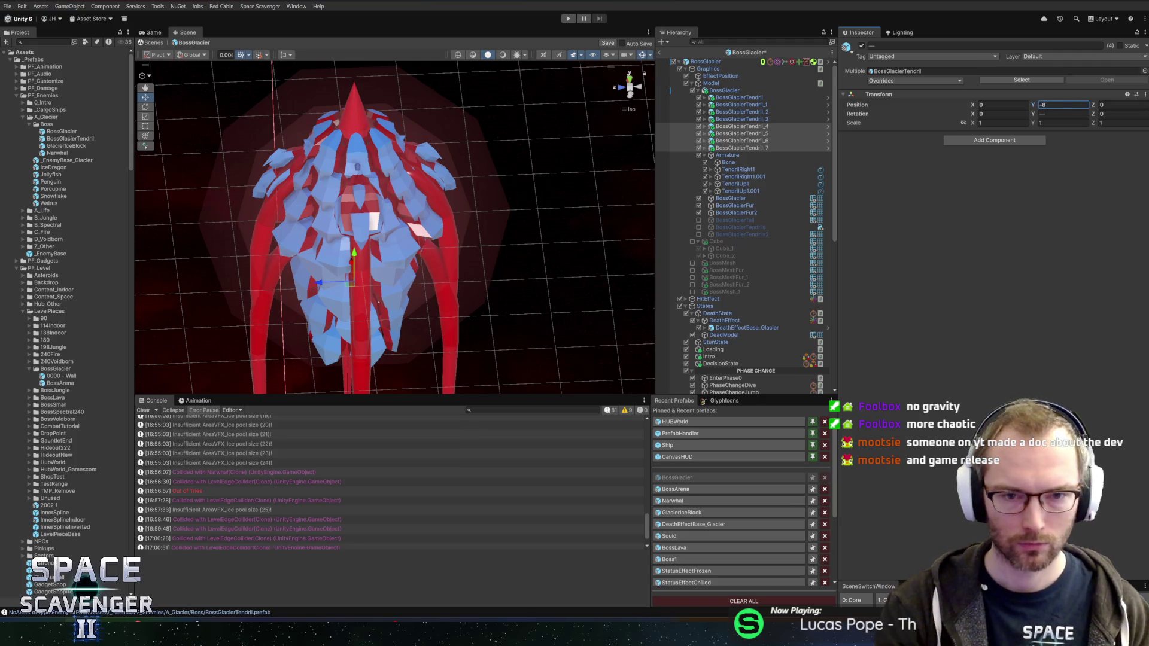
{"action": "key", "text": "Return"}
Rotate the lowered copies to spread between the others and save the scene
{"action": "key", "text": "e"}
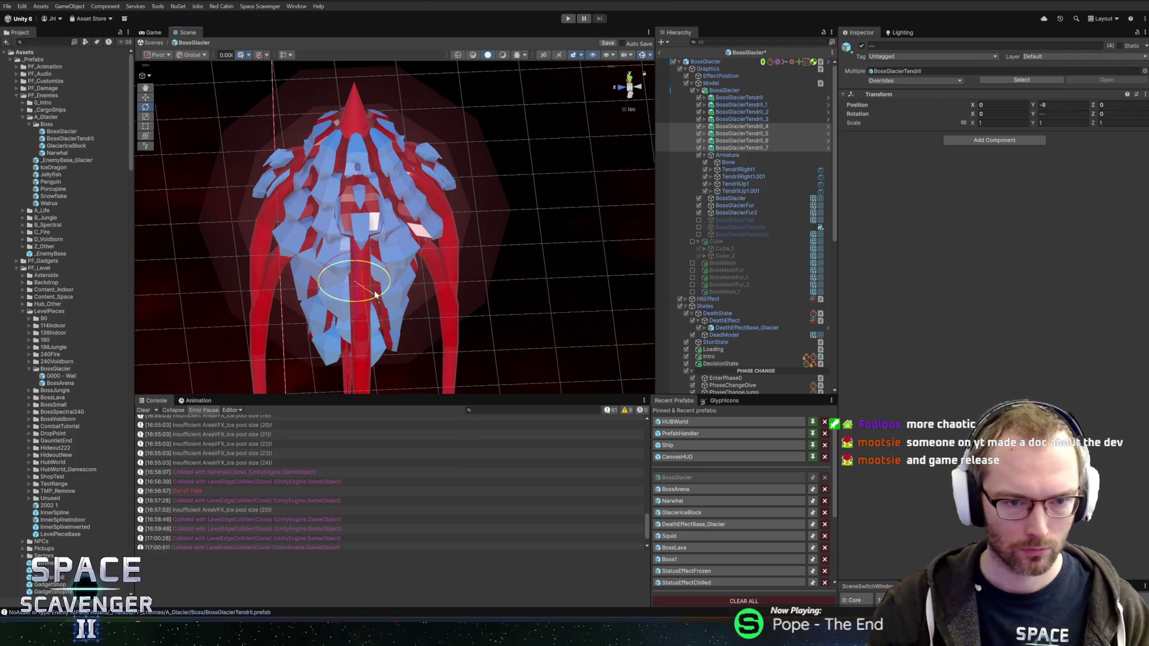
{"action": "mouse_move", "coordinate": [358, 305]}
{"action": "left_mouse_down"}
{"action": "mouse_move", "coordinate": [341, 304]}
{"action": "mouse_move", "coordinate": [383, 303]}
{"action": "left_mouse_up"}
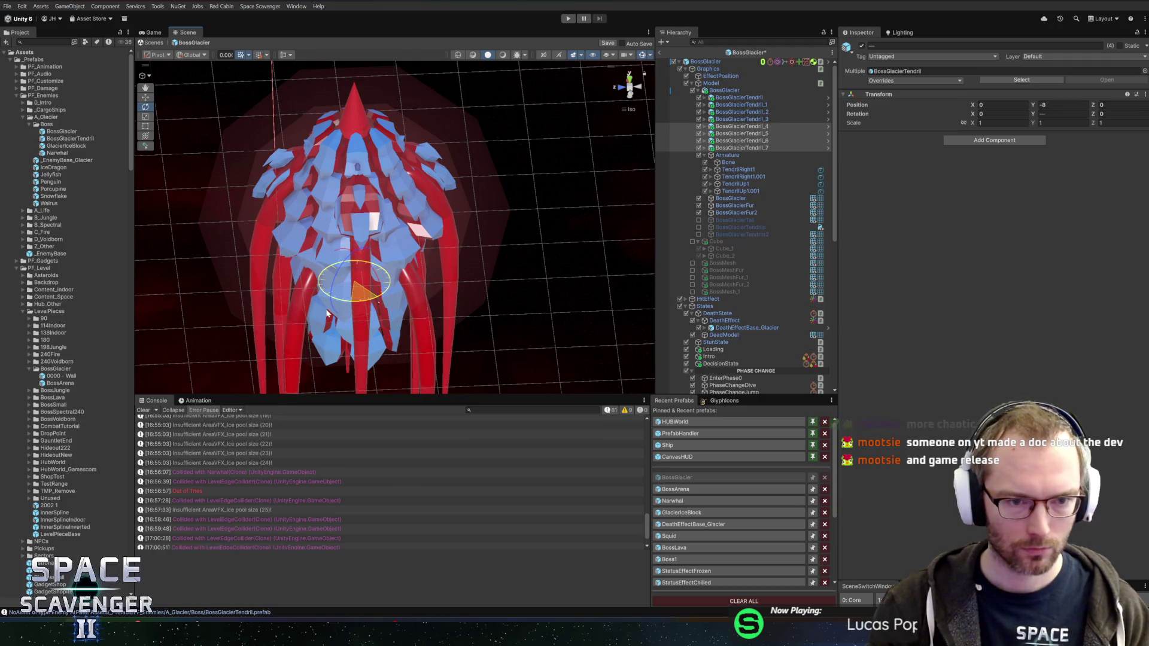
{"action": "left_click_drag", "start_coordinate": [479, 247], "coordinate": [555, 141]}
{"action": "key", "text": "ctrl+s"}
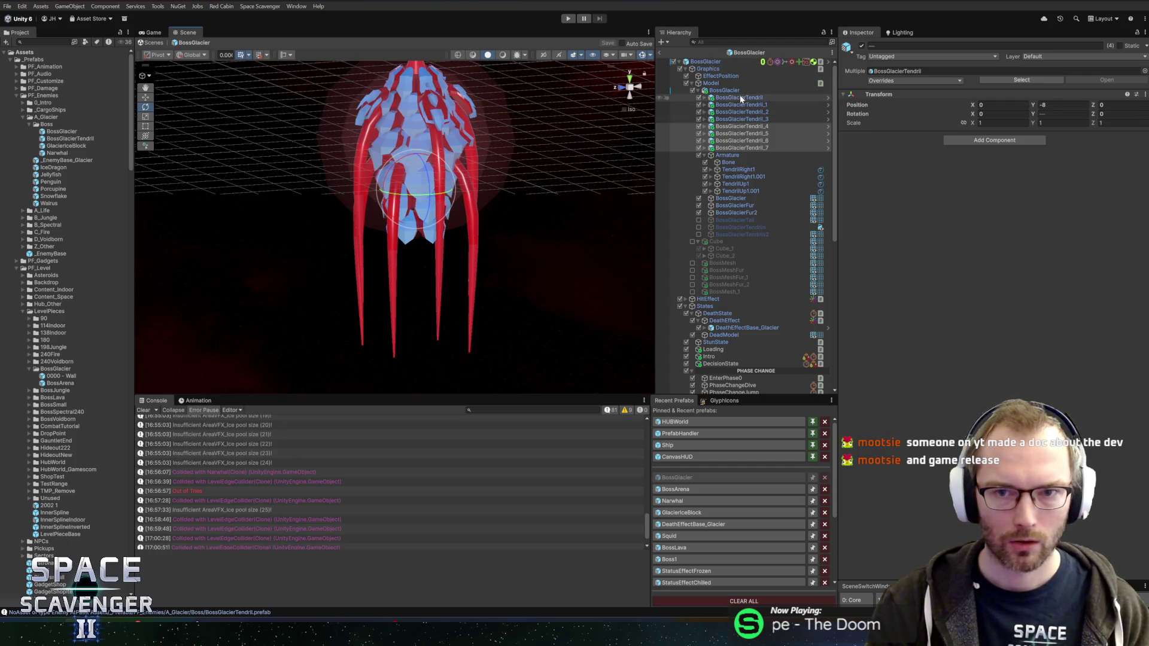
{"action": "left_click", "coordinate": [829, 98]}
Open the tendril prefab and set TendrilArmature's Tail Animator Curling to 1
{"action": "left_click", "coordinate": [828, 97]}
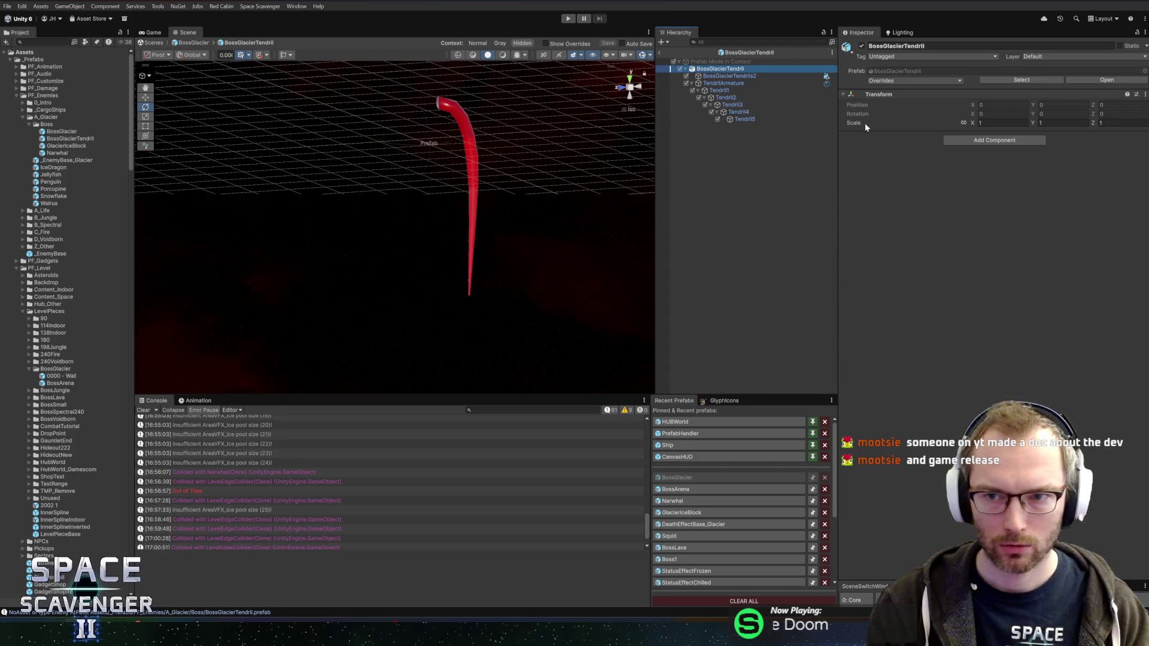
{"action": "left_click", "coordinate": [744, 83]}
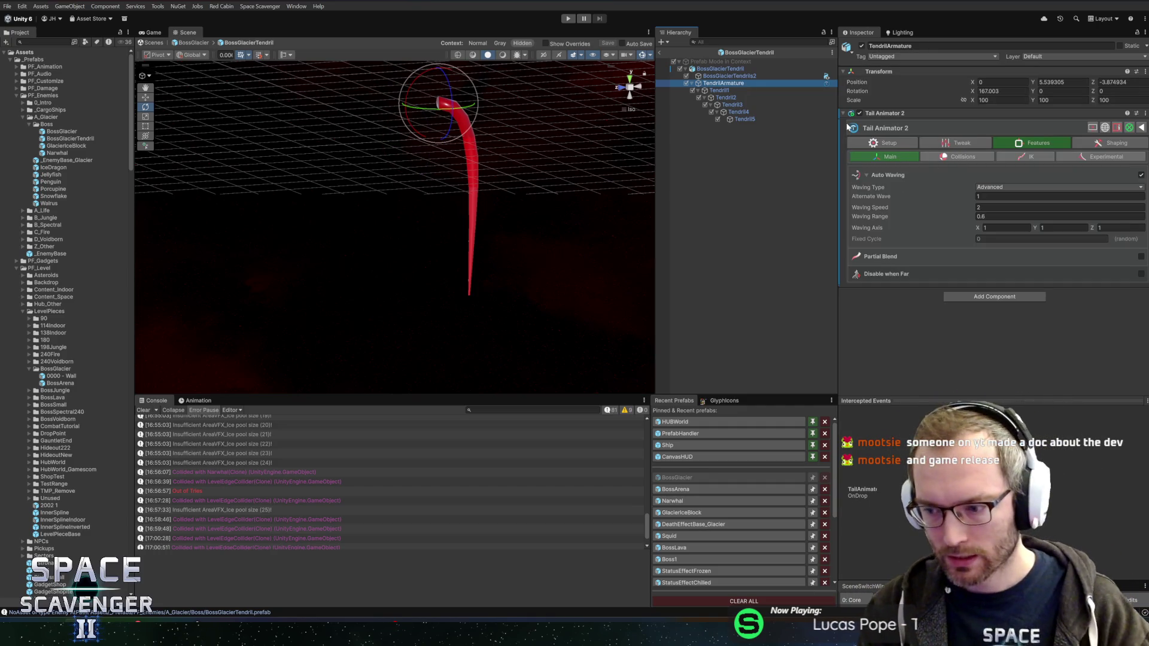
{"action": "left_click", "coordinate": [887, 144]}
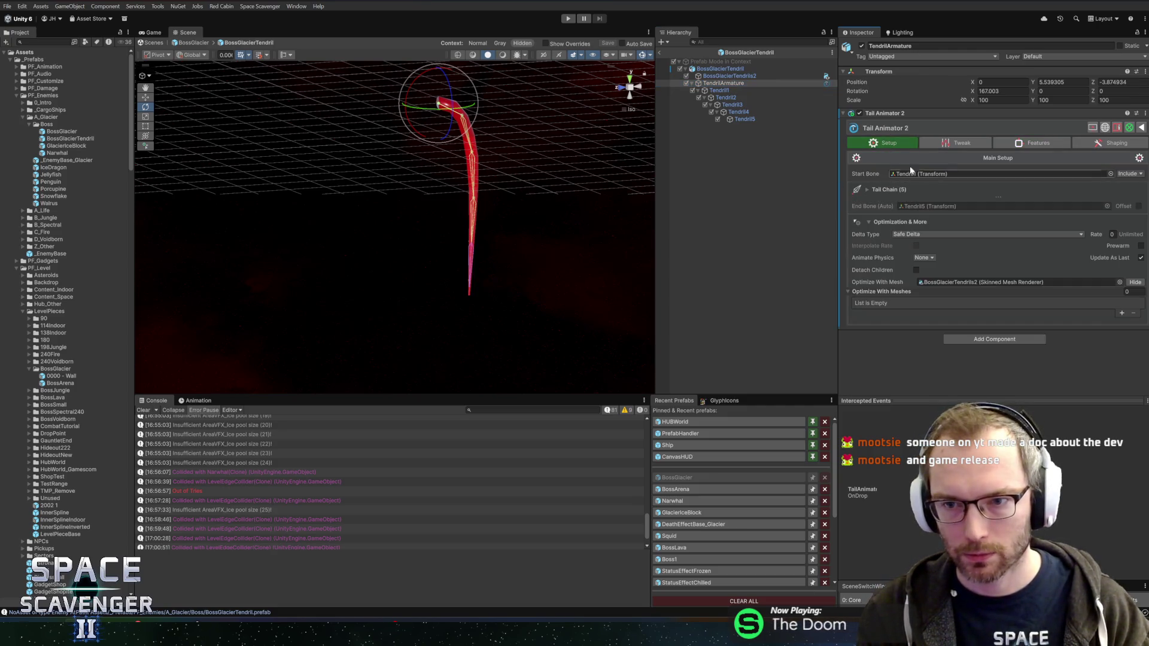
{"action": "left_click", "coordinate": [957, 143]}
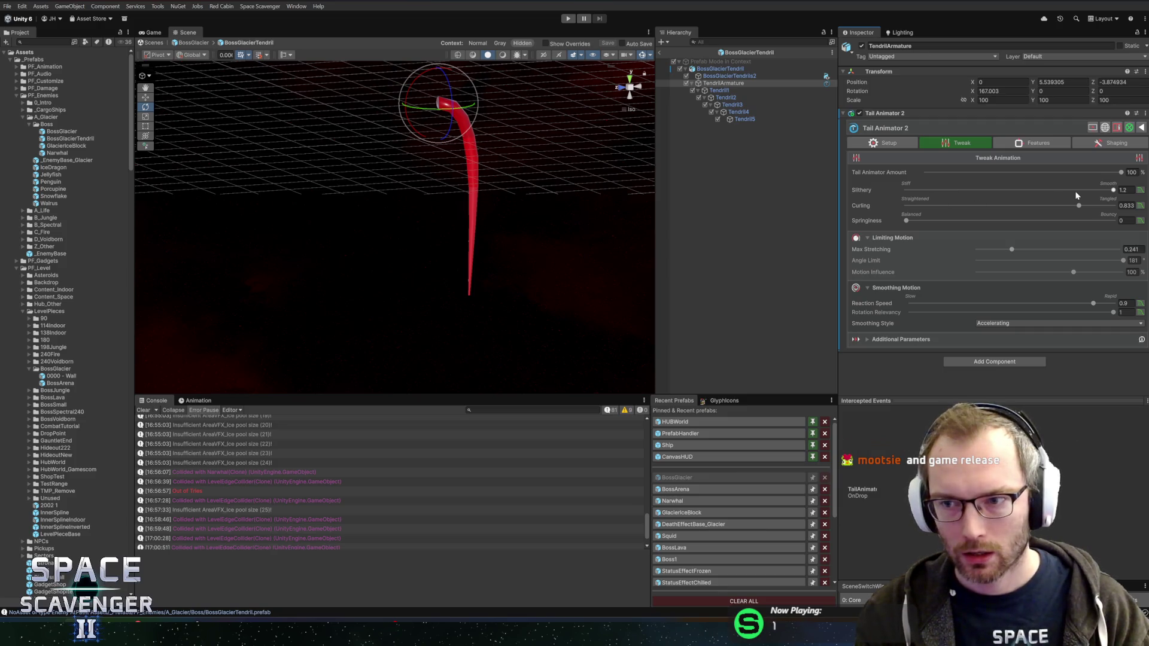
{"action": "left_click", "coordinate": [1124, 205]}
{"action": "type", "text": "1"}
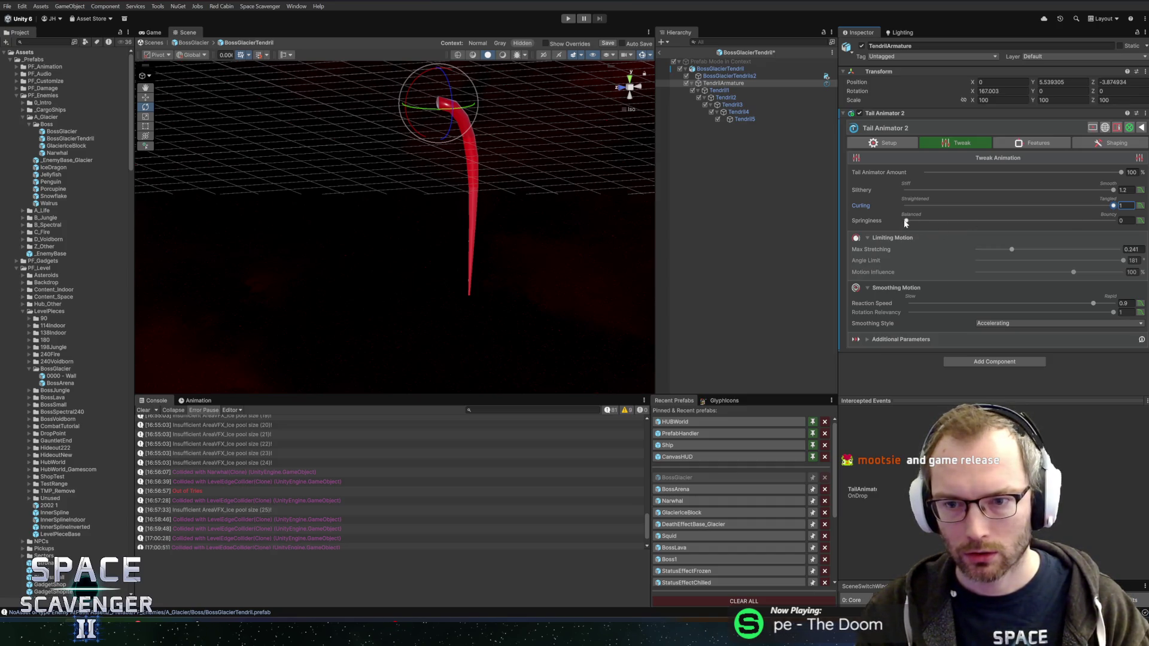
Raise Max Stretching to 0.42 and Motion Influence to 150%, then return to BossGlacier
{"action": "left_click_drag", "start_coordinate": [1011, 248], "coordinate": [1038, 252]}
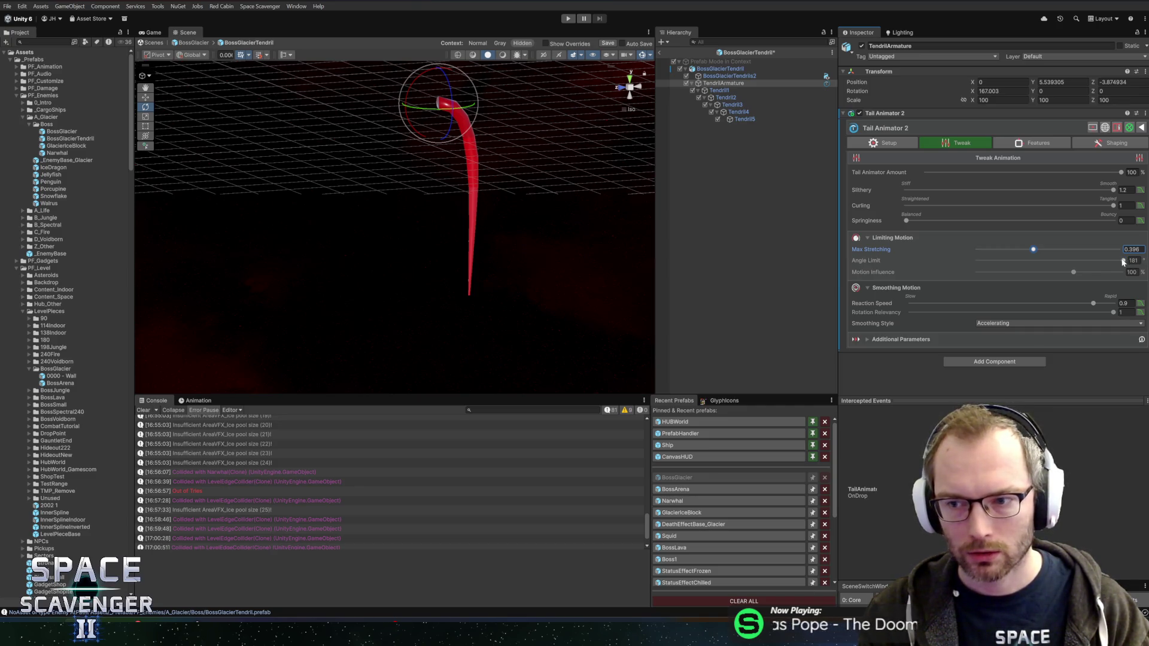
{"action": "mouse_move", "coordinate": [500, 122]}
{"action": "left_mouse_down"}
{"action": "mouse_move", "coordinate": [508, 144]}
{"action": "mouse_move", "coordinate": [489, 130]}
{"action": "left_mouse_up"}
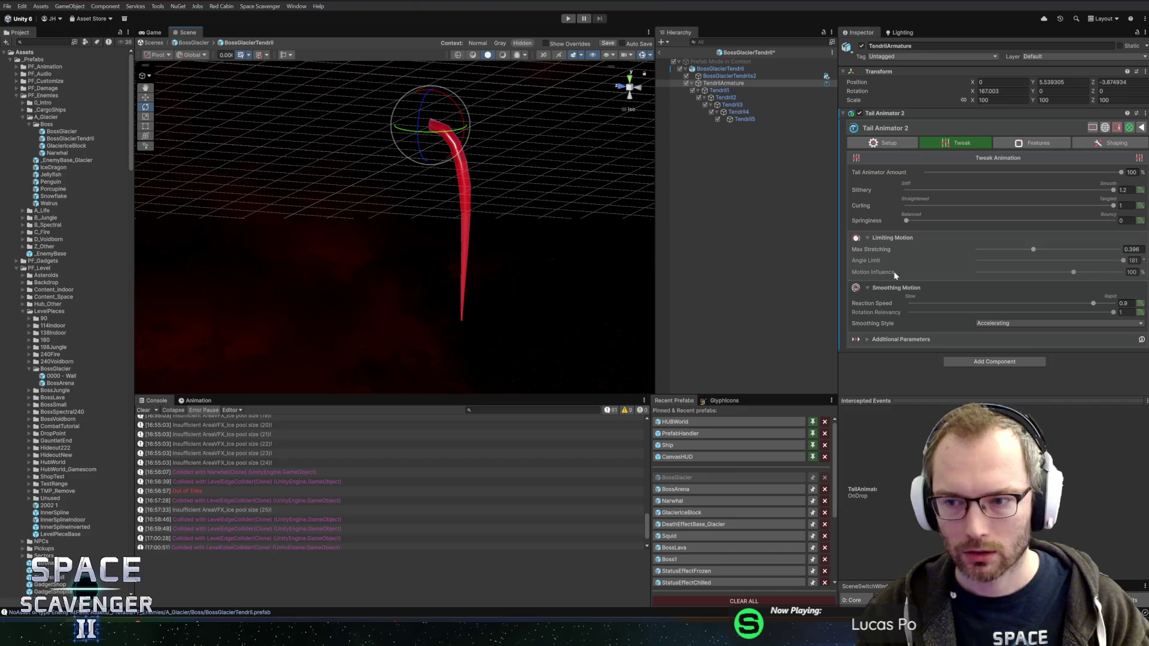
{"action": "left_click_drag", "start_coordinate": [1075, 272], "coordinate": [1091, 275]}
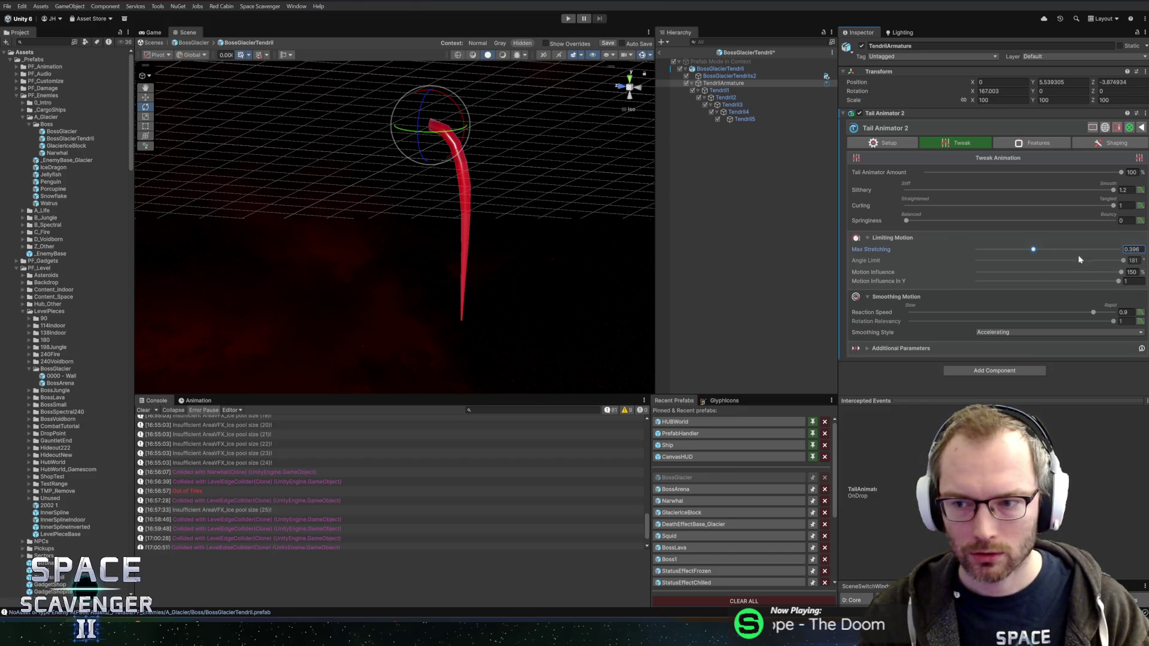
{"action": "left_click", "coordinate": [658, 53]}
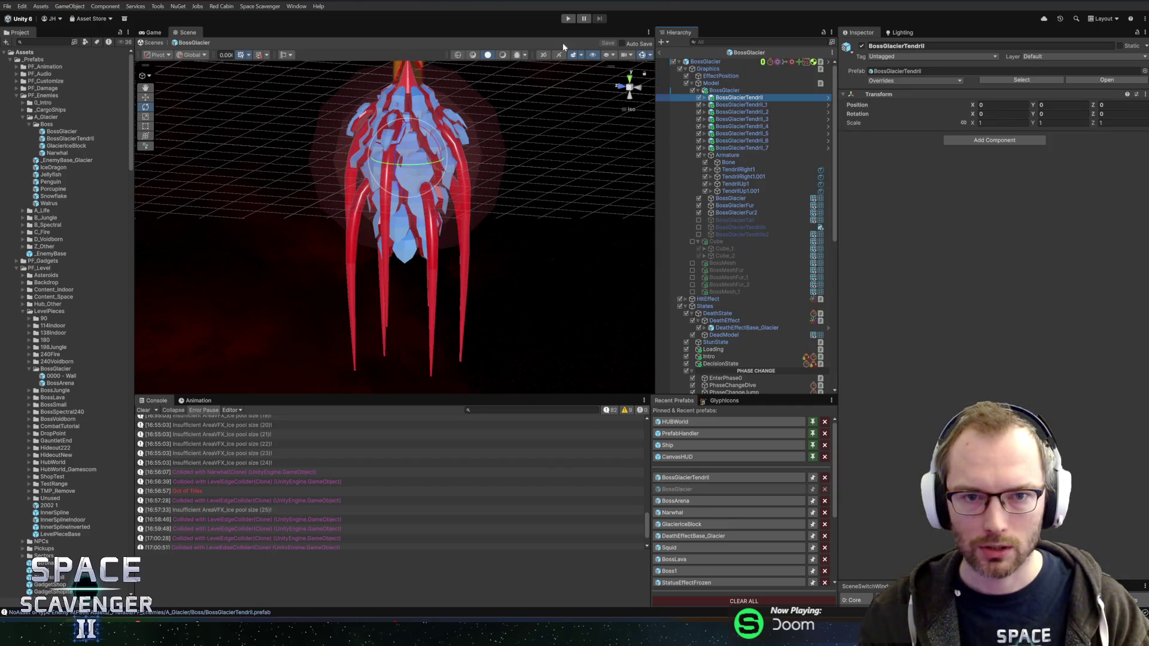
Start Play mode, exiting Prefab Mode, and dash the ship away from the Prince of Frost
{"action": "left_click", "coordinate": [566, 19]}
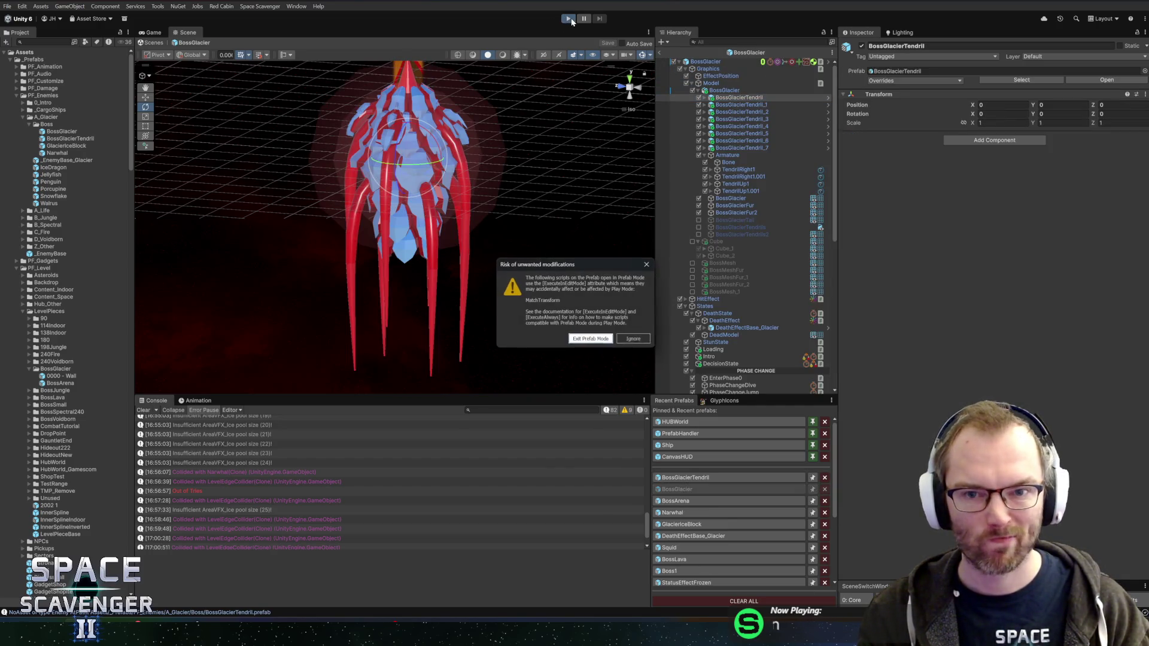
{"action": "left_click", "coordinate": [598, 339]}
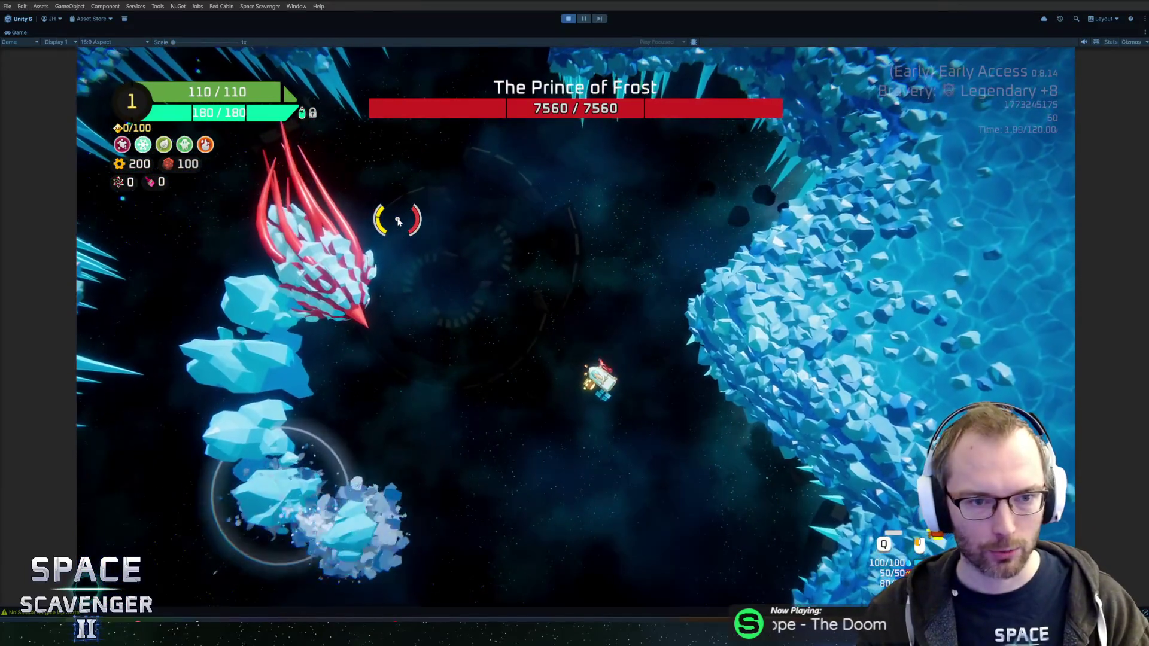
{"action": "key", "text": "space"}
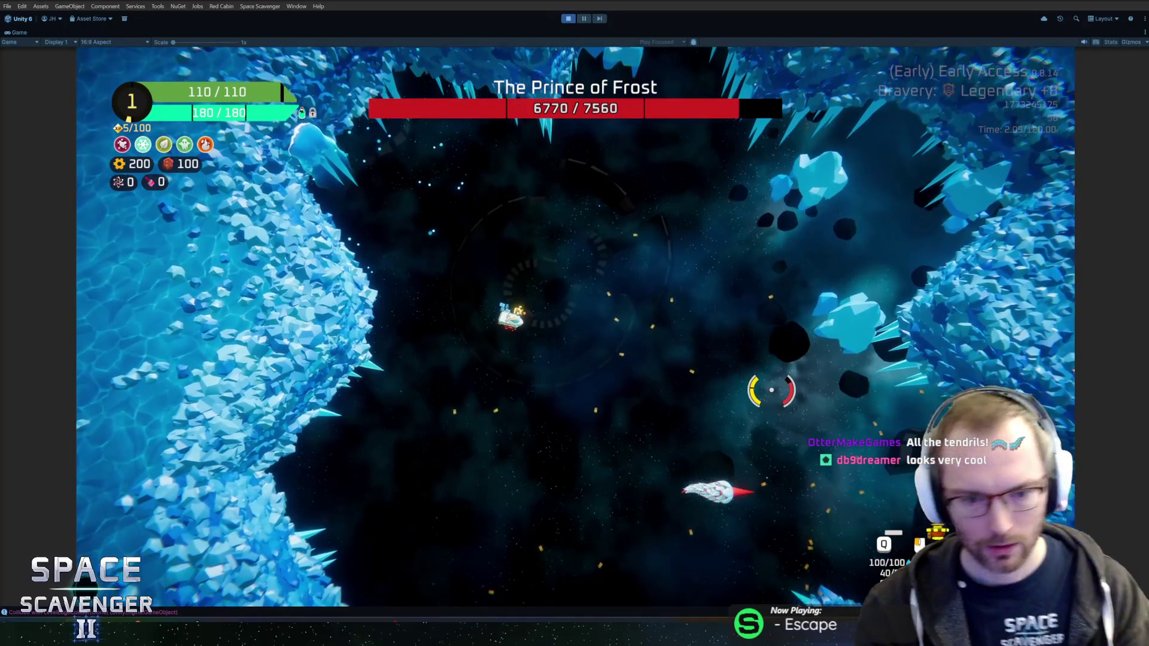
Pause the boss fight with Escape, then resume it
{"action": "key", "text": "Escape"}
{"action": "key", "text": "Escape"}
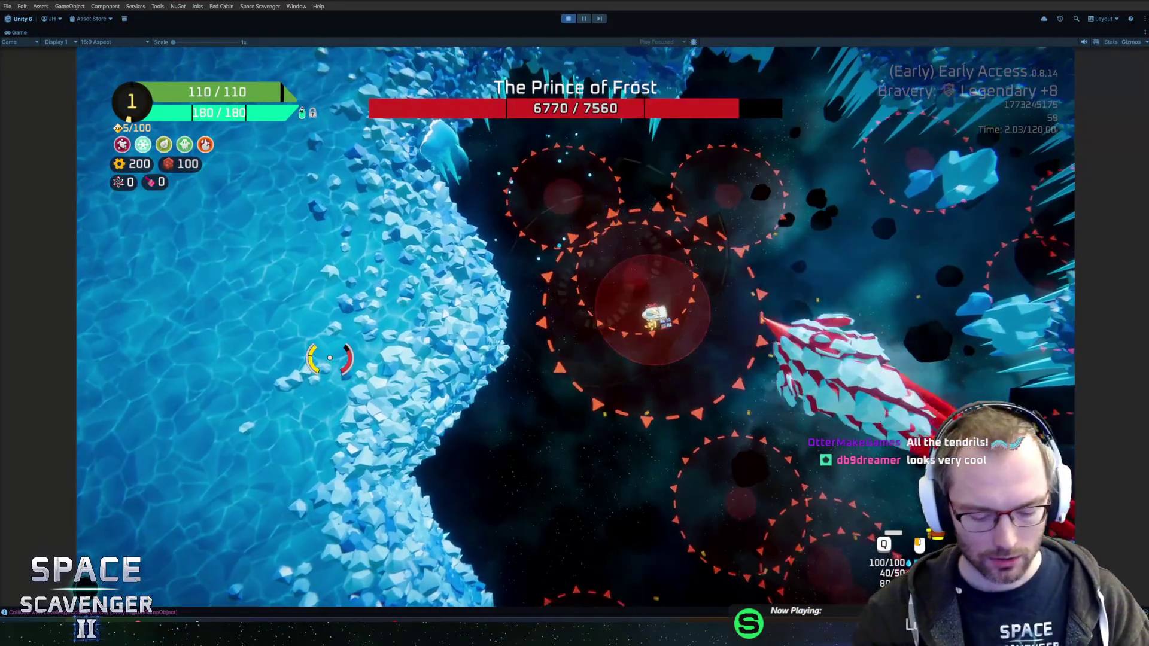
{"action": "key", "text": "ctrl+p"}
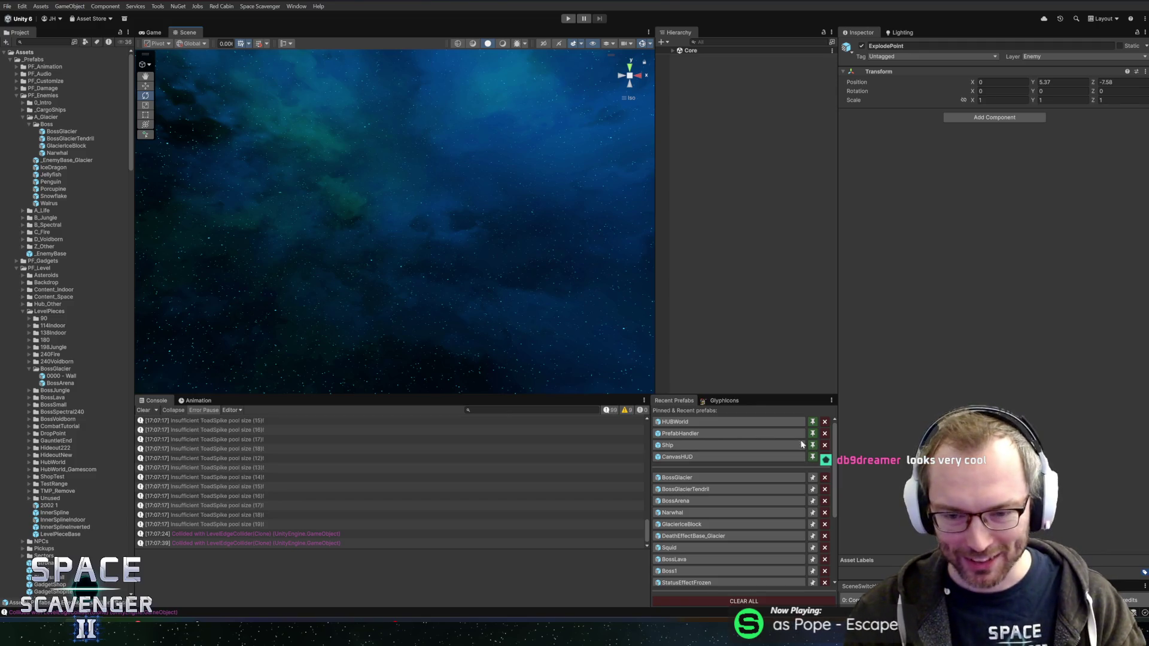
Open the BossGlacier prefab and duplicate BossGlacierTendril_4 through _7
{"action": "left_click", "coordinate": [691, 477]}
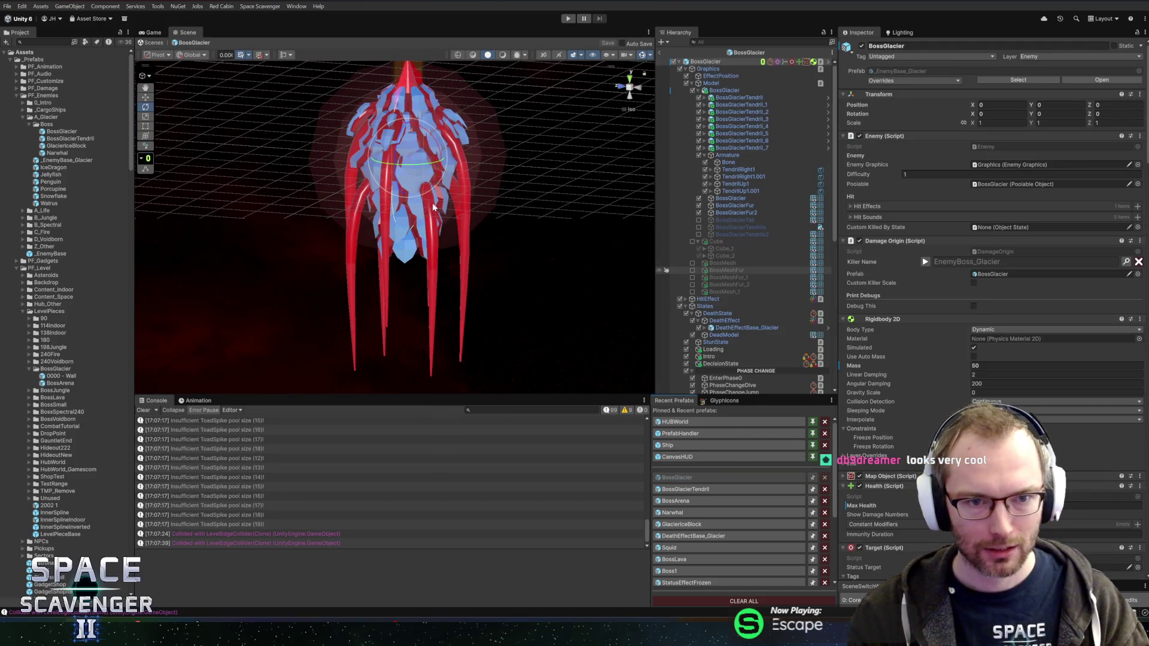
{"action": "scroll", "coordinate": [477, 251], "scroll_direction": "up", "scroll_amount": 3}
{"action": "left_click_drag", "start_coordinate": [542, 209], "coordinate": [542, 221]}
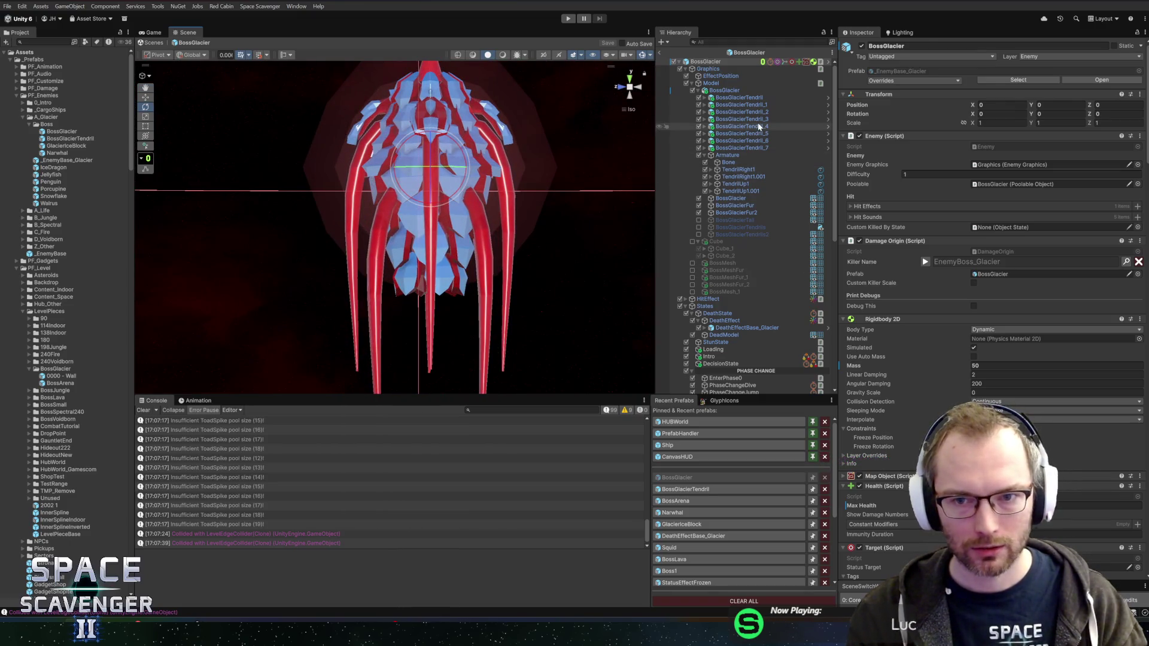
{"action": "left_click", "coordinate": [758, 127]}
{"action": "left_click", "coordinate": [749, 148], "text": "shift"}
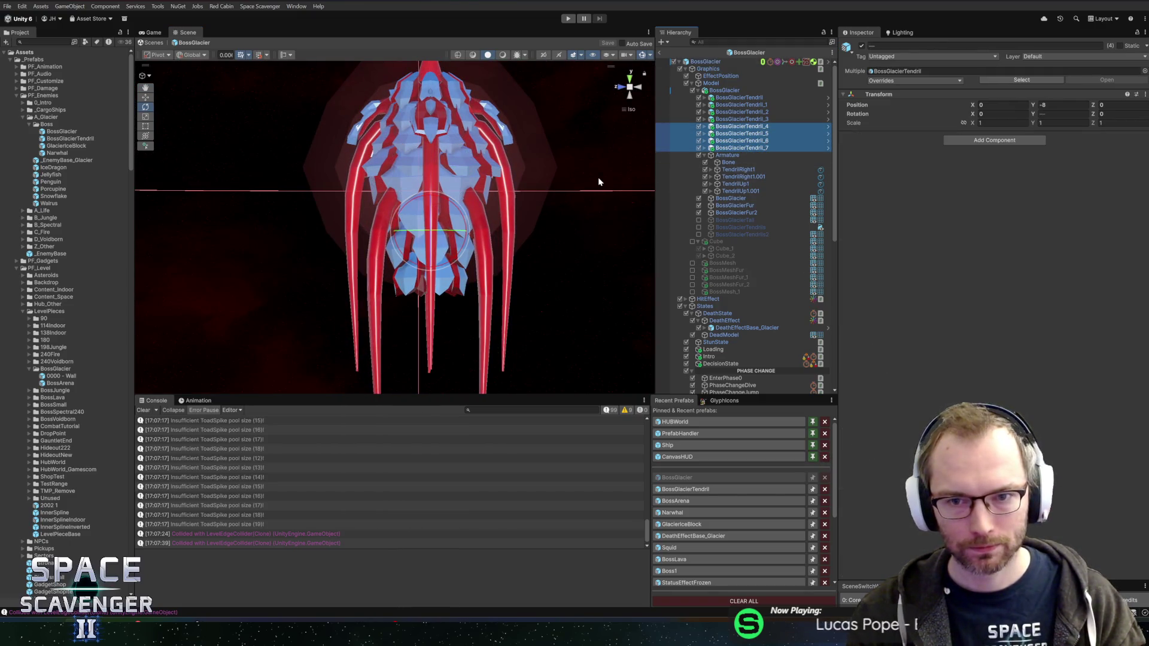
{"action": "key", "text": "ctrl+d"}
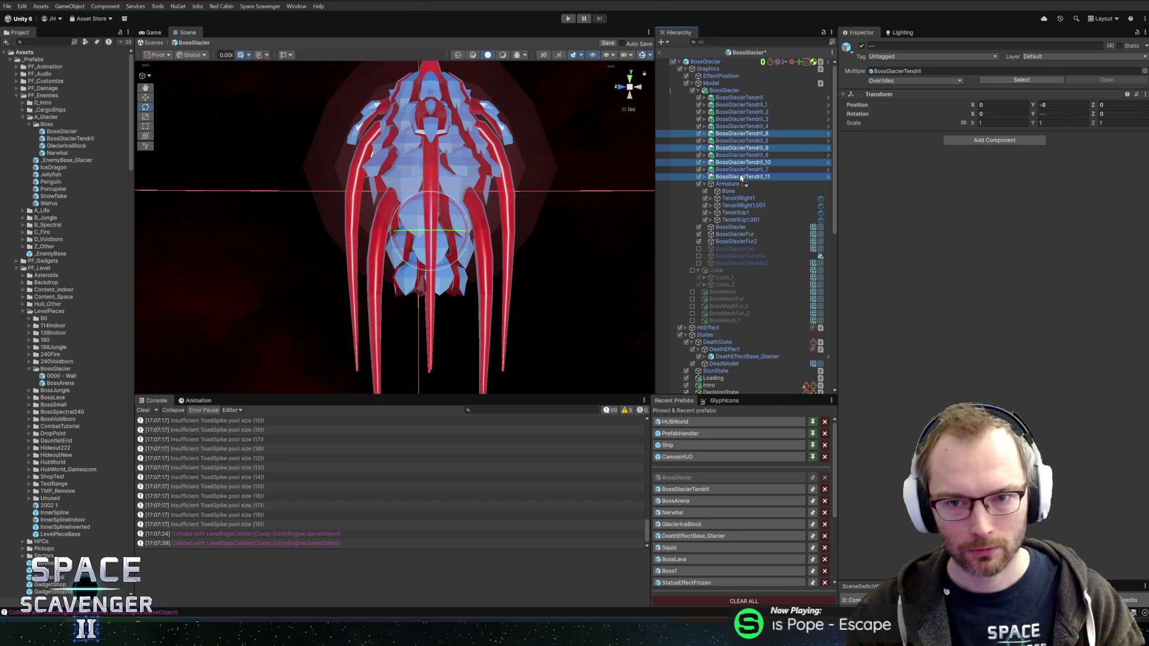
Move the copies down to Y -12.09, shrink them to 0.464 scale, and open the tendril prefab
{"action": "mouse_move", "coordinate": [522, 246]}
{"action": "left_mouse_down"}
{"action": "mouse_move", "coordinate": [530, 346]}
{"action": "mouse_move", "coordinate": [417, 271]}
{"action": "mouse_move", "coordinate": [433, 275]}
{"action": "mouse_move", "coordinate": [429, 286]}
{"action": "left_mouse_up"}
{"action": "key", "text": "w"}
{"action": "mouse_move", "coordinate": [495, 249]}
{"action": "left_mouse_down"}
{"action": "mouse_move", "coordinate": [462, 190]}
{"action": "mouse_move", "coordinate": [417, 218]}
{"action": "mouse_move", "coordinate": [417, 267]}
{"action": "left_mouse_up"}
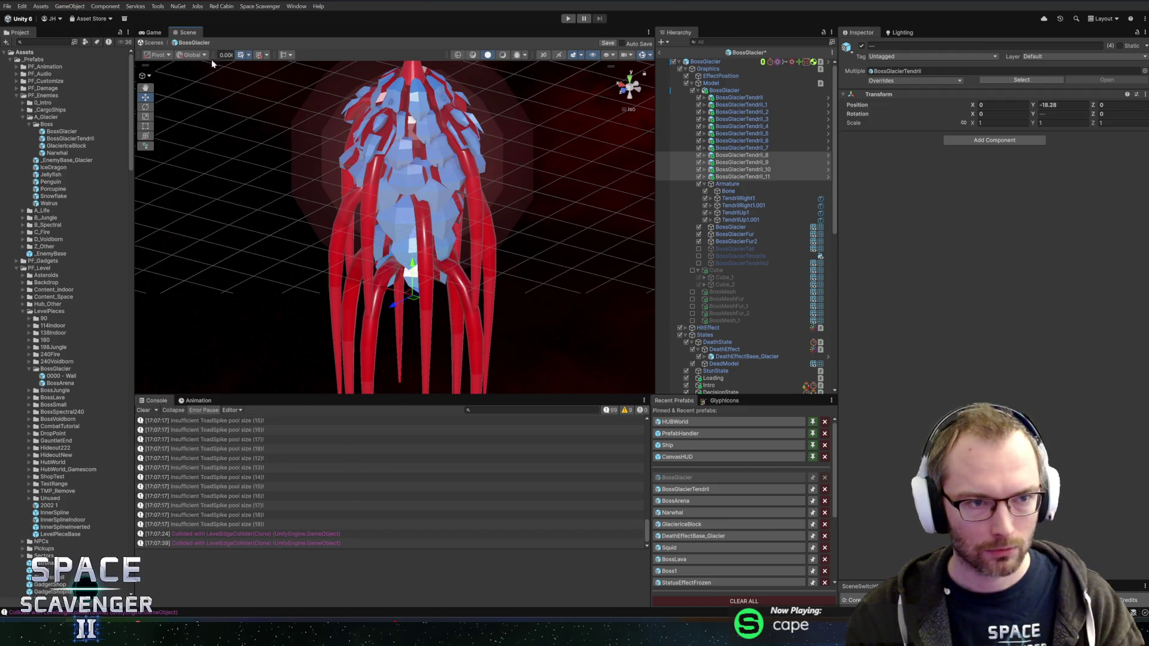
{"action": "left_click", "coordinate": [163, 66]}
{"action": "mouse_move", "coordinate": [491, 168]}
{"action": "left_mouse_down"}
{"action": "mouse_move", "coordinate": [525, 192]}
{"action": "mouse_move", "coordinate": [535, 230]}
{"action": "left_mouse_up"}
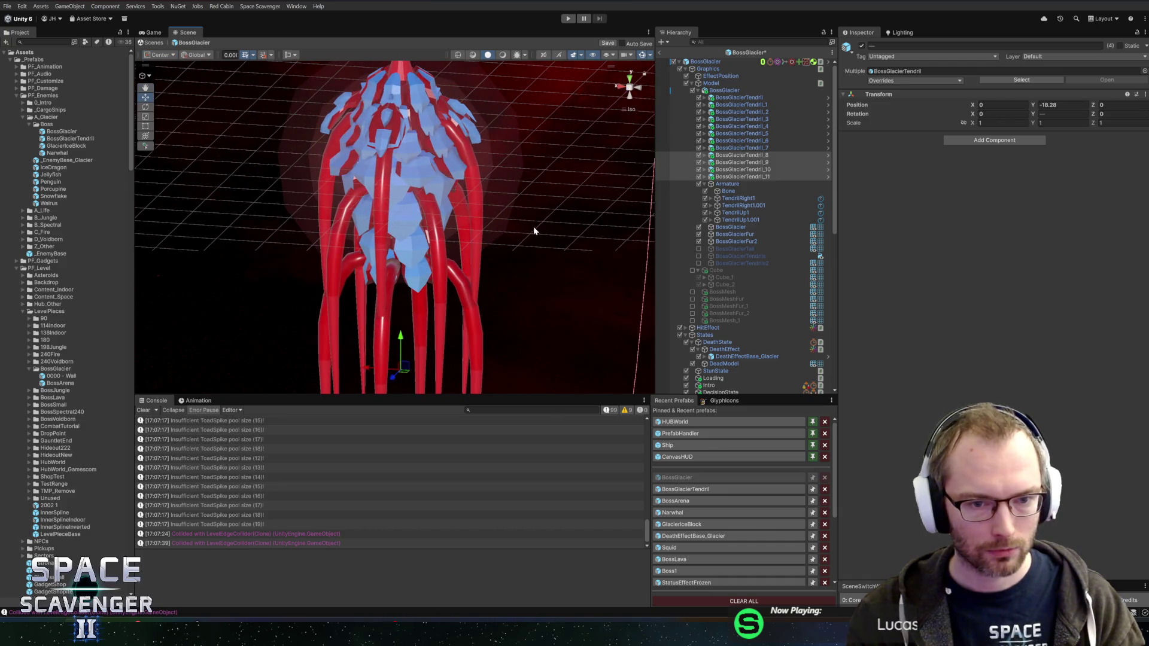
{"action": "left_click", "coordinate": [173, 55]}
{"action": "left_click", "coordinate": [164, 76]}
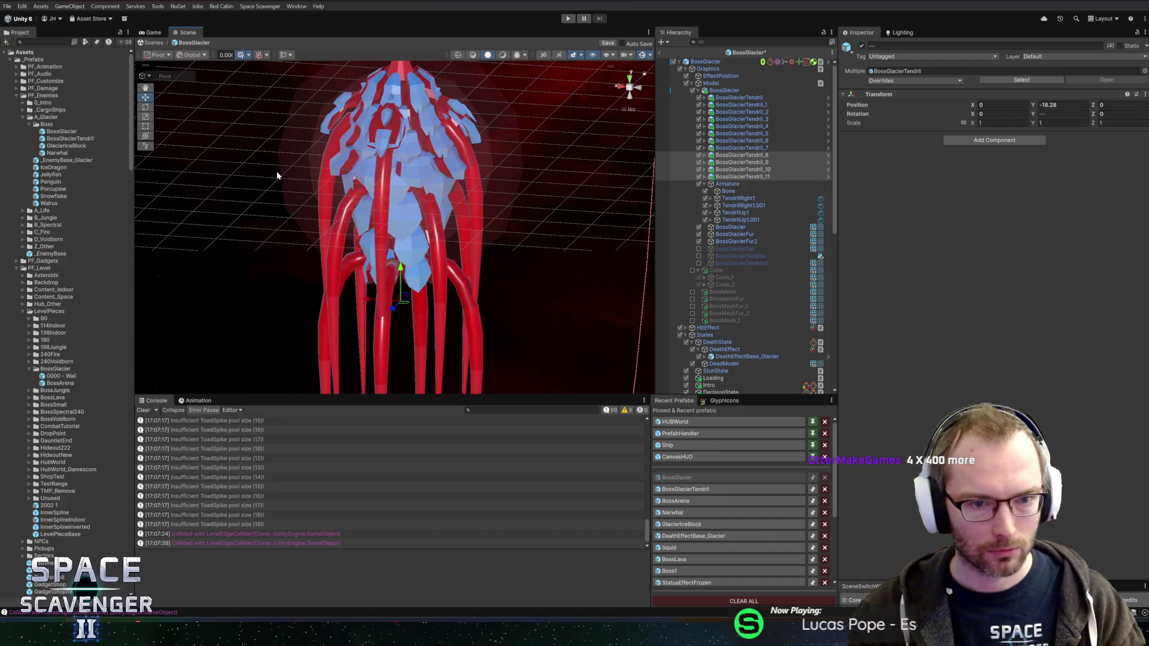
{"action": "mouse_move", "coordinate": [401, 304]}
{"action": "left_mouse_down"}
{"action": "mouse_move", "coordinate": [369, 299]}
{"action": "mouse_move", "coordinate": [401, 244]}
{"action": "mouse_move", "coordinate": [475, 287]}
{"action": "mouse_move", "coordinate": [587, 223]}
{"action": "left_mouse_up"}
{"action": "left_click", "coordinate": [784, 148]}
{"action": "left_click", "coordinate": [829, 149]}
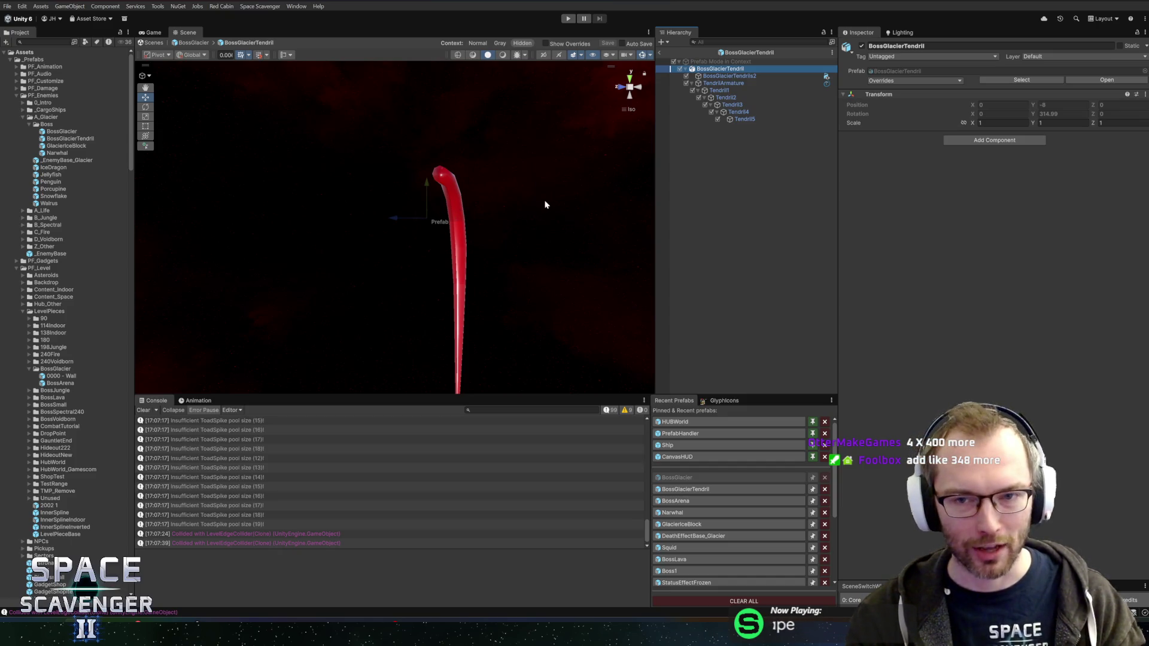
Lower TendrilArmature's Tail Animator Max Stretching to 0.124 and save the tendril prefab
{"action": "left_click_drag", "start_coordinate": [545, 205], "coordinate": [634, 246]}
{"action": "mouse_move", "coordinate": [453, 152]}
{"action": "left_mouse_down"}
{"action": "mouse_move", "coordinate": [558, 176]}
{"action": "mouse_move", "coordinate": [721, 168]}
{"action": "mouse_move", "coordinate": [996, 197]}
{"action": "left_mouse_up"}
{"action": "left_click", "coordinate": [781, 76]}
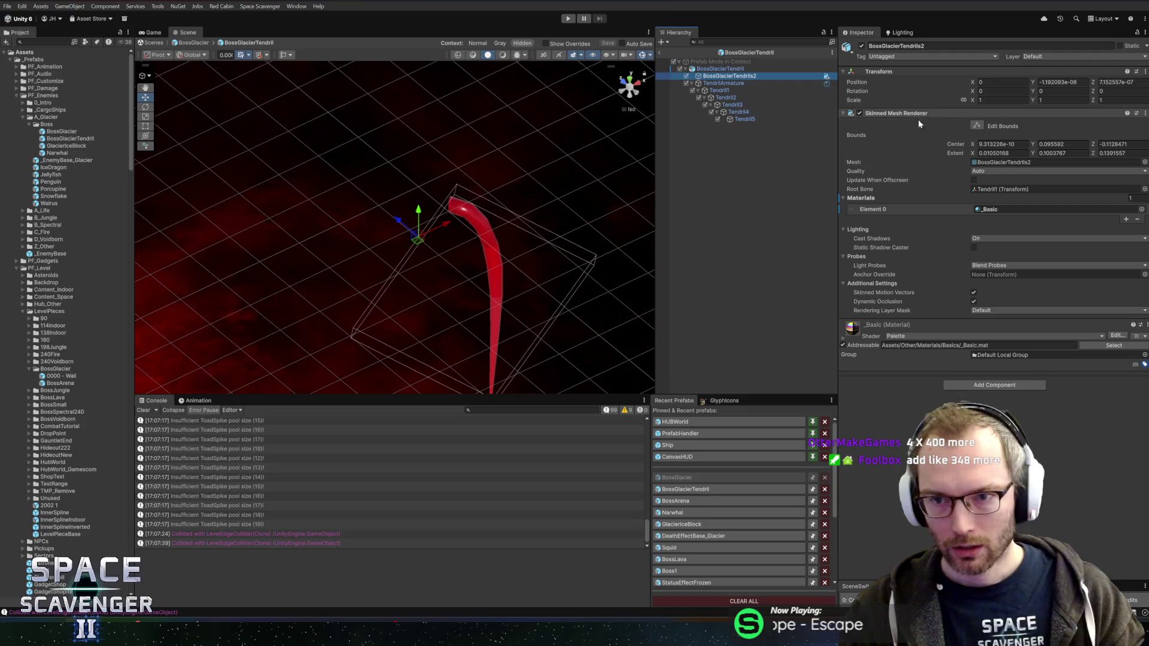
{"action": "key", "text": "Down"}
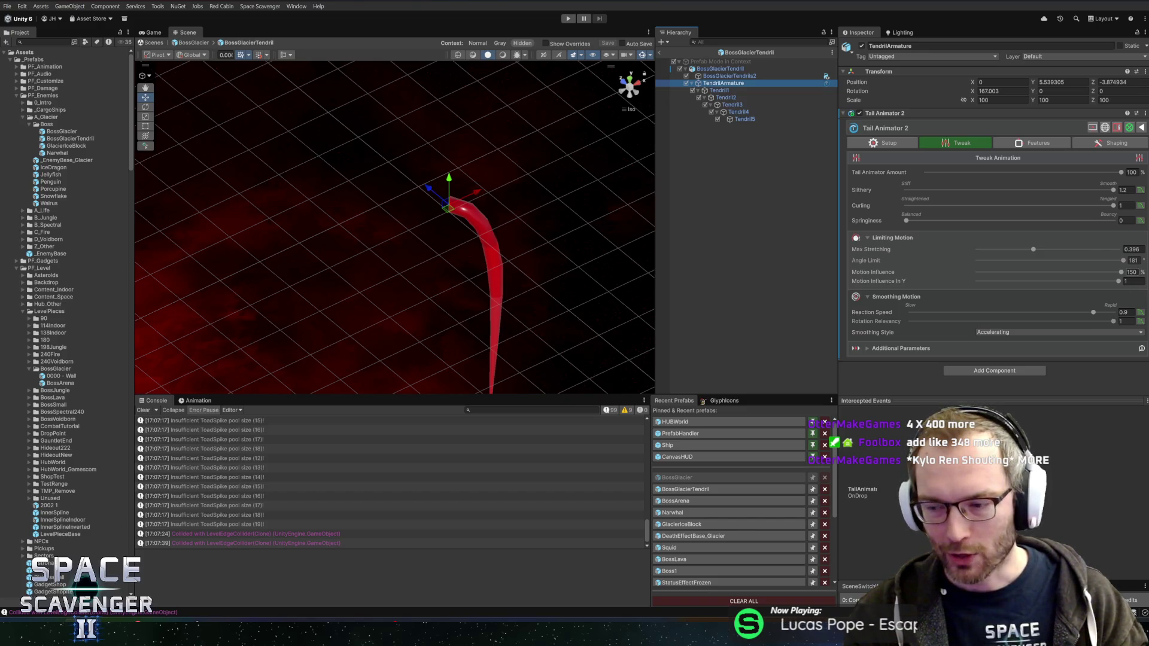
{"action": "left_click", "coordinate": [1130, 272]}
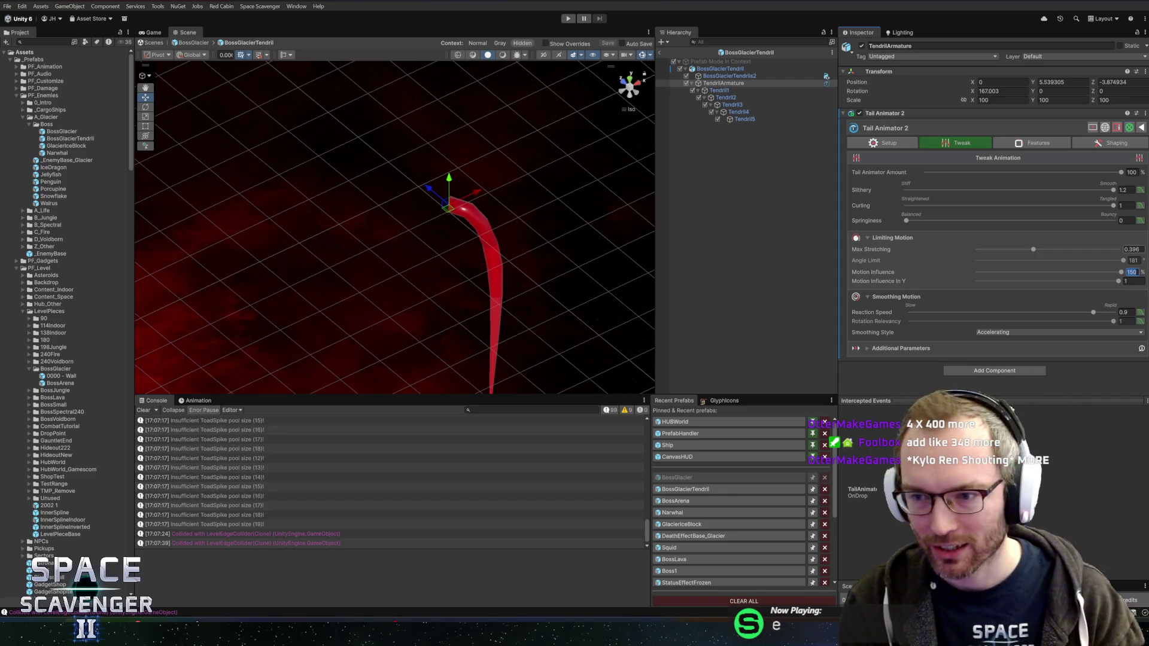
{"action": "left_click_drag", "start_coordinate": [1000, 248], "coordinate": [996, 249]}
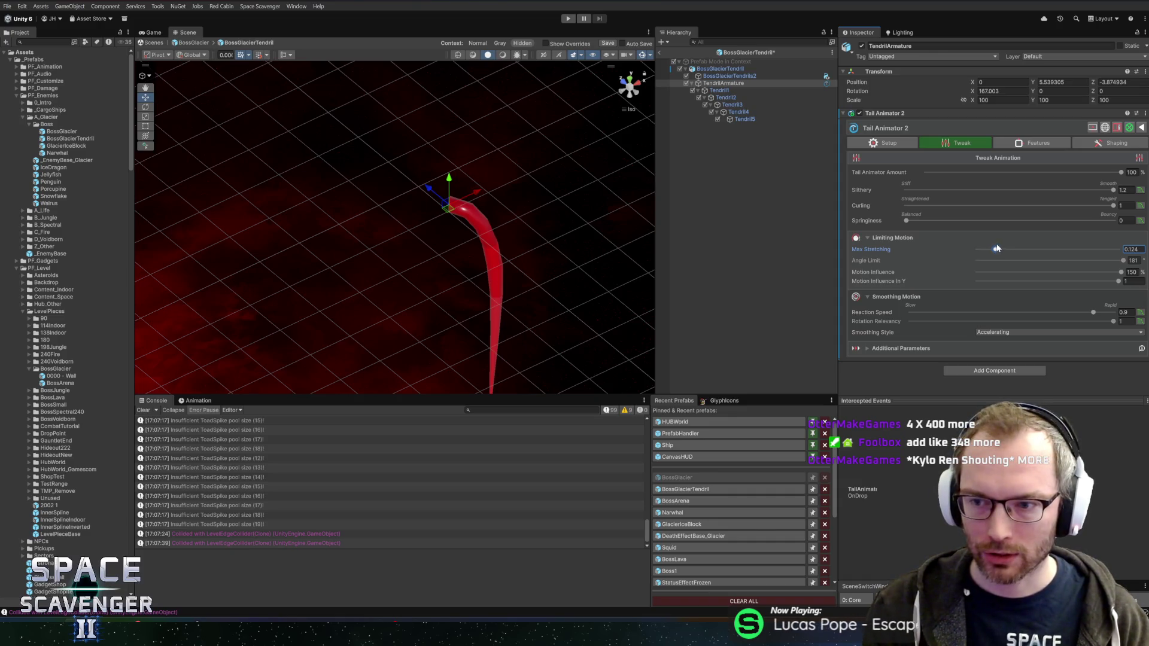
{"action": "key", "text": "ctrl+s"}
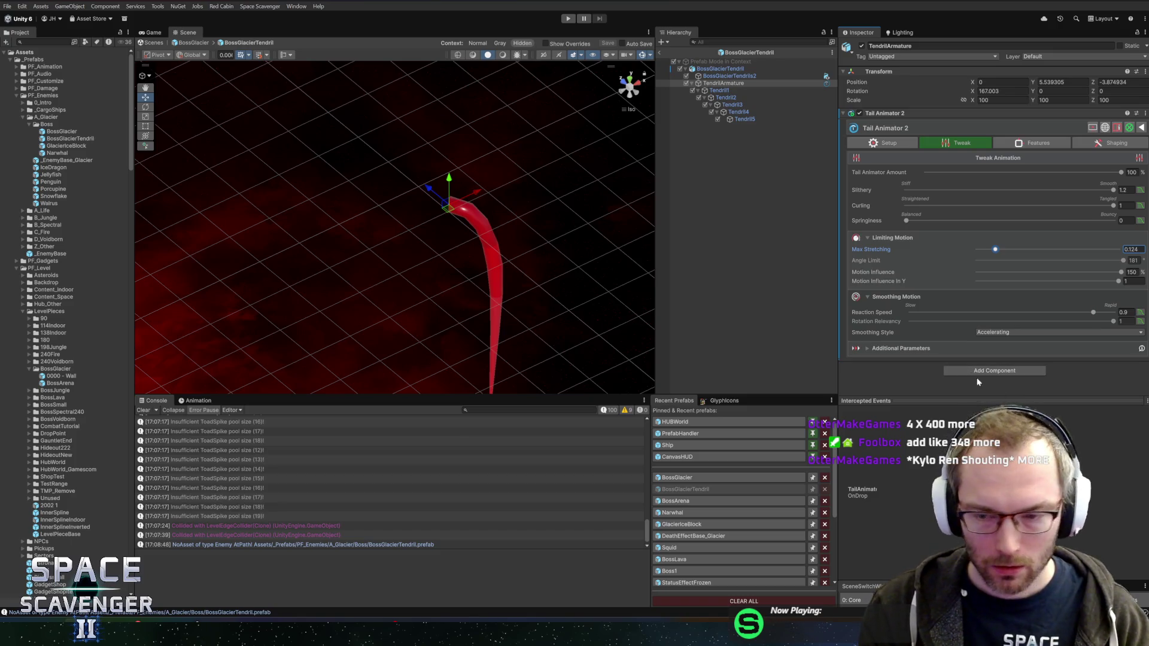
Keep Accelerating as the Smoothing Style and return to the BossGlacier prefab
{"action": "left_click", "coordinate": [1000, 333]}
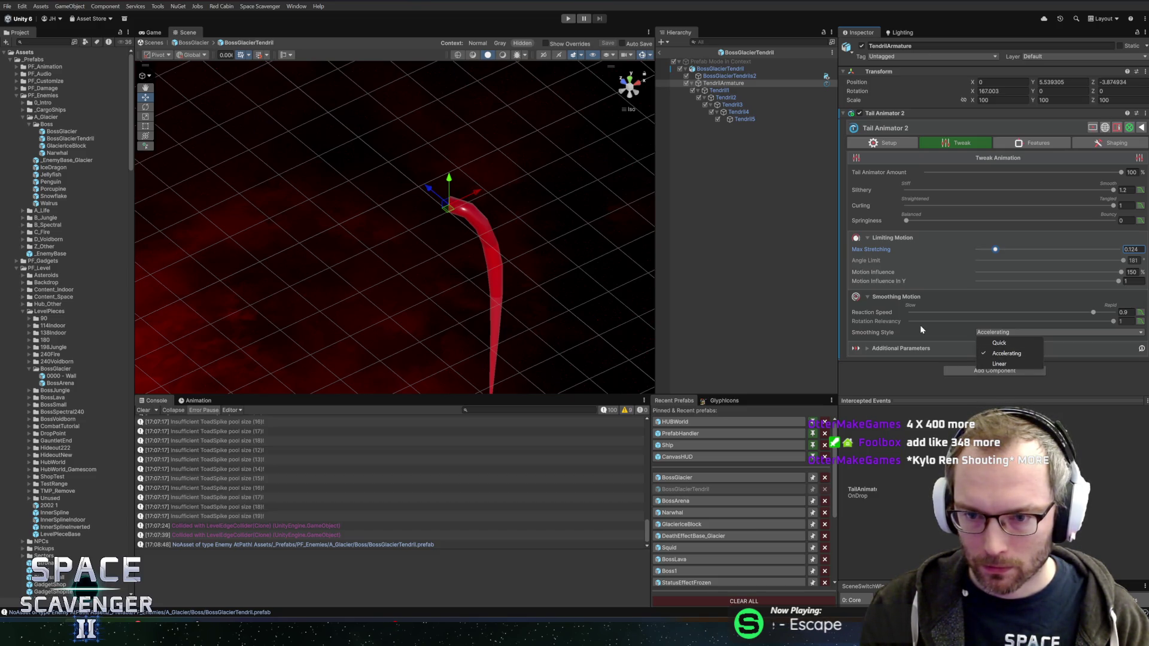
{"action": "left_click", "coordinate": [883, 150]}
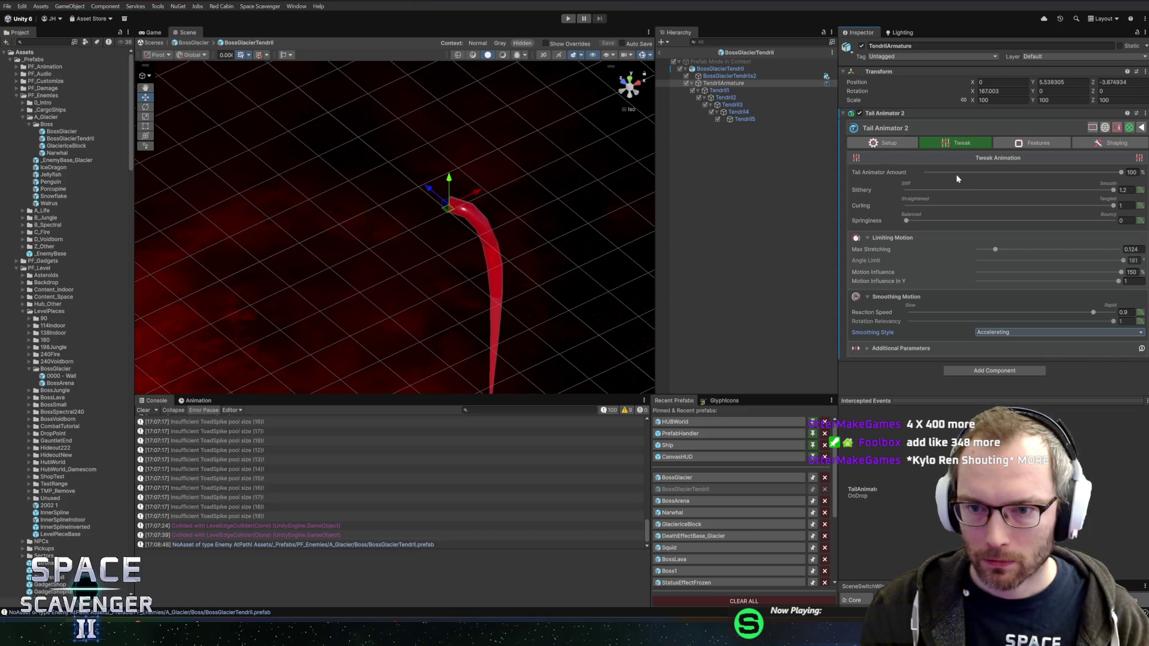
{"action": "left_click", "coordinate": [665, 52]}
{"action": "left_click", "coordinate": [659, 52]}
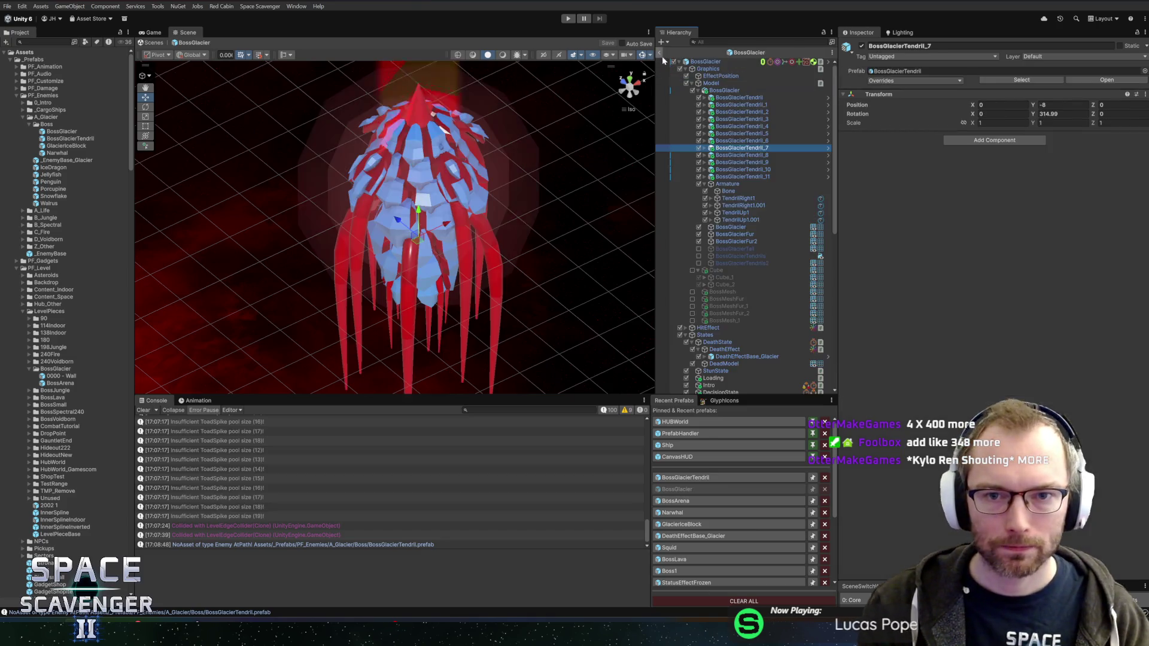
Create an empty child object named Test under BossGlacier
{"action": "left_click", "coordinate": [736, 98]}
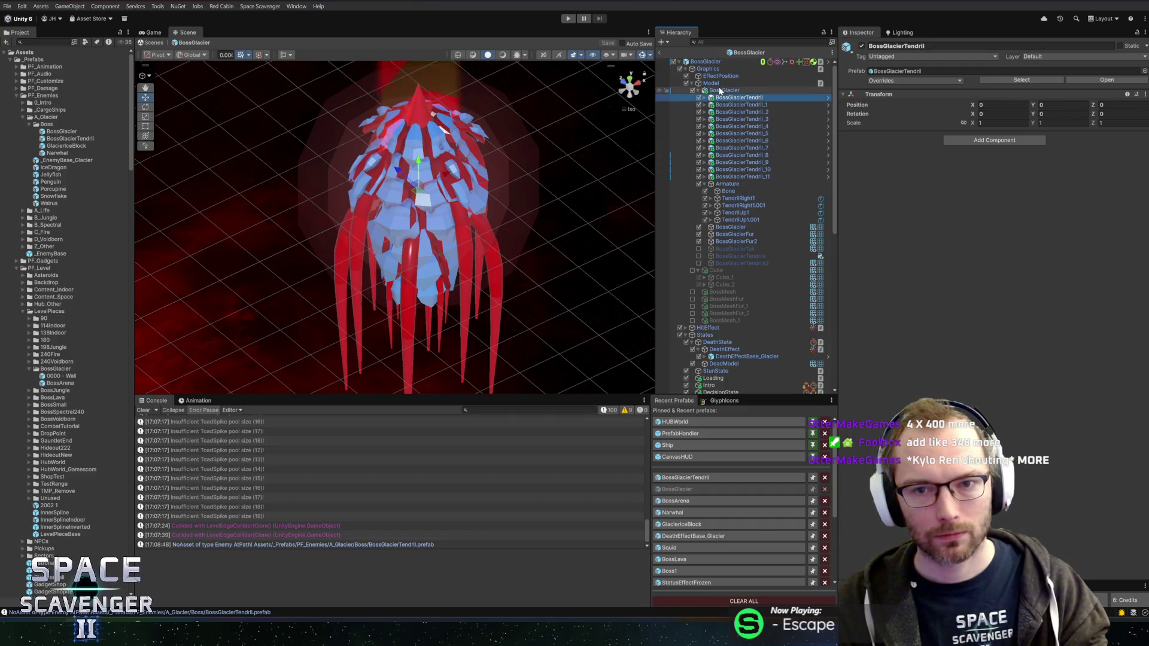
{"action": "right_click", "coordinate": [722, 91]}
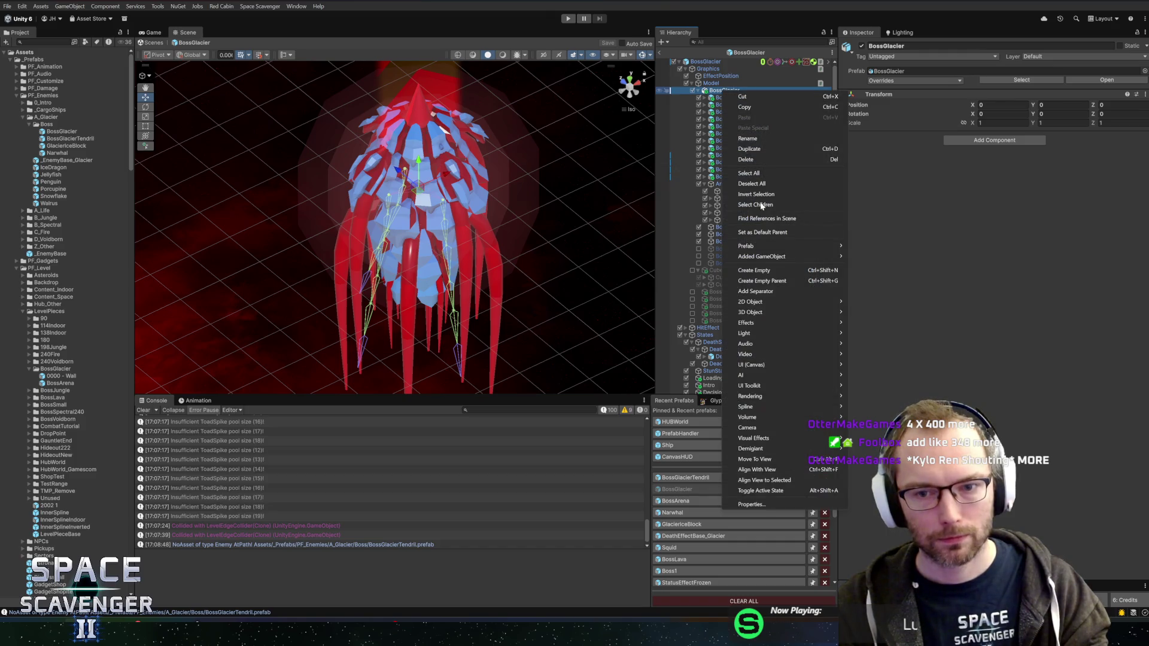
{"action": "left_click", "coordinate": [759, 271]}
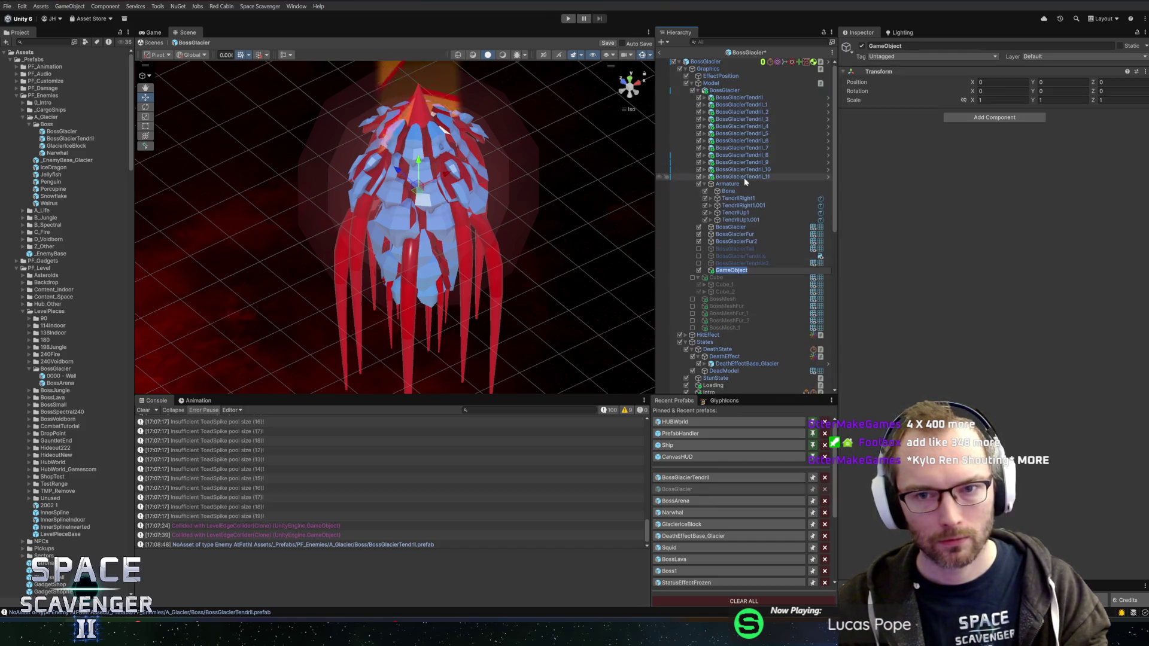
{"action": "type", "text": "Test"}
{"action": "key", "text": "Return"}
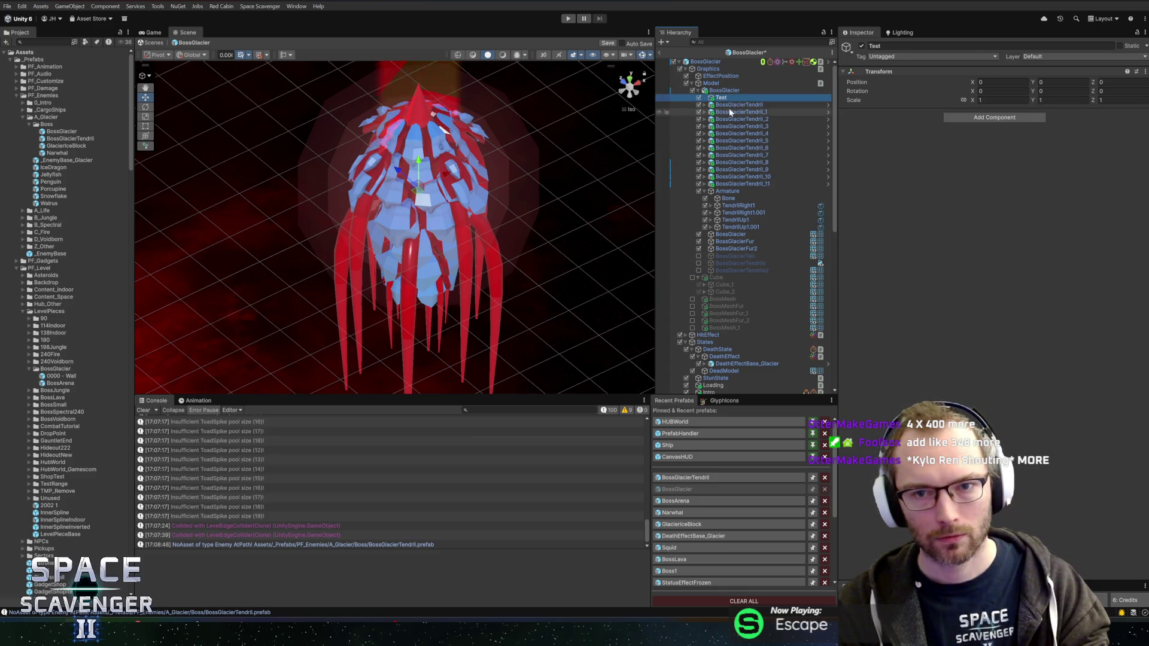
Group BossGlacierTendril through BossGlacierTendril_11 under a new Test_1 parent
{"action": "left_click", "coordinate": [739, 105]}
{"action": "left_click", "coordinate": [742, 184], "text": "shift"}
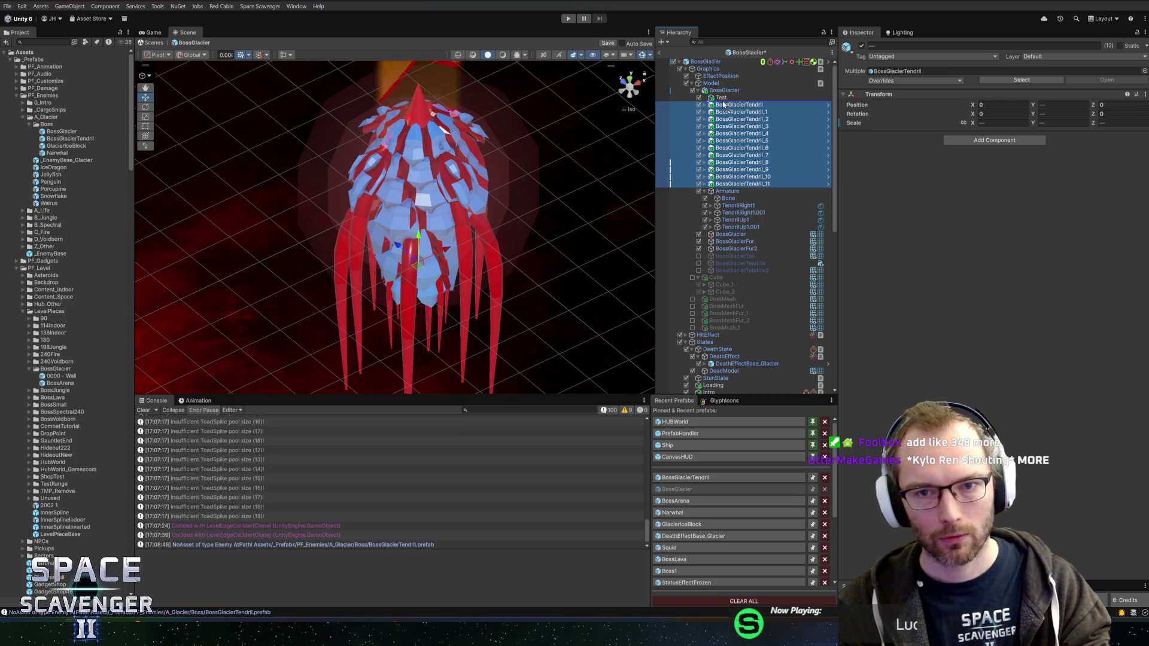
{"action": "left_click_drag", "start_coordinate": [714, 106], "coordinate": [721, 98]}
{"action": "key", "text": "ctrl+d"}
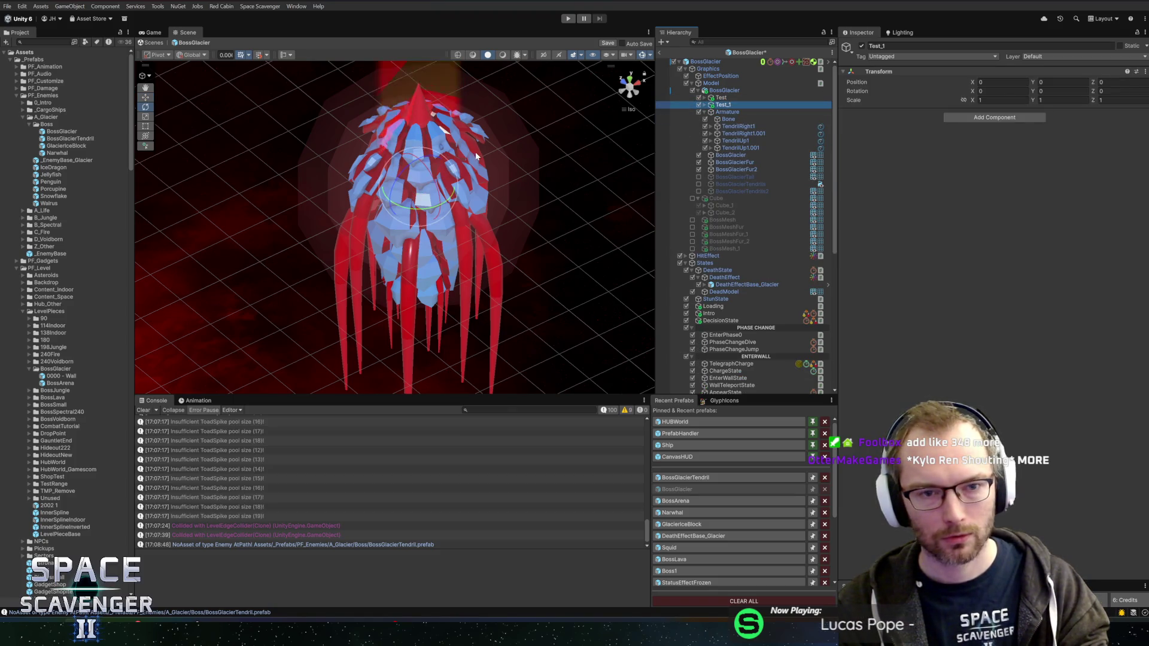
Turn Test_1 30° around Y, raise it to Y 3.82, save, and start playing
{"action": "key", "text": "e"}
{"action": "left_click_drag", "start_coordinate": [427, 208], "coordinate": [401, 205]}
{"action": "key", "text": "w"}
{"action": "left_click_drag", "start_coordinate": [418, 161], "coordinate": [418, 137]}
{"action": "left_click_drag", "start_coordinate": [459, 178], "coordinate": [461, 126]}
{"action": "key", "text": "ctrl+s"}
{"action": "left_click_drag", "start_coordinate": [604, 150], "coordinate": [620, 143]}
{"action": "left_click", "coordinate": [660, 53]}
{"action": "left_click", "coordinate": [568, 20]}
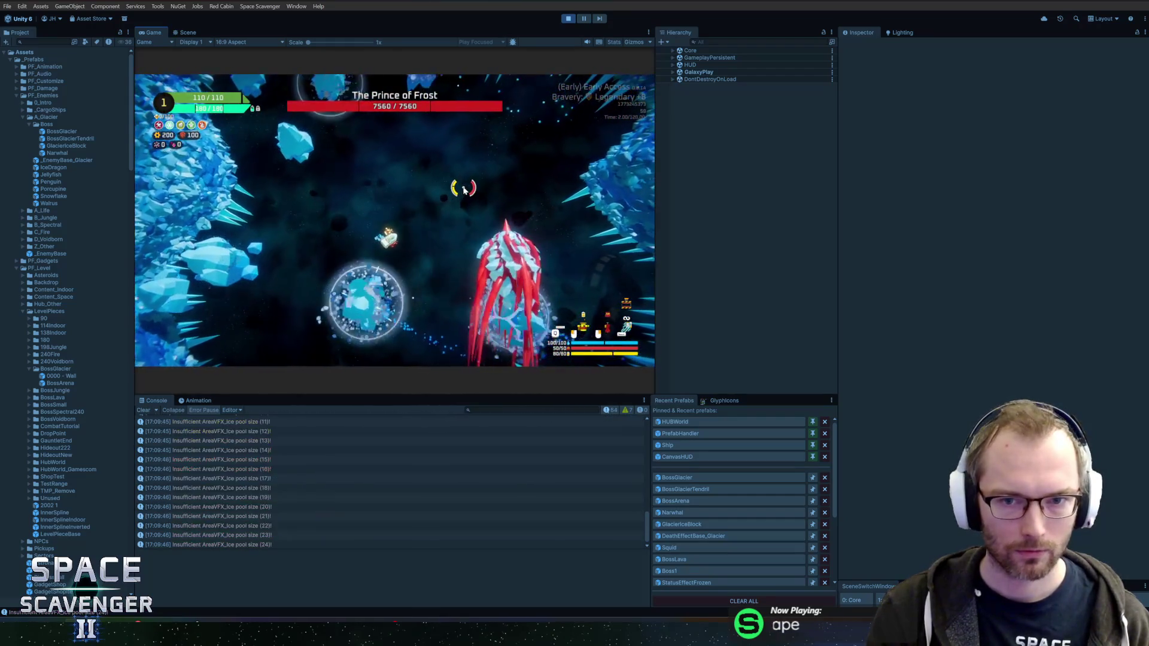
Maximize the Game view for the boss fight, then pause with Escape
{"action": "double_click", "coordinate": [154, 36]}
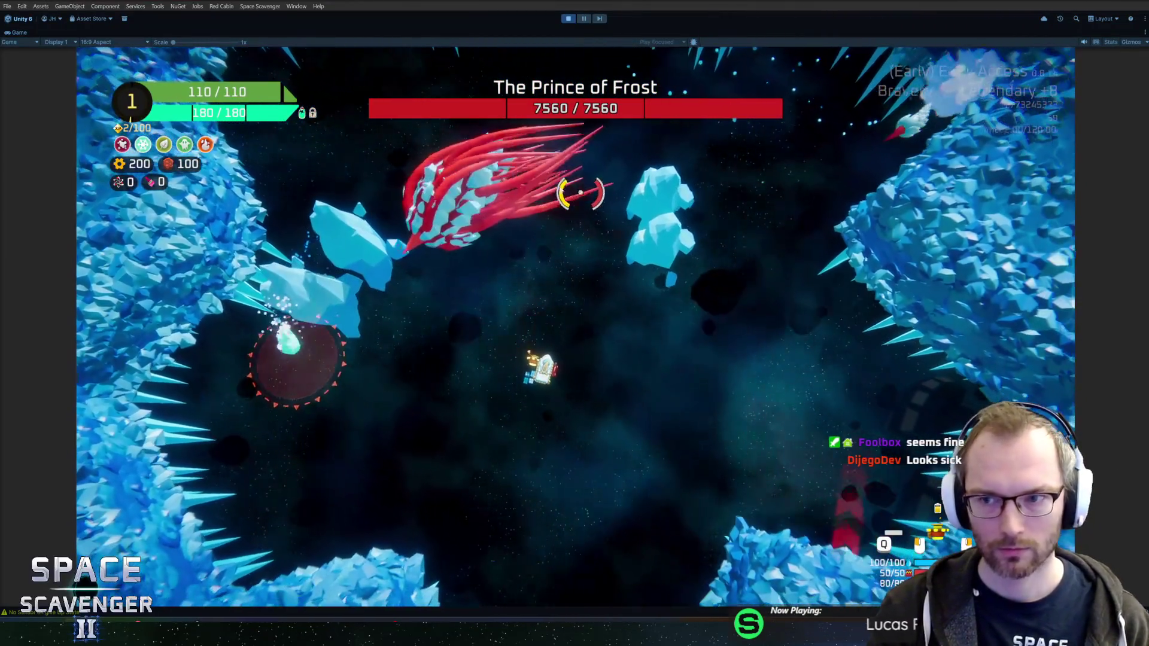
{"action": "key", "text": "Escape"}
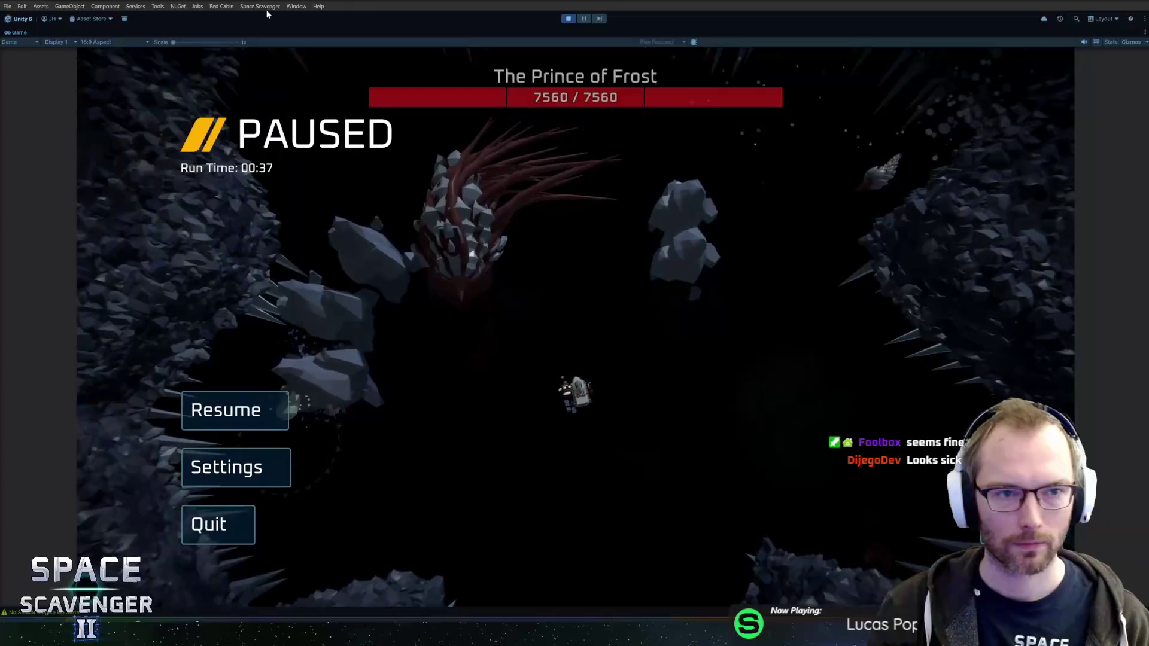
Open the Profiler from Window > Analysis and move it off the game view
{"action": "left_click", "coordinate": [296, 6]}
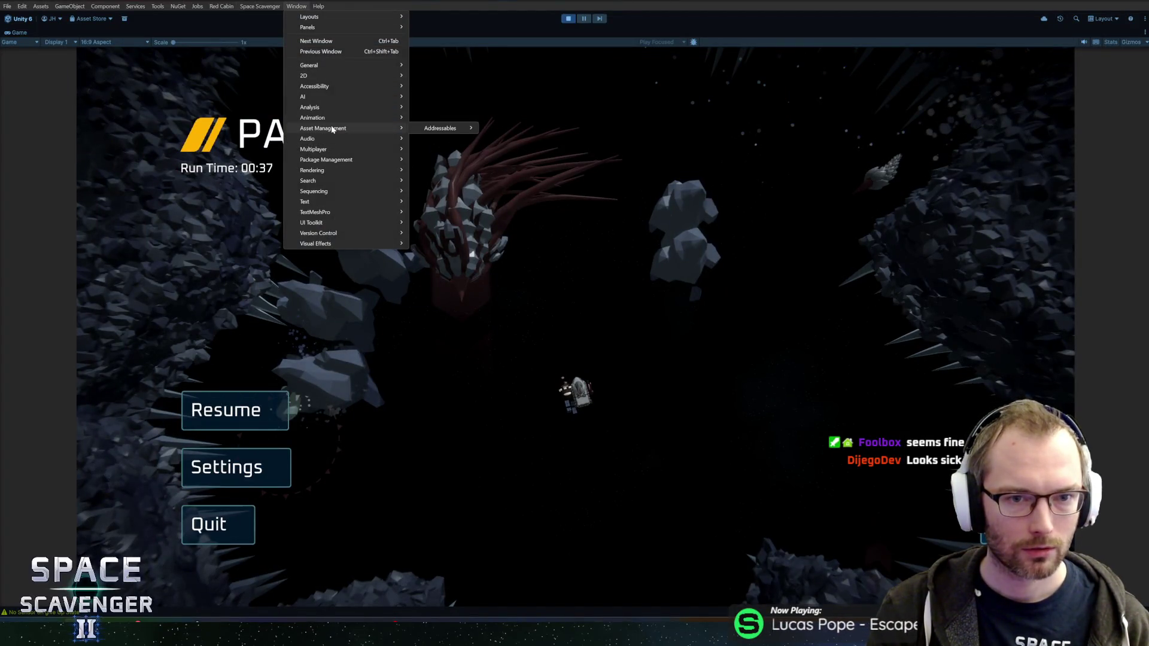
{"action": "mouse_move", "coordinate": [326, 108]}
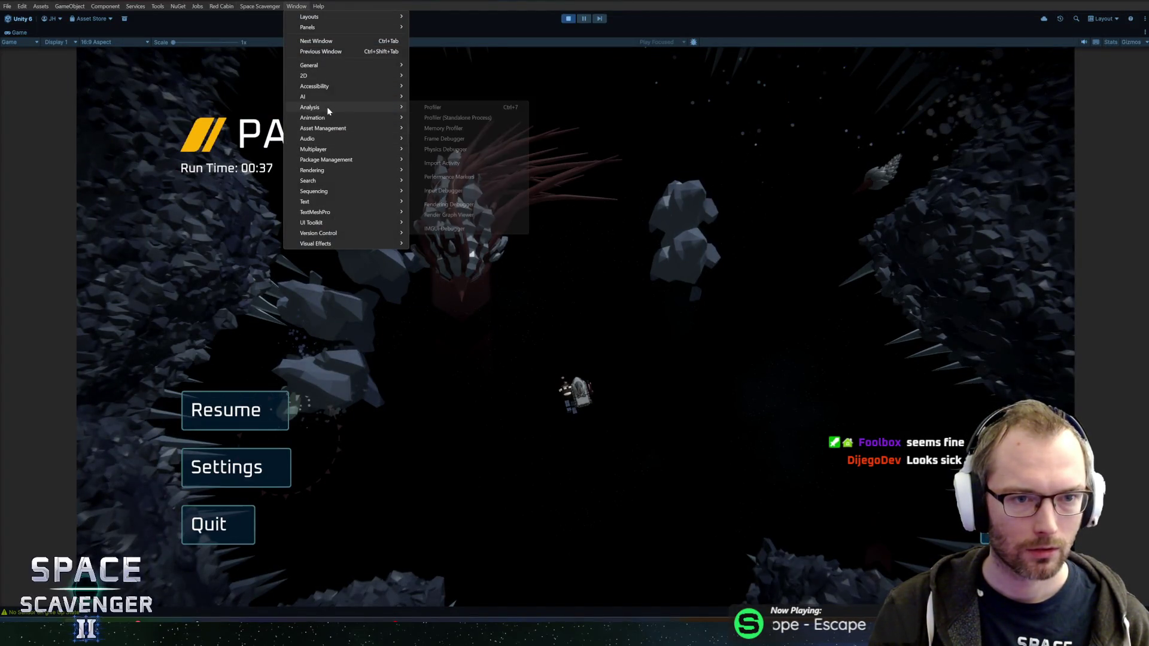
{"action": "left_click", "coordinate": [432, 107]}
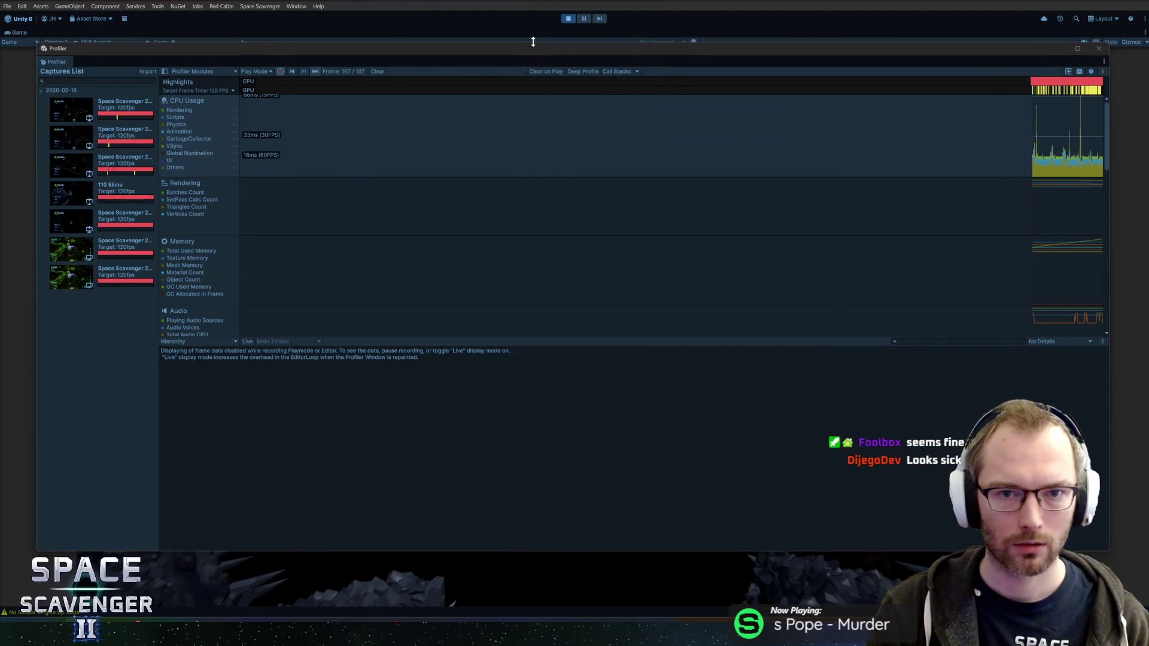
{"action": "mouse_move", "coordinate": [520, 43]}
{"action": "left_mouse_down"}
{"action": "mouse_move", "coordinate": [554, 161]}
{"action": "mouse_move", "coordinate": [551, 231]}
{"action": "mouse_move", "coordinate": [643, 239]}
{"action": "mouse_move", "coordinate": [684, 221]}
{"action": "mouse_move", "coordinate": [1143, 215]}
{"action": "left_mouse_up"}
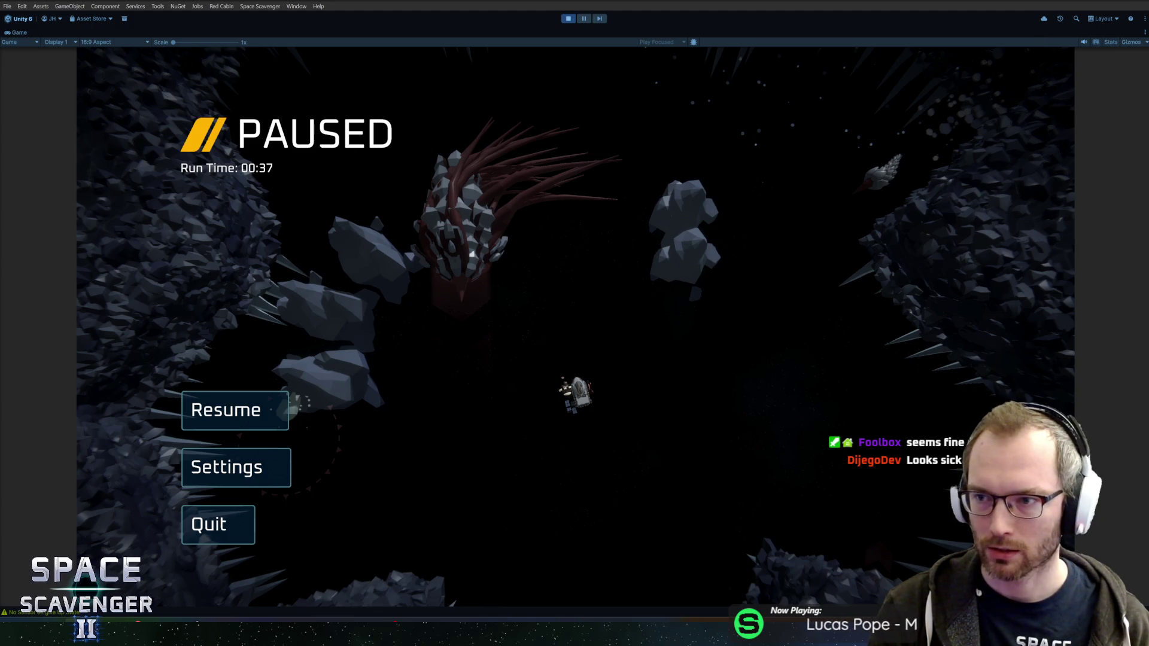
Resume the fight briefly, then pause the game and the editor's play mode
{"action": "left_click", "coordinate": [210, 411]}
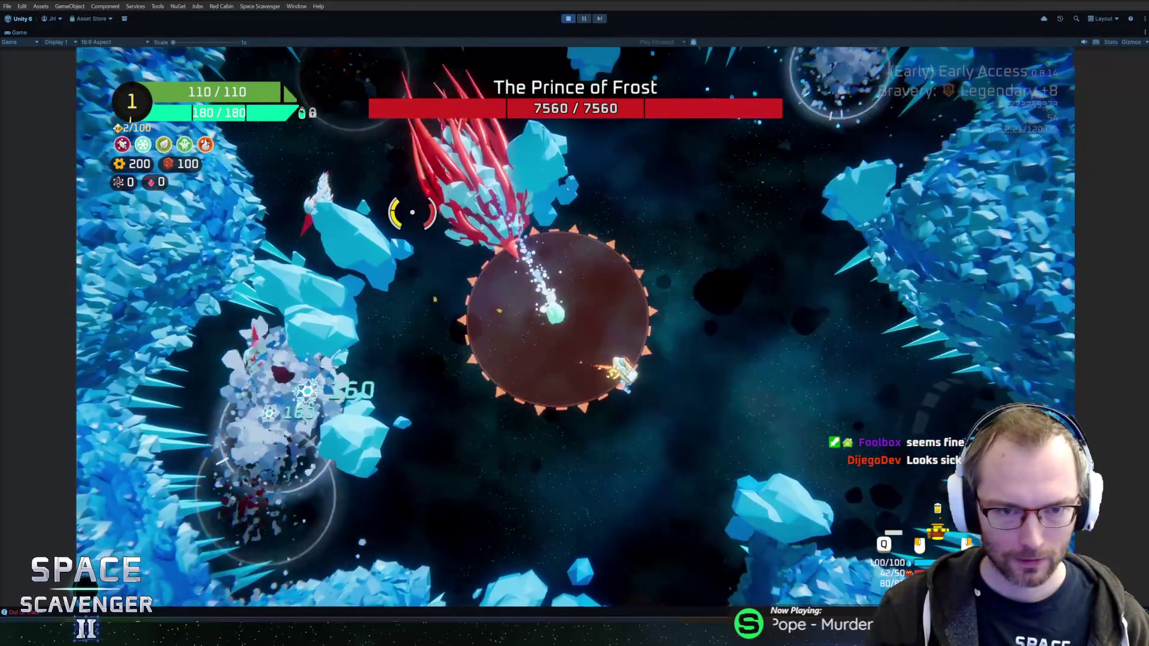
{"action": "key", "text": "Escape"}
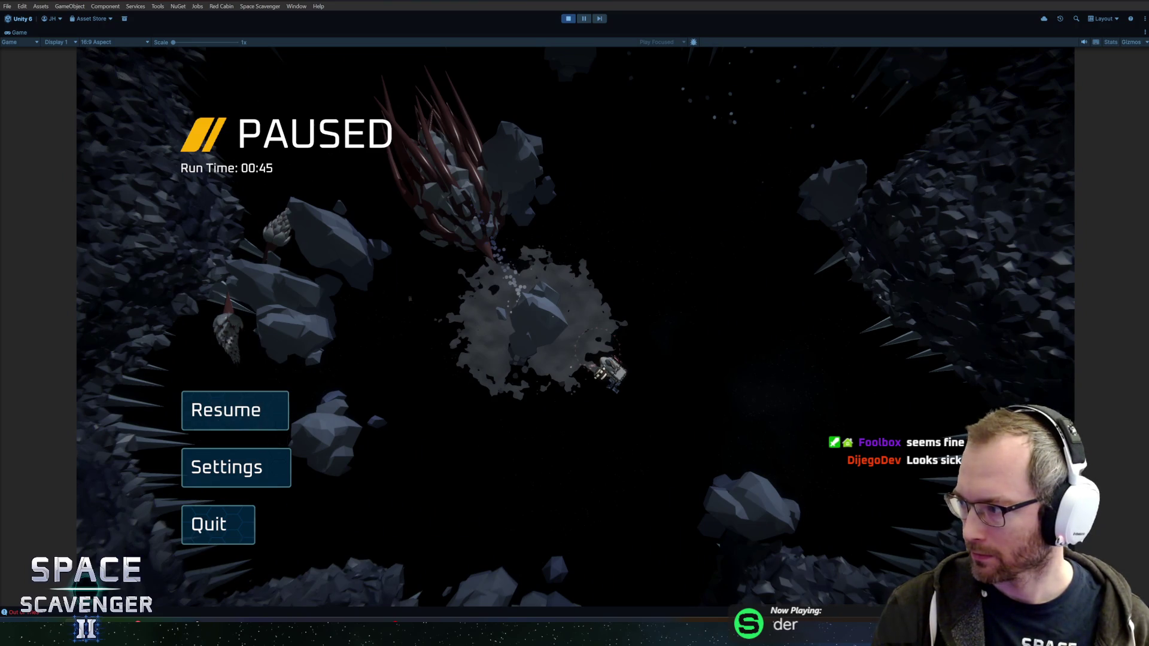
{"action": "key", "text": "ctrl+shift+p"}
{"action": "key", "text": "ctrl+7"}
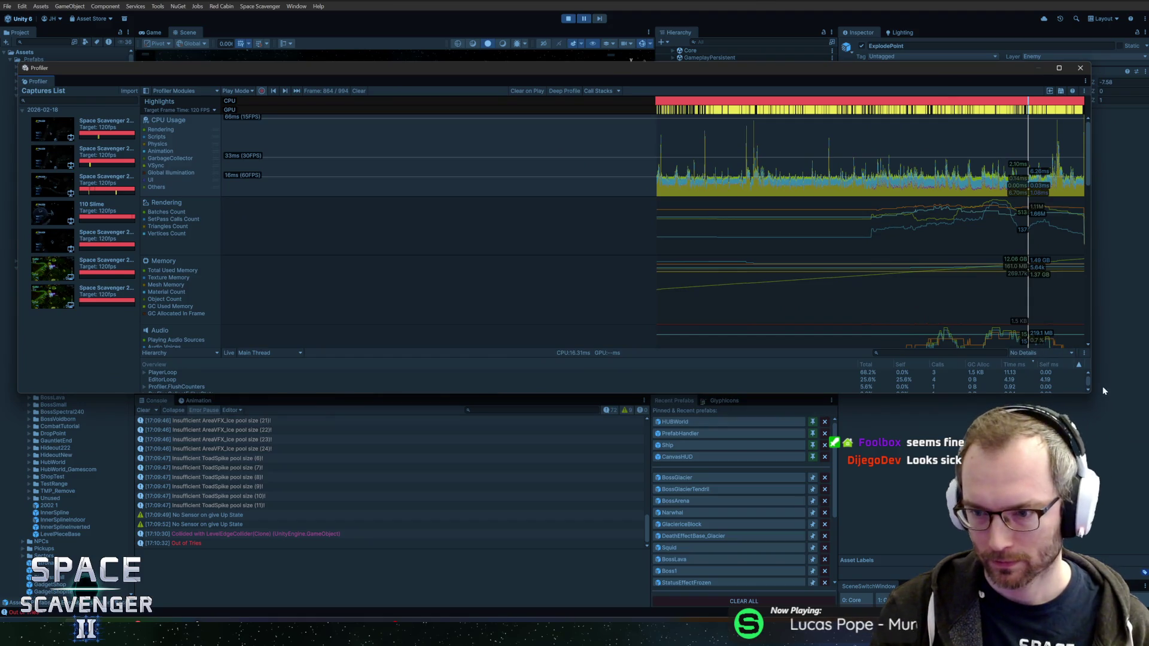
Enlarge the Profiler, expand PlayerLoop > UpdateScene, and filter 'tail' to select TailAnimator2.LateUpdate()
{"action": "left_click_drag", "start_coordinate": [1089, 395], "coordinate": [1108, 564]}
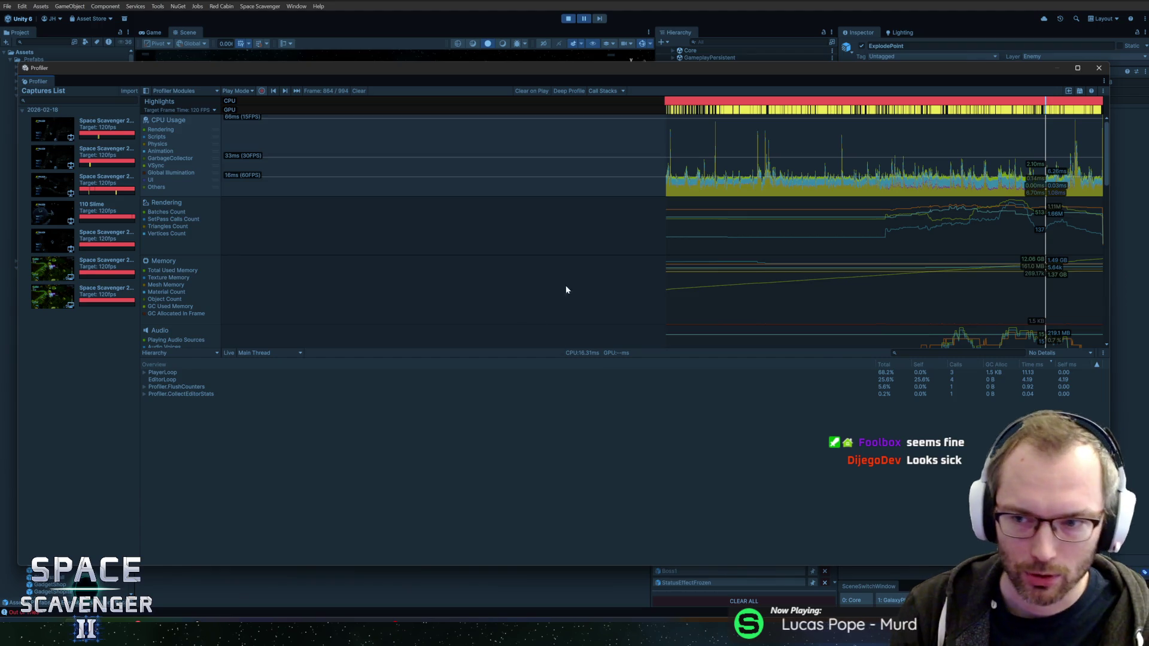
{"action": "left_click", "coordinate": [144, 372]}
{"action": "left_click", "coordinate": [150, 379]}
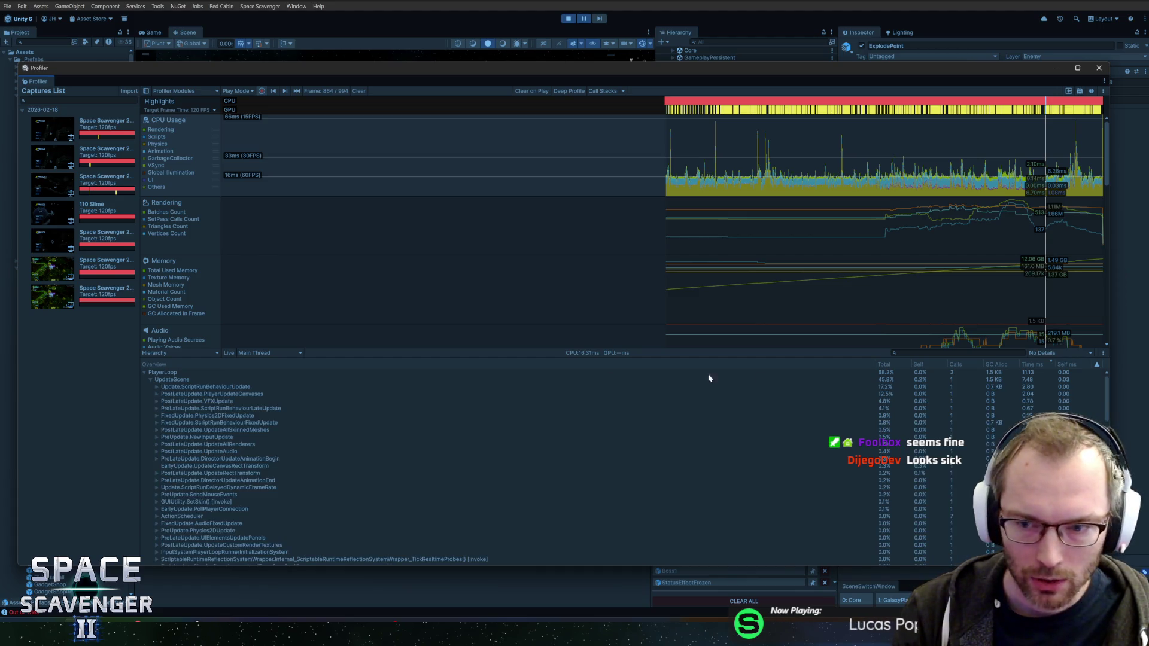
{"action": "left_click", "coordinate": [946, 352]}
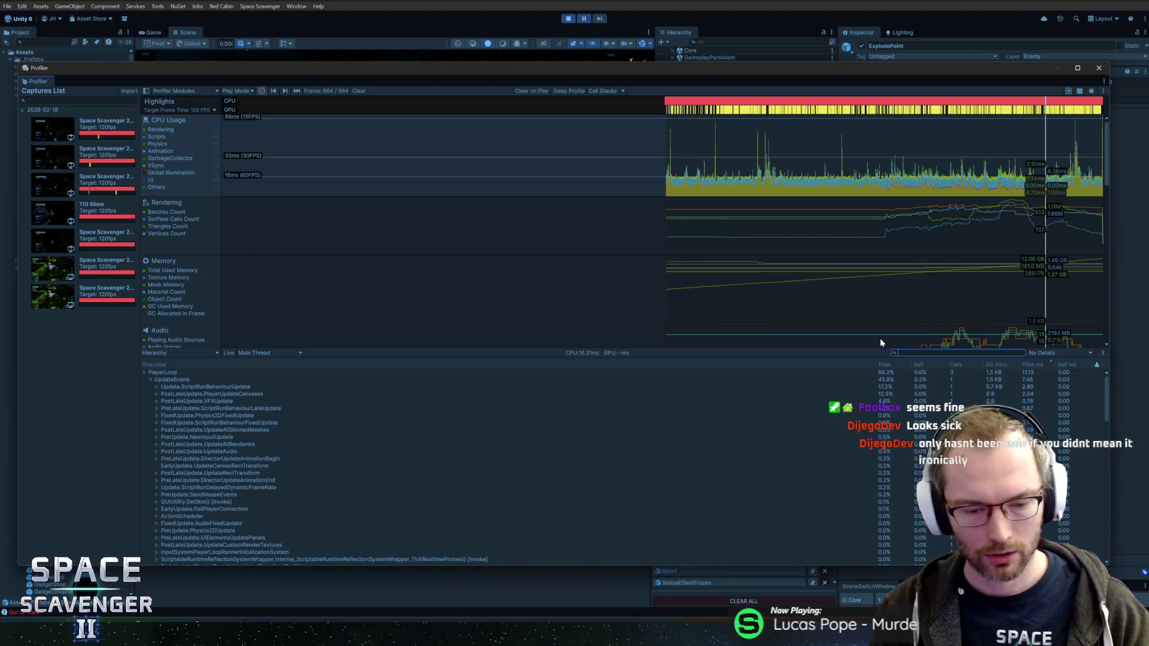
{"action": "type", "text": "tail"}
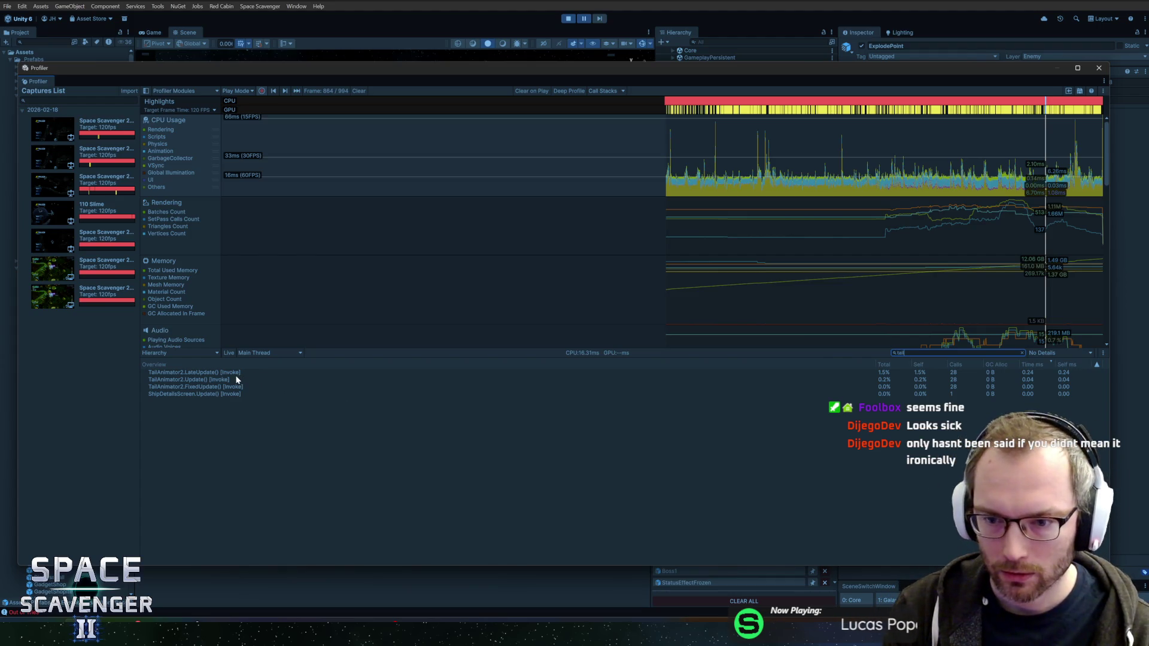
{"action": "left_click", "coordinate": [1032, 372]}
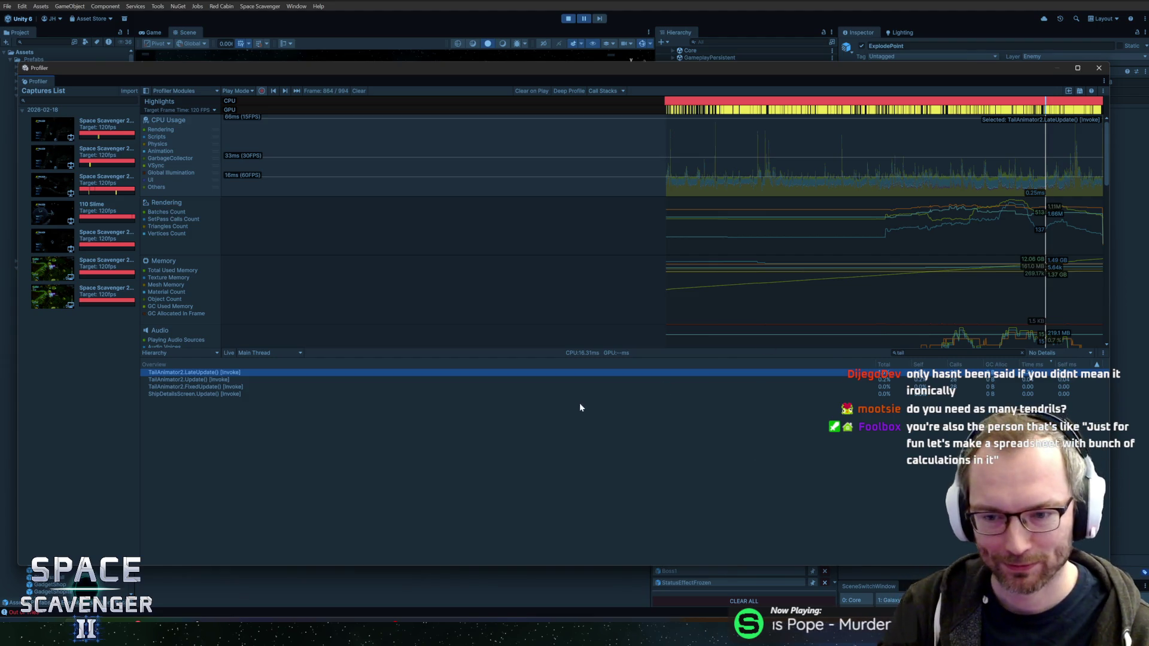
Compare TailAnimator2 Update and LateUpdate across frames 888, 828, 819 and 802, then close the Profiler
{"action": "left_click", "coordinate": [172, 380]}
{"action": "left_click", "coordinate": [177, 373]}
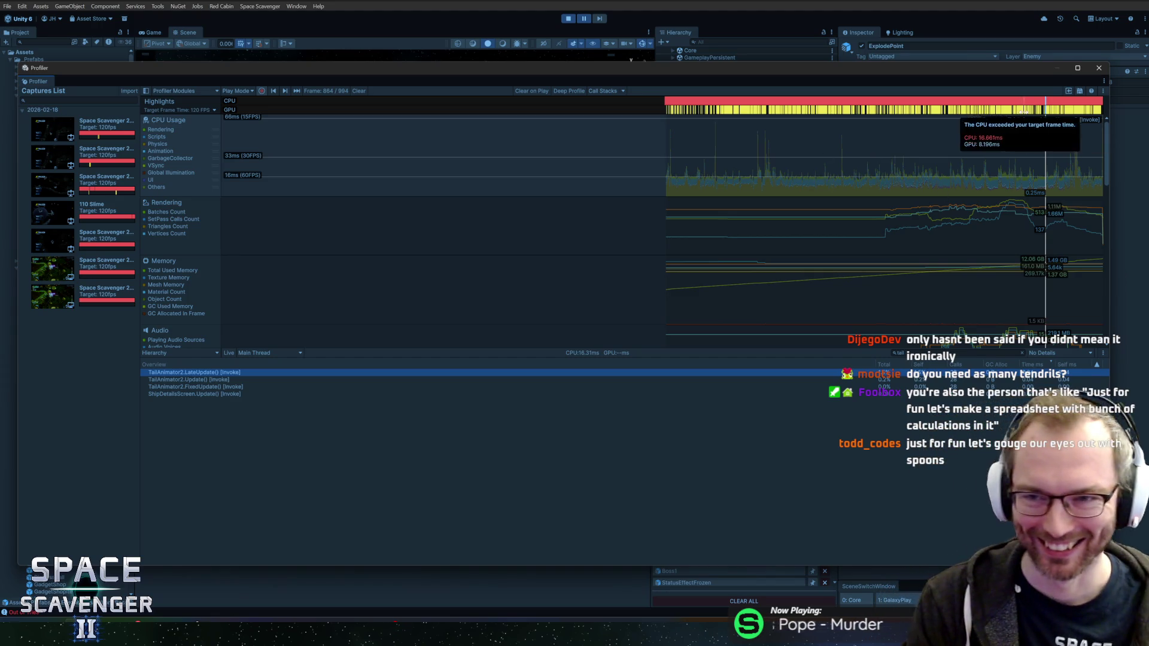
{"action": "left_click_drag", "start_coordinate": [1060, 161], "coordinate": [1057, 175]}
{"action": "left_click", "coordinate": [1030, 176]}
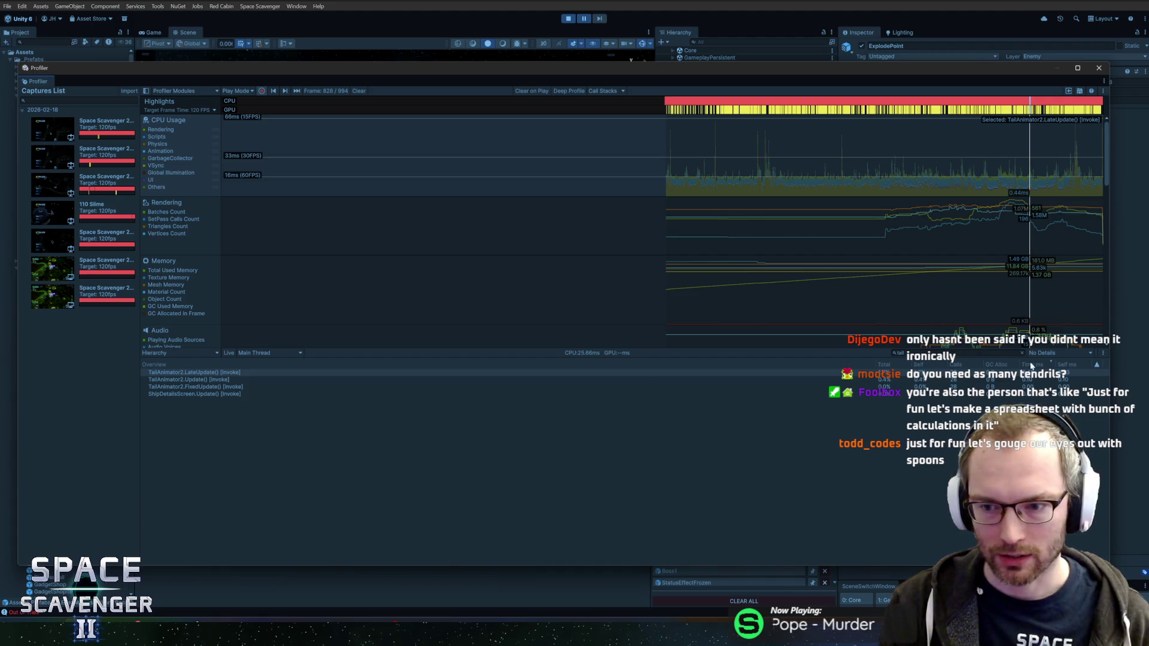
{"action": "left_click", "coordinate": [1028, 178]}
{"action": "left_click", "coordinate": [1026, 182]}
{"action": "left_click", "coordinate": [1018, 181]}
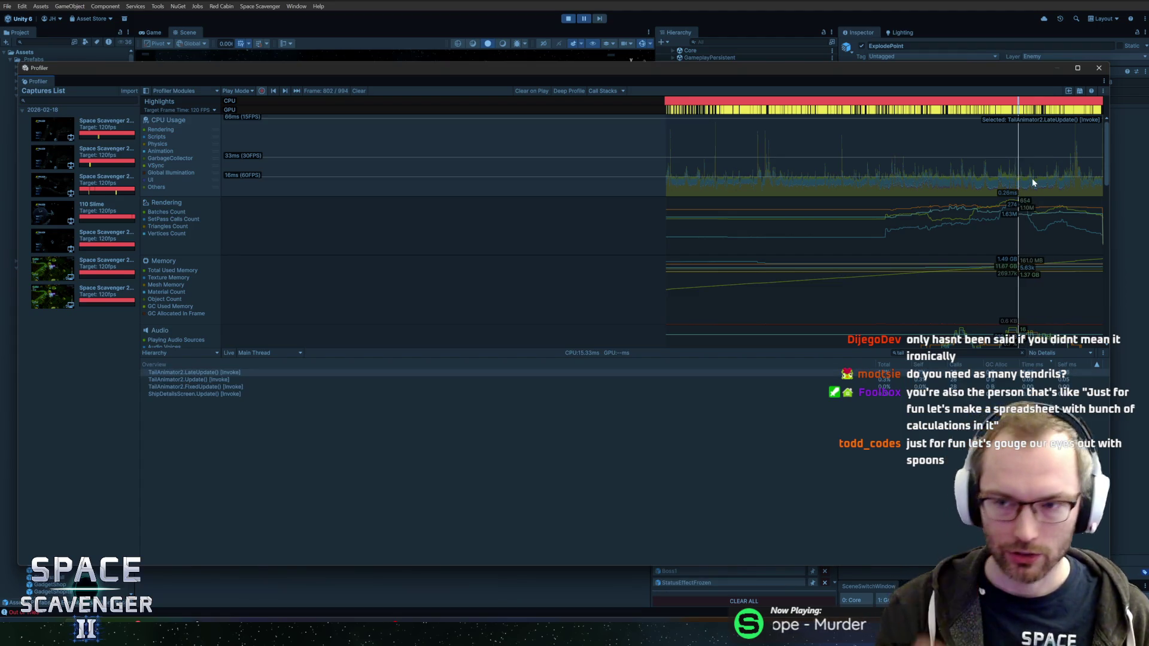
{"action": "left_click", "coordinate": [1099, 70]}
{"action": "left_click", "coordinate": [583, 18]}
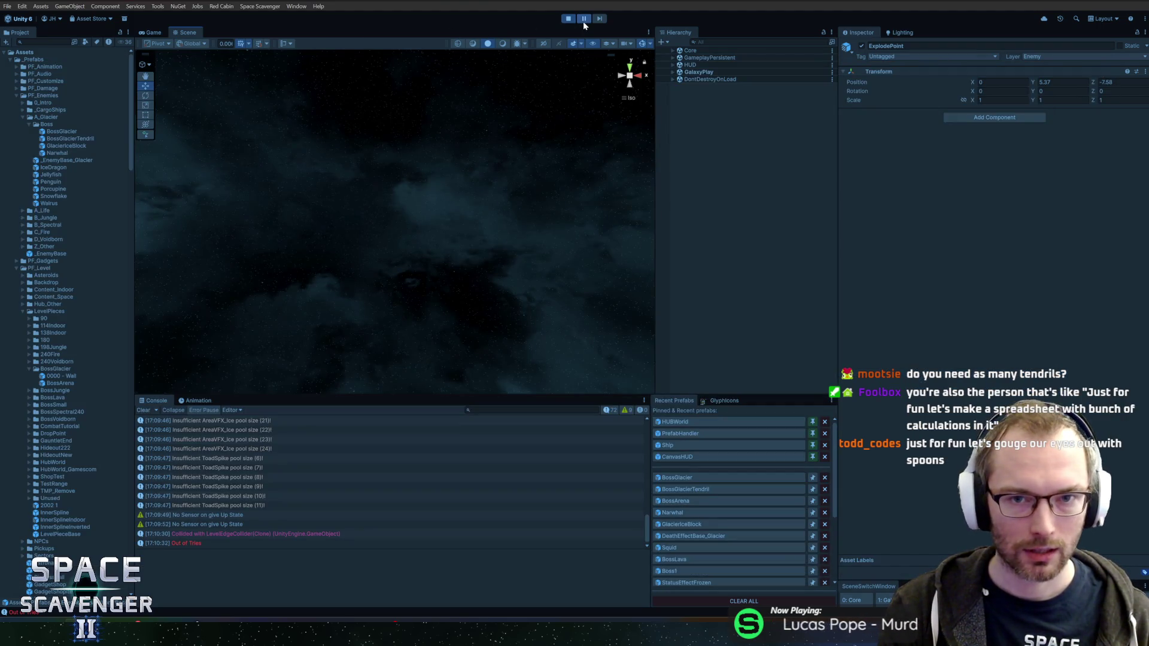
Resume the boss fight with the Game view maximized and play until the Prince of Frost reaches 7325 health
{"action": "key", "text": "Escape"}
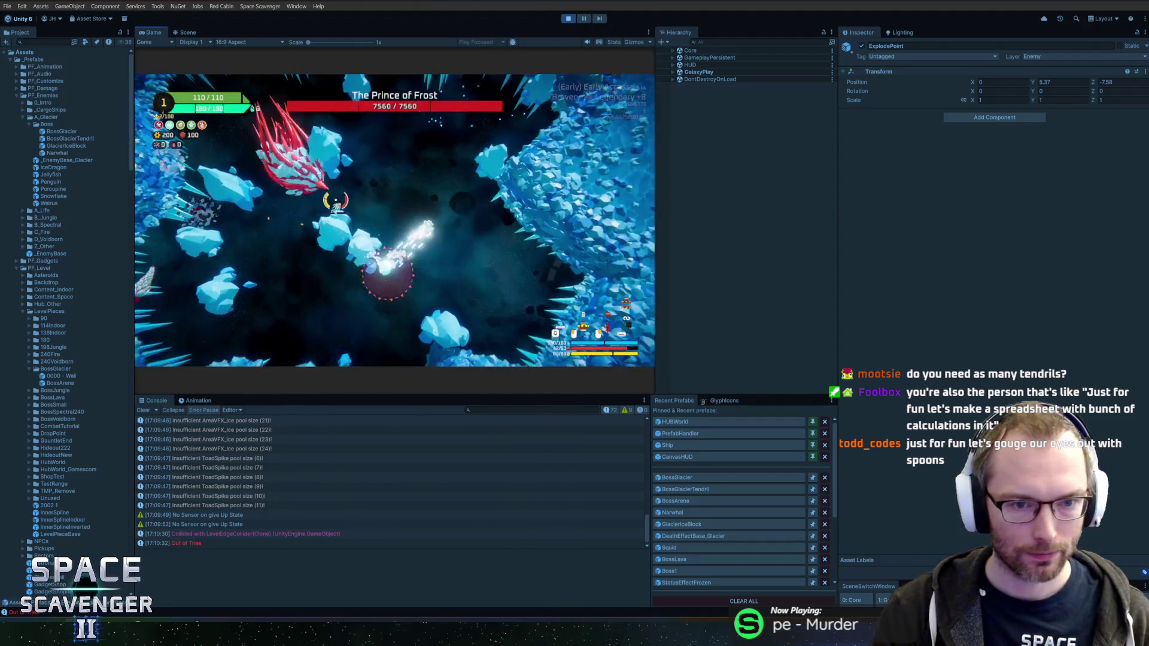
{"action": "key", "text": "shift+space"}
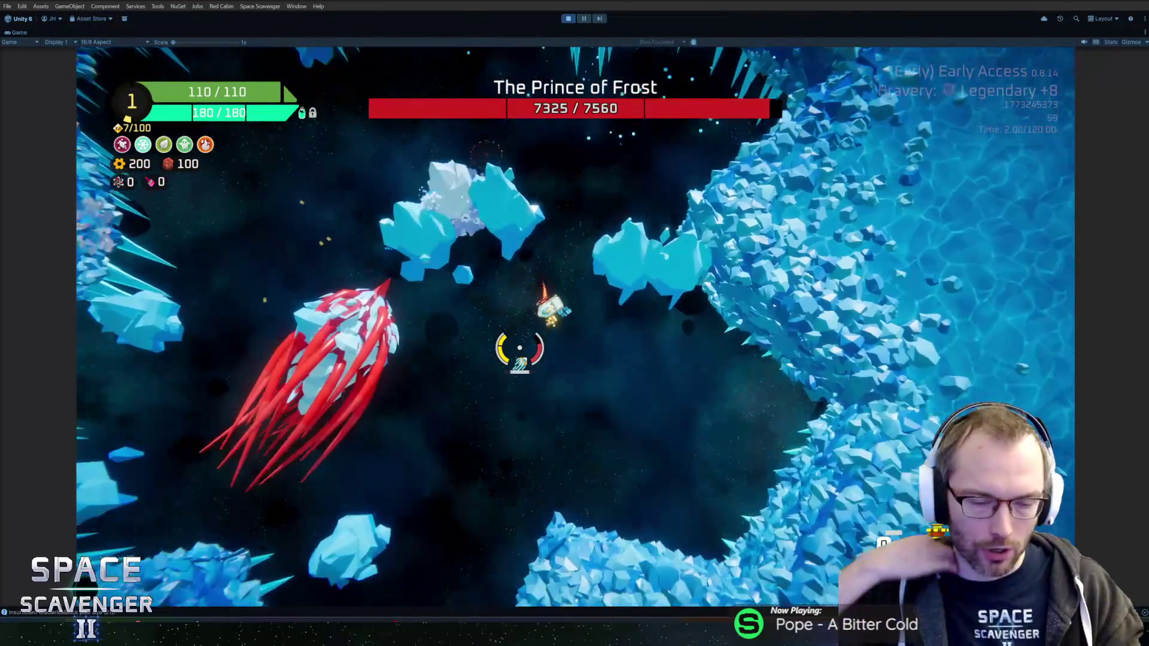
{"action": "key", "text": "Escape"}
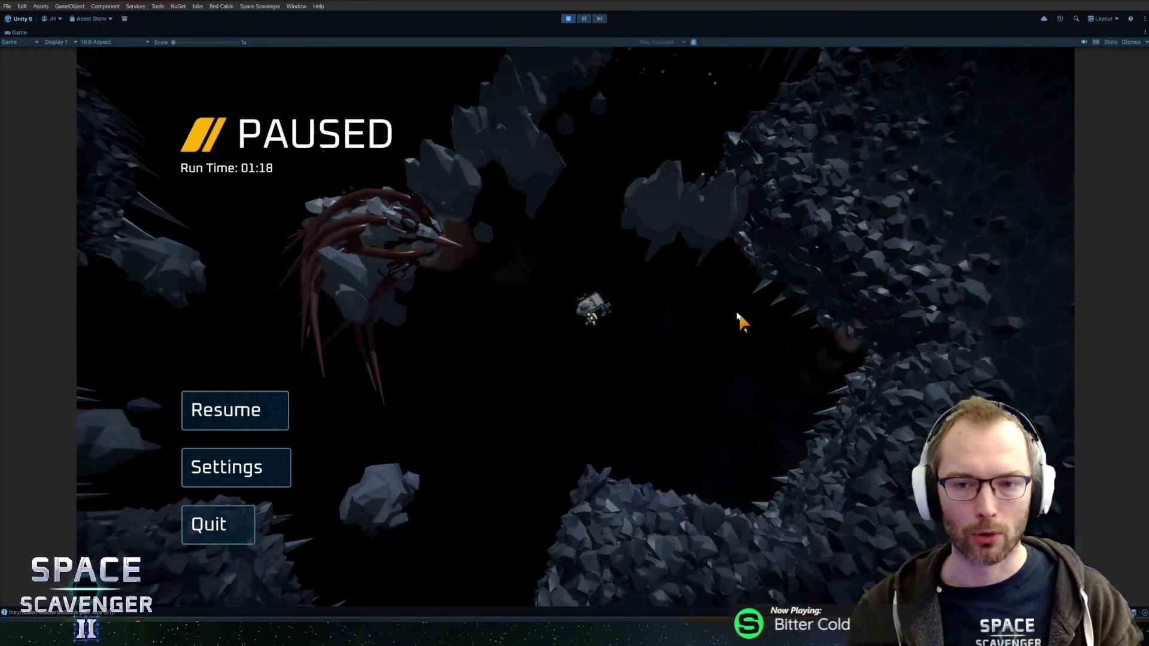
{"action": "key", "text": "Escape"}
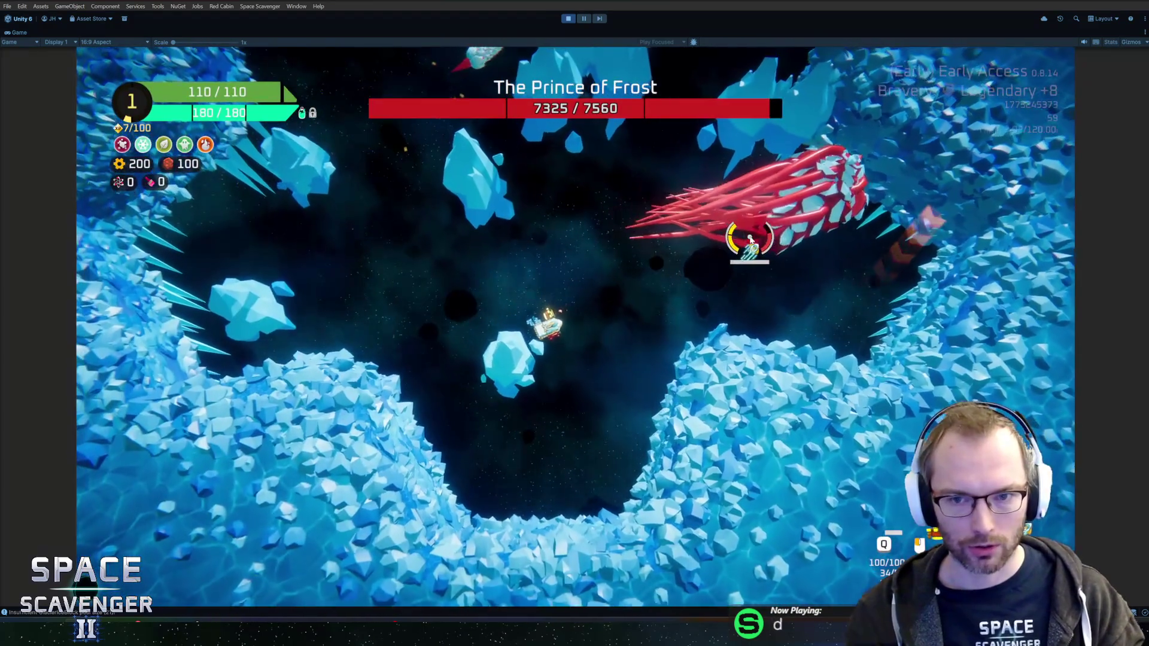